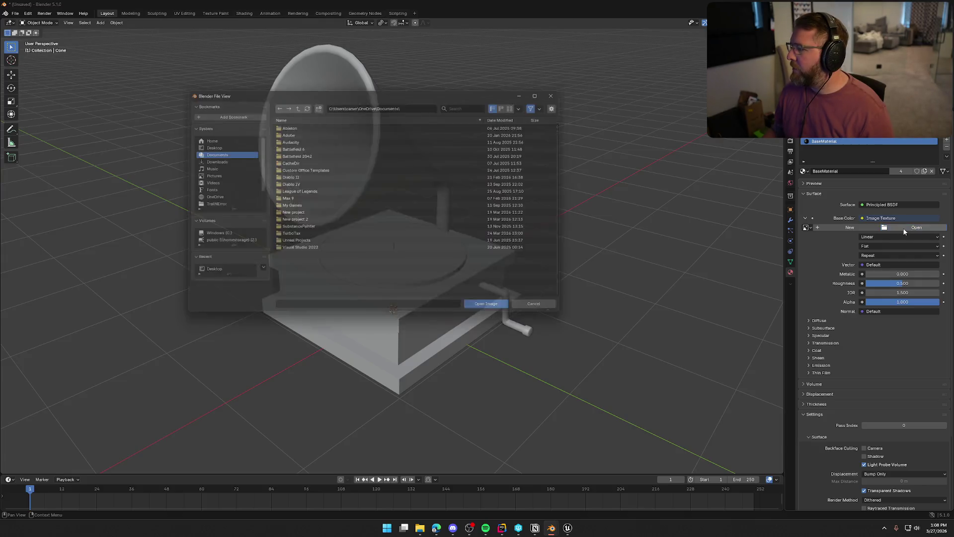
Step: Load T_ATB_Palette_Base.PNG from the Desktop as the material's Base Color image texture
click(217, 145)
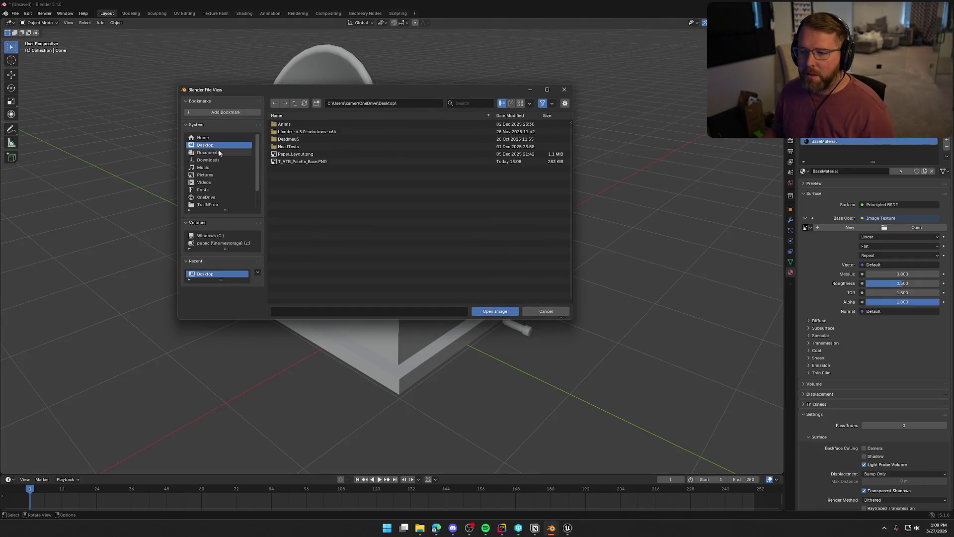
click(306, 162)
click(491, 312)
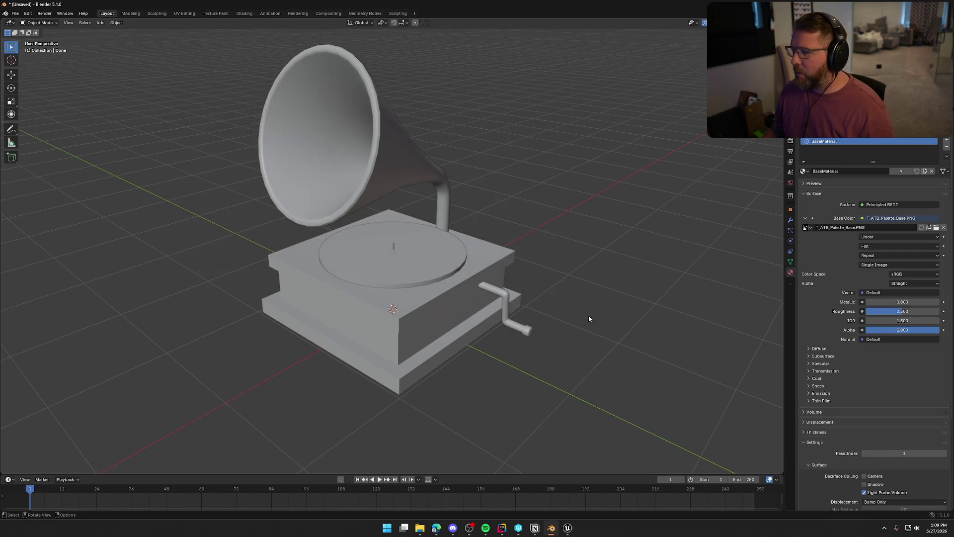
Step: Preview the palette texture in Material Preview shading and select the gramophone horn
click(760, 22)
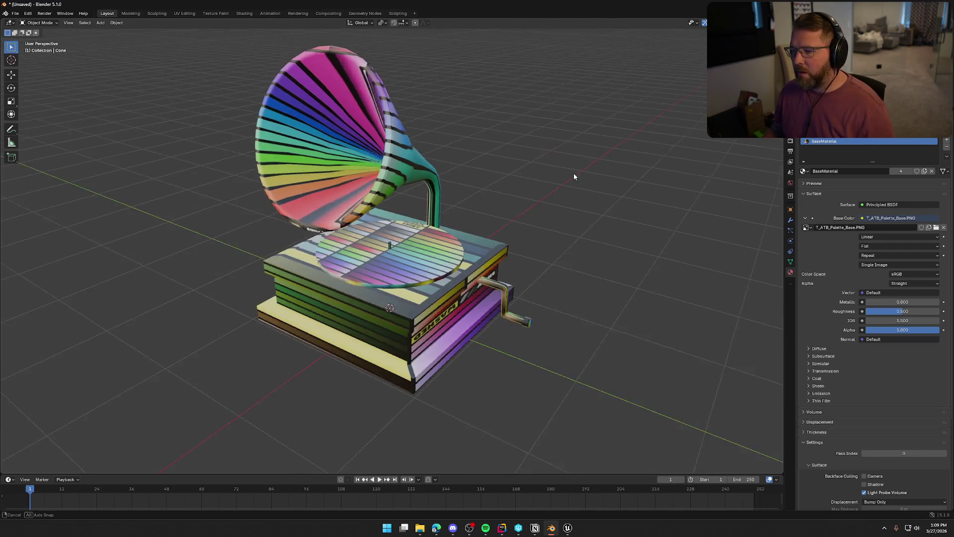
mouse_move(549, 188)
mouse_down()
mouse_move(561, 200)
mouse_move(679, 204)
mouse_move(540, 204)
mouse_up()
click(406, 164)
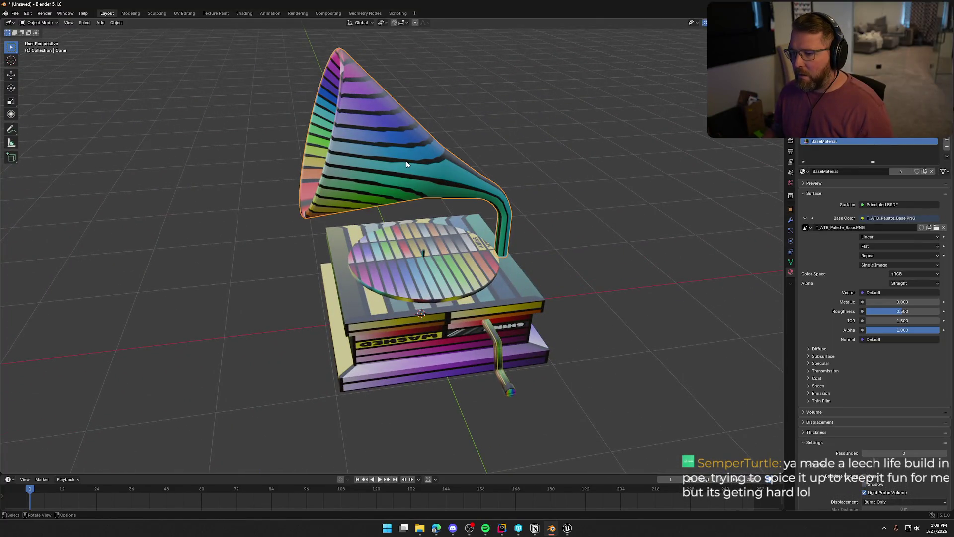
Step: In UV Editing, select all of the horn and shrink its UVs over the palette
click(184, 13)
scroll(586, 284, up, 5)
mouse_move(585, 284)
mouse_down()
mouse_move(523, 232)
mouse_move(496, 232)
mouse_up()
key(a)
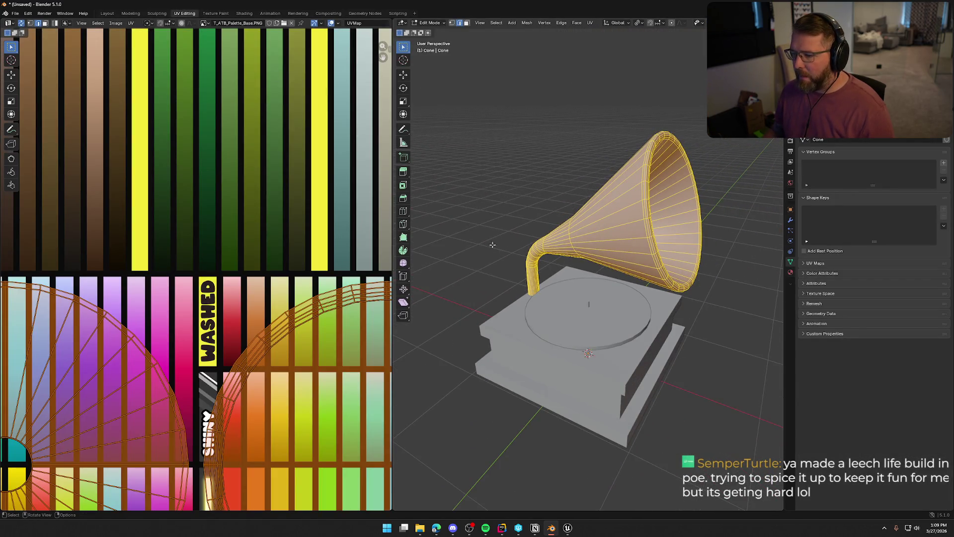
key(Home)
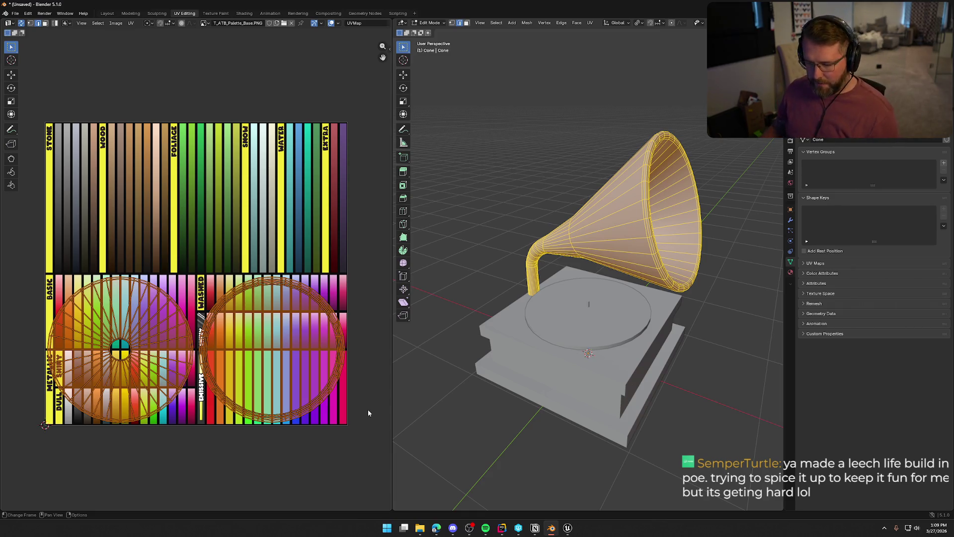
key(s)
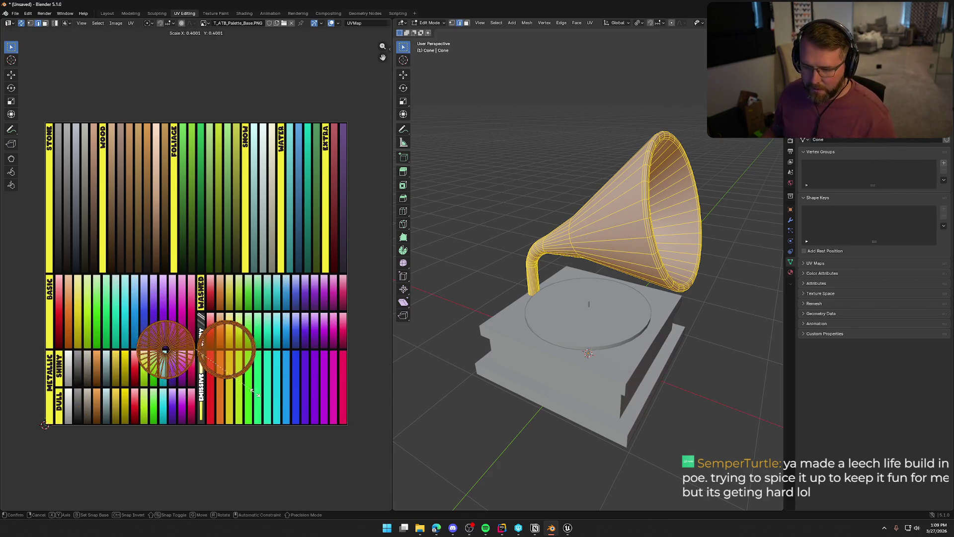
click(242, 394)
Step: Re-unwrap the horn's UVs with Smart UV Project
click(590, 23)
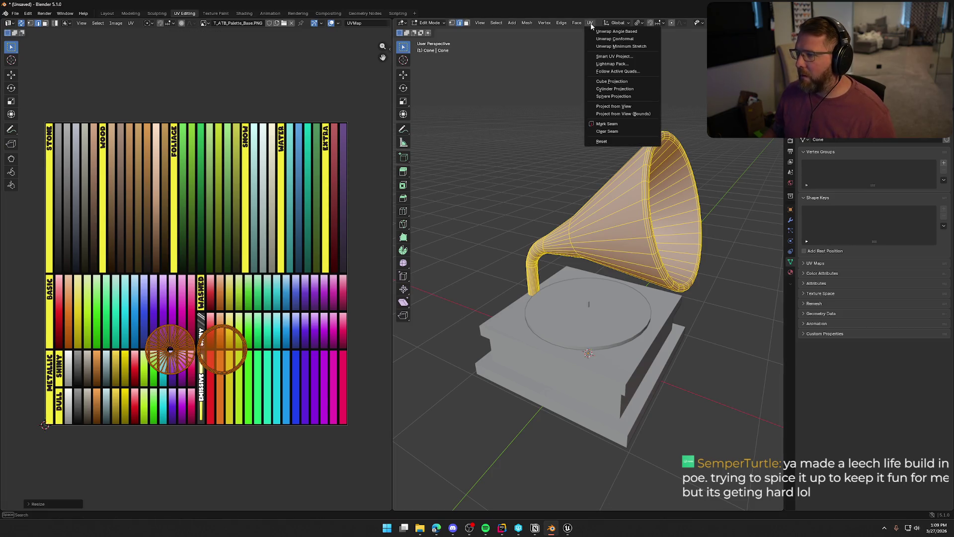
click(614, 56)
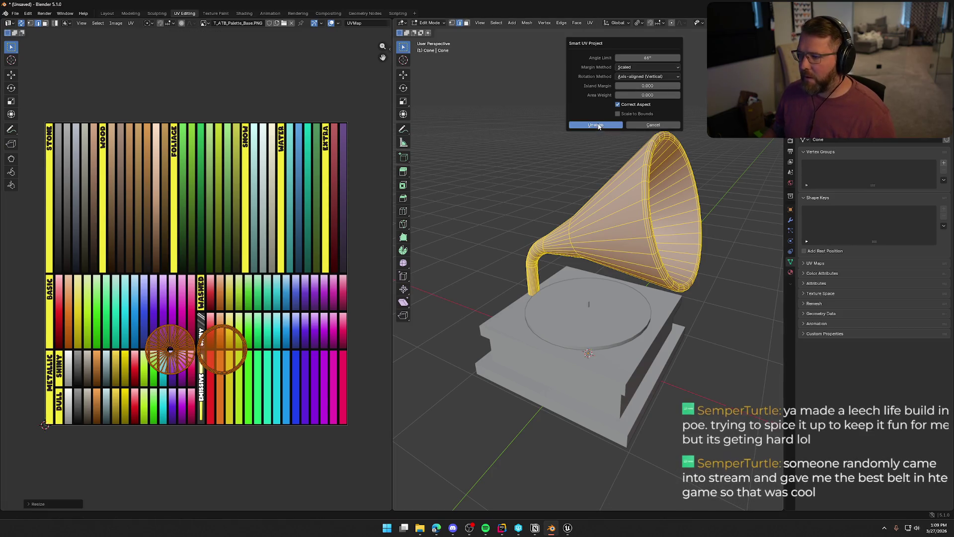
click(596, 124)
scroll(271, 322, up, 2)
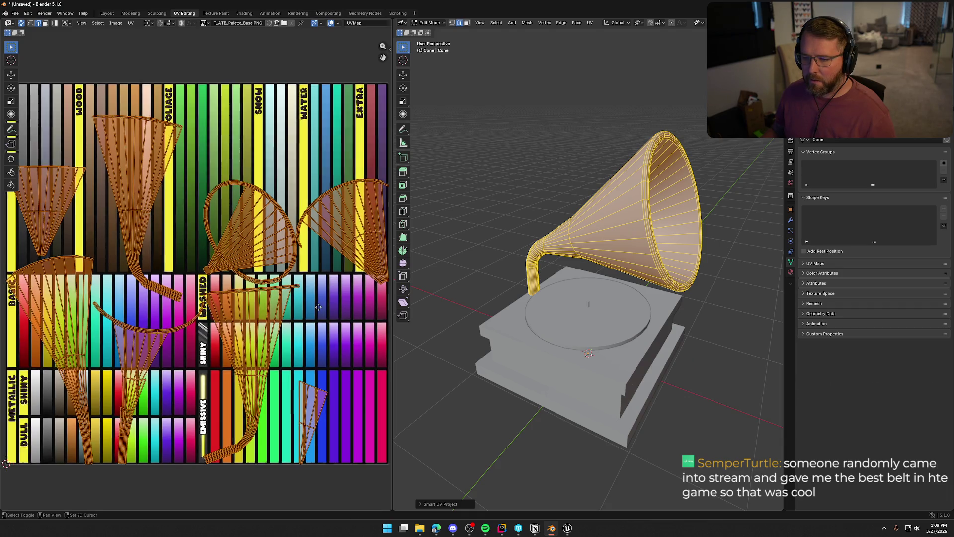
scroll(336, 278, down, 2)
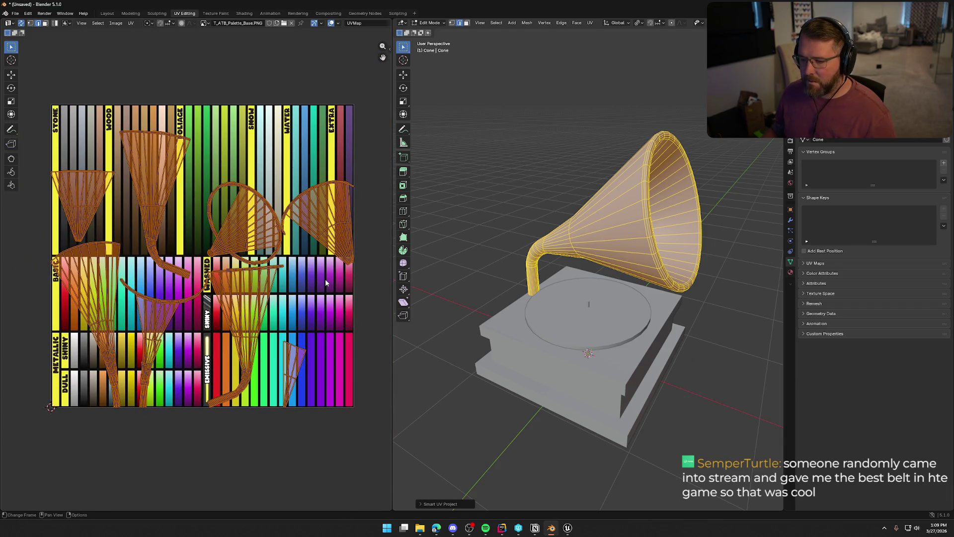
click(590, 22)
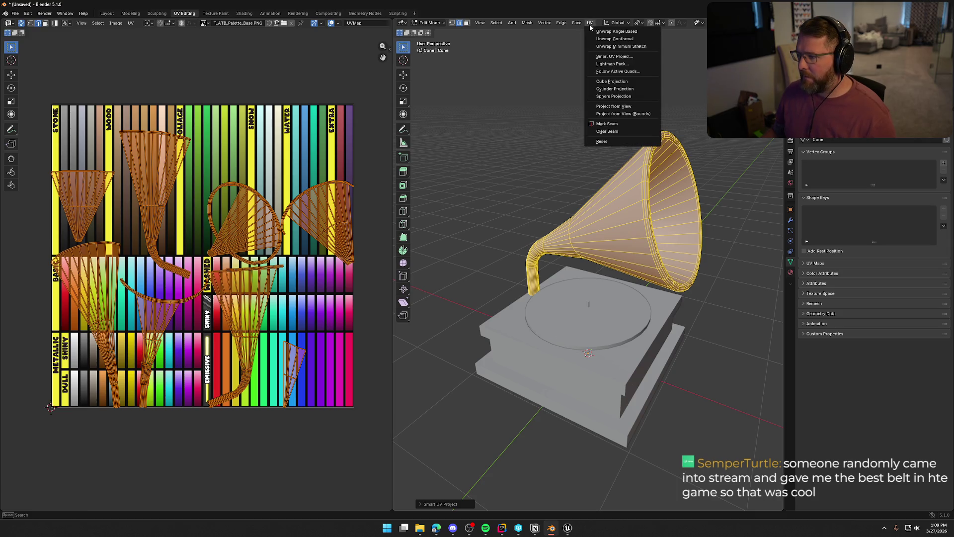
Step: Cube-project the horn's UVs and shrink the resulting islands twice
click(636, 82)
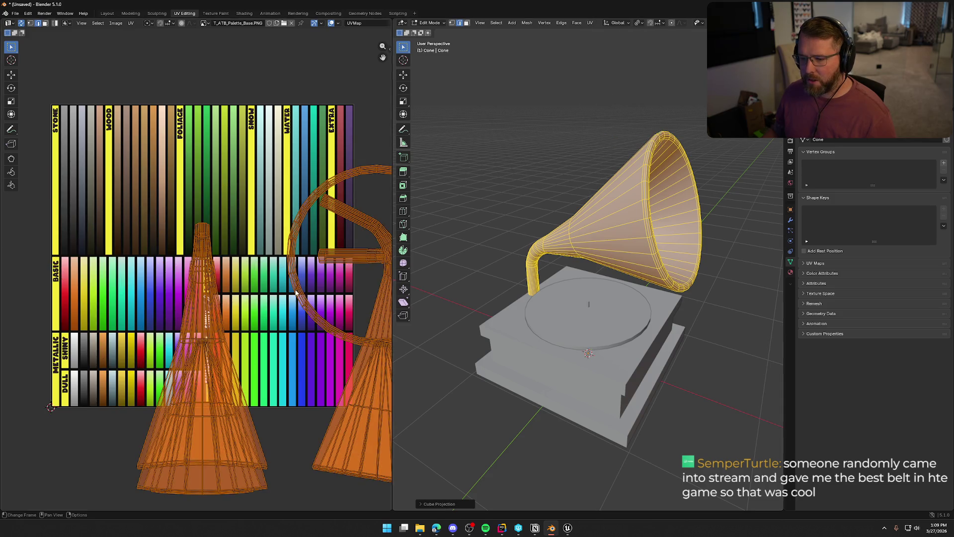
scroll(295, 293, down, 2)
scroll(308, 301, up, 1)
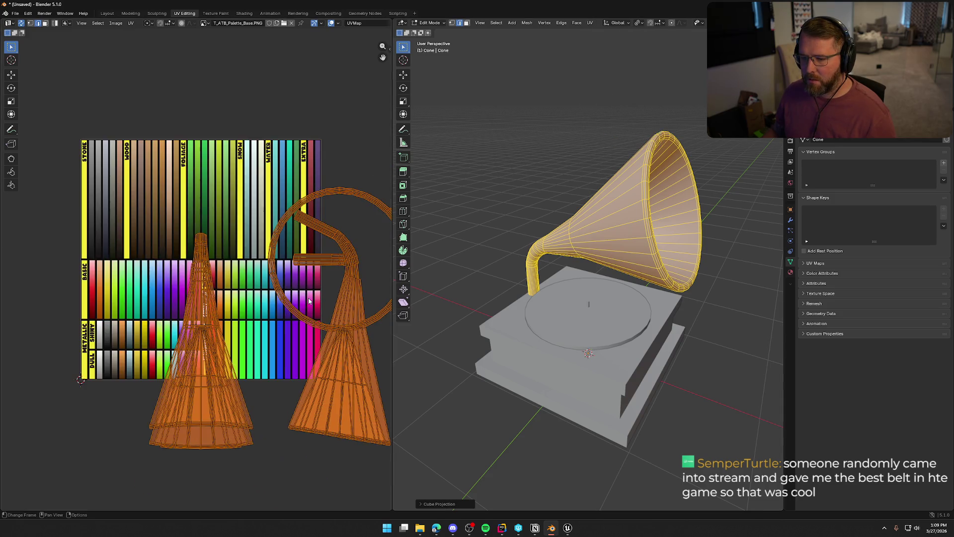
scroll(315, 296, right, 3)
key(s)
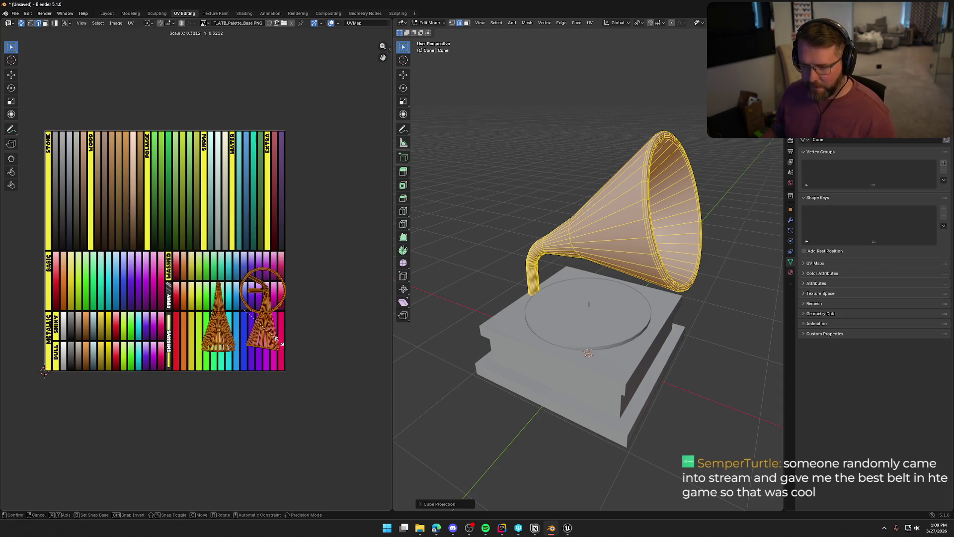
click(286, 345)
scroll(286, 345, up, 4)
scroll(286, 345, down, 3)
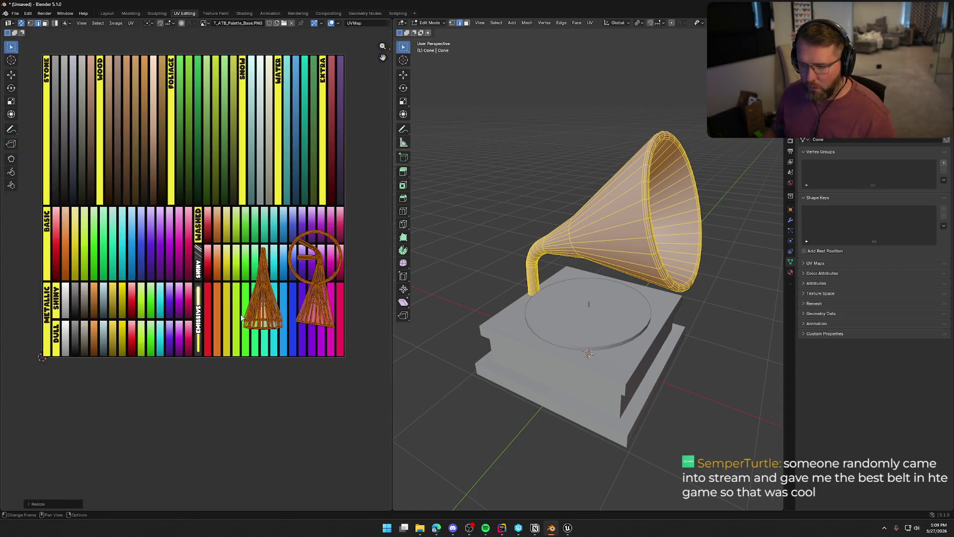
scroll(230, 313, up, 2)
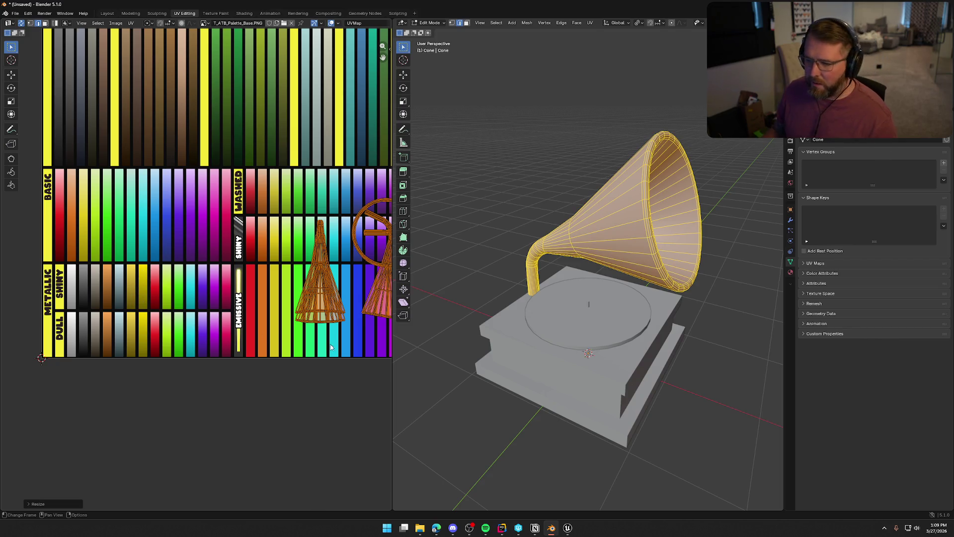
key(s)
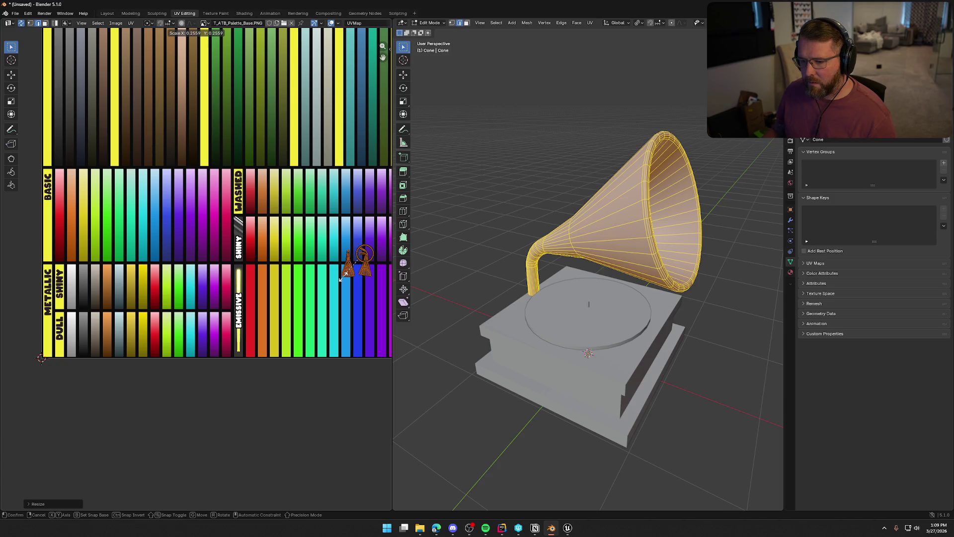
click(343, 279)
Step: Move the horn's UV islands into the Shiny row and rotate them upright
key(g)
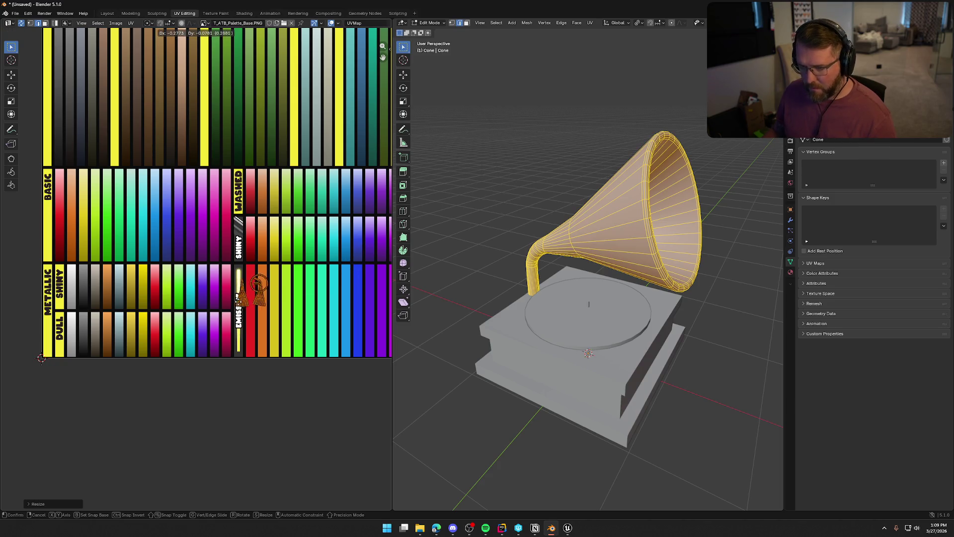
click(149, 305)
scroll(215, 318, up, 3)
scroll(214, 318, left, 5)
scroll(287, 299, down, 2)
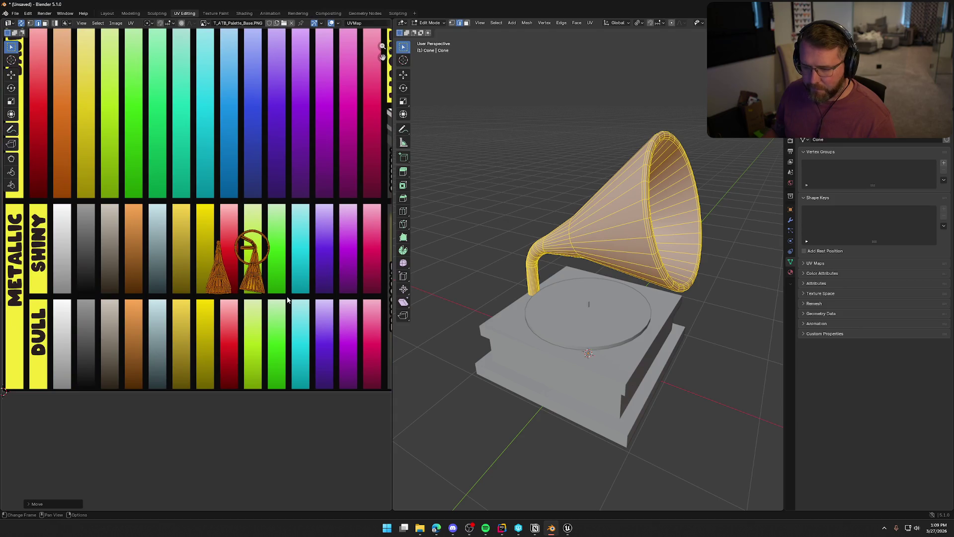
key(r)
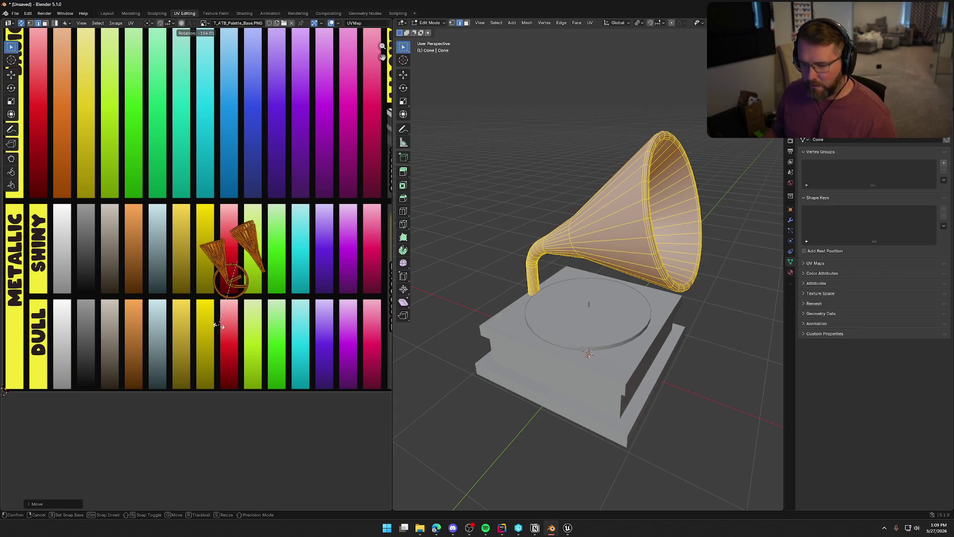
click(219, 327)
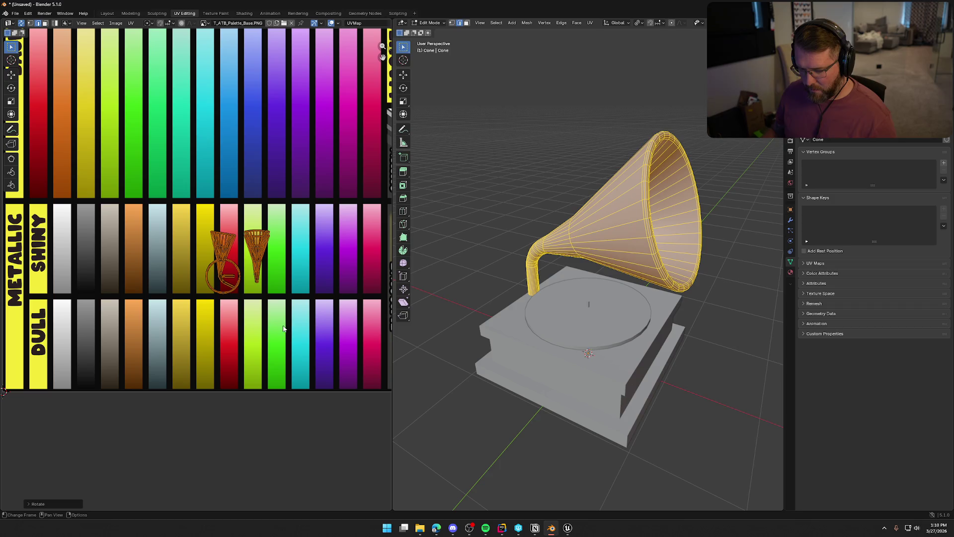
key(g)
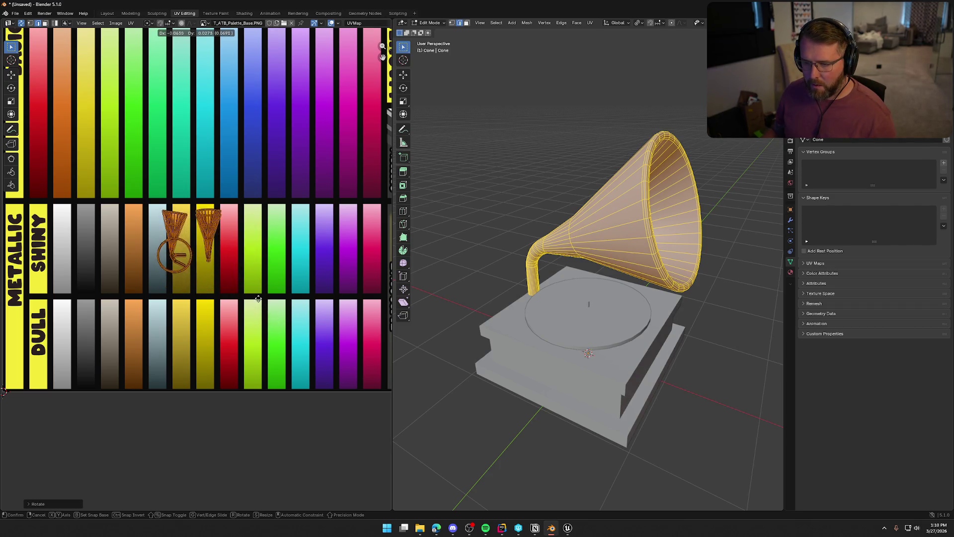
click(232, 308)
Step: Shrink the horn's UV islands further and position them over the gold-yellow swatch
key(s)
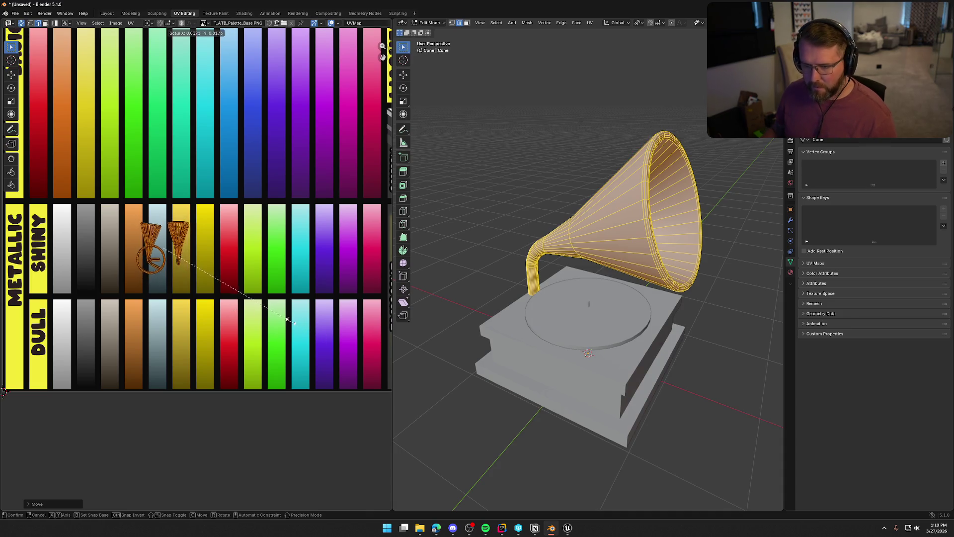
click(210, 281)
key(g)
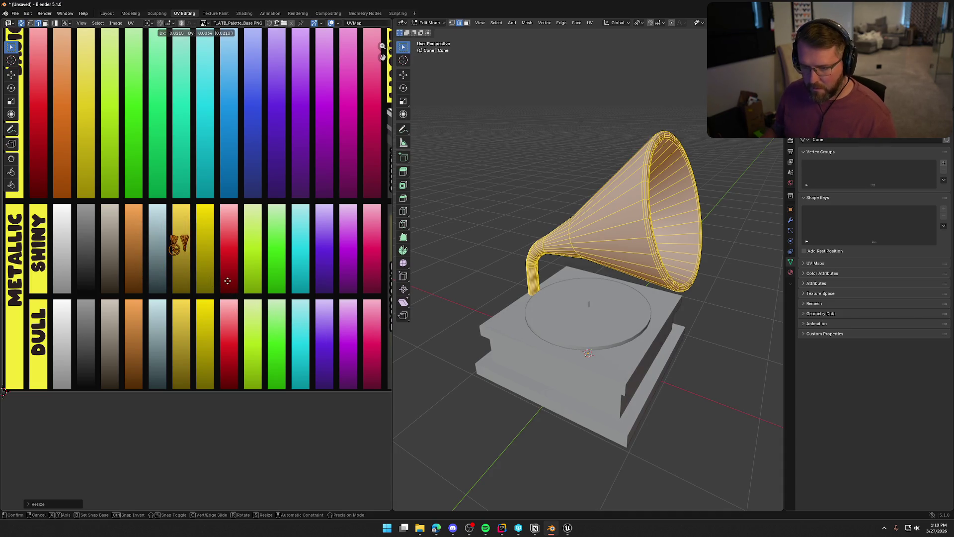
click(231, 277)
key(s)
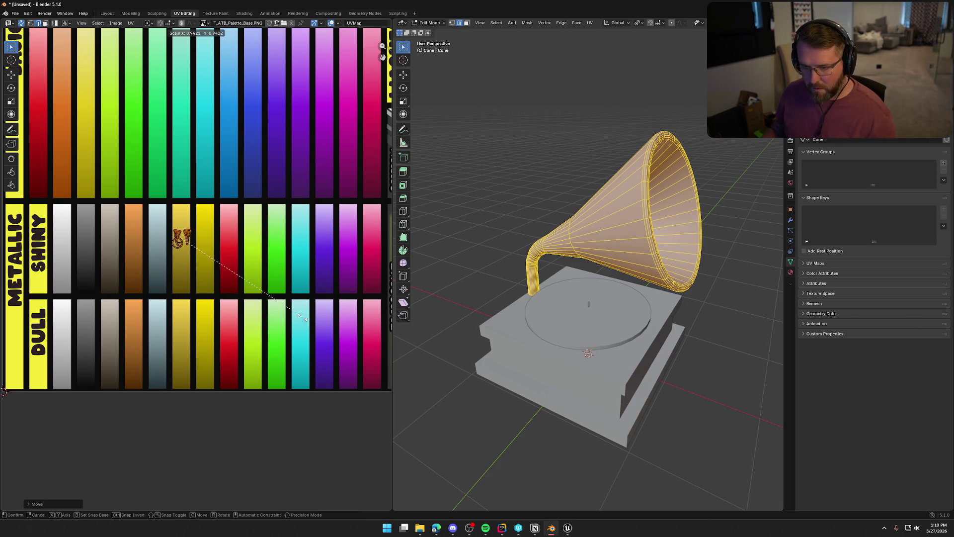
click(285, 312)
key(g)
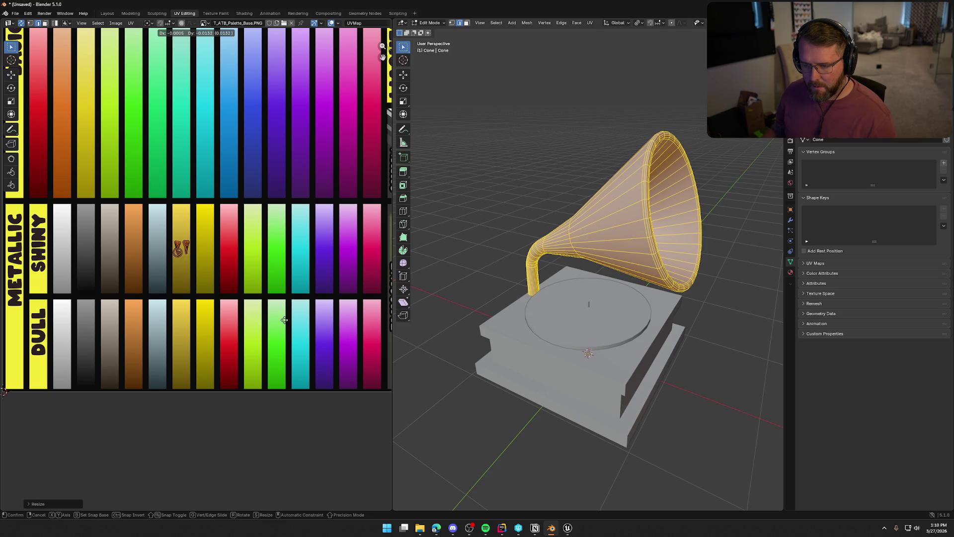
click(284, 321)
Step: Fine-tune the islands' final spot on the yellow swatch, then return to Object Mode
key(g)
key(Escape)
key(ctrl+z)
key(g)
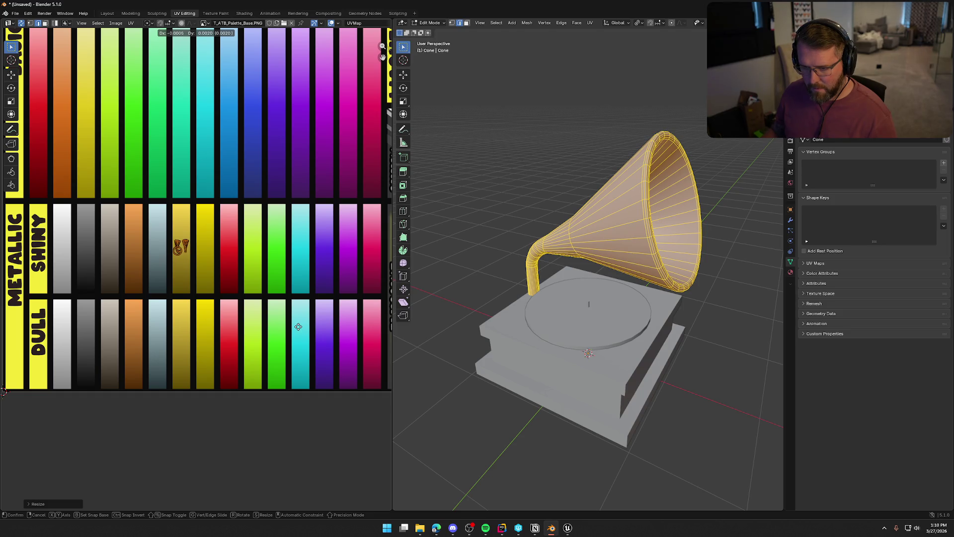
click(299, 327)
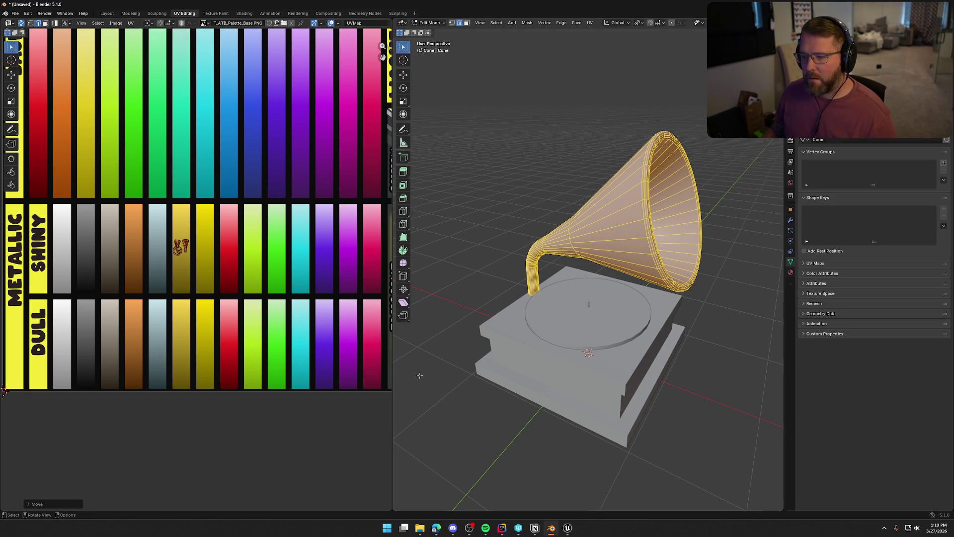
click(512, 240)
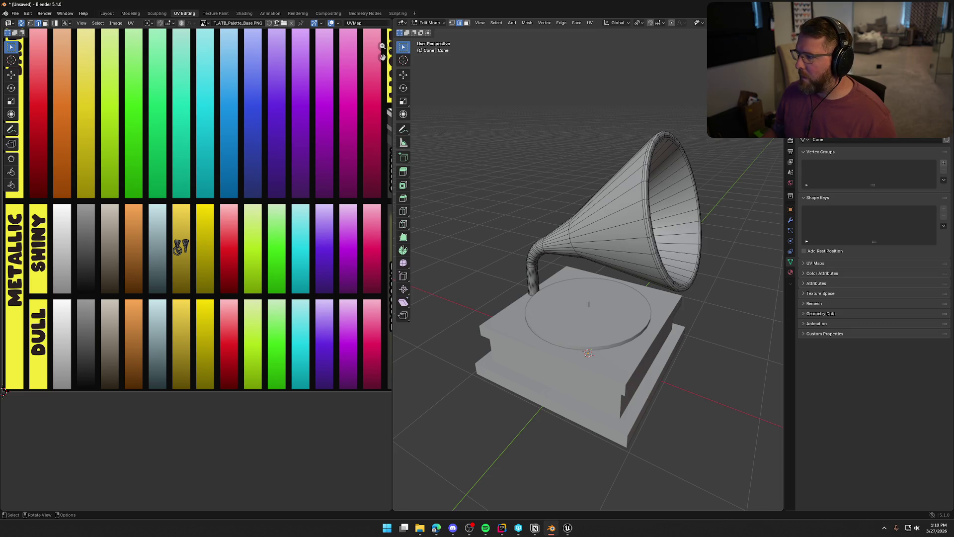
key(Tab)
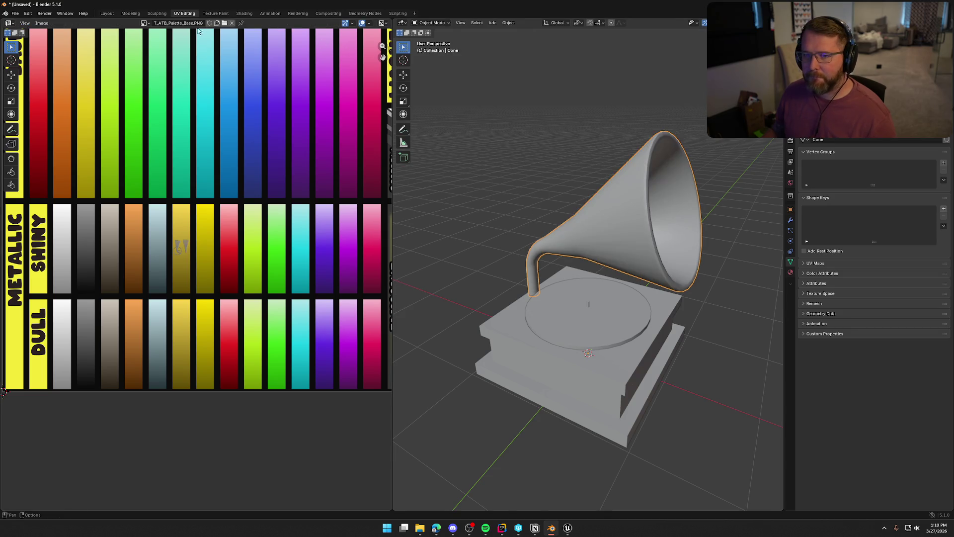
Step: Select the turntable platter and select all its faces in Edit Mode
click(568, 309)
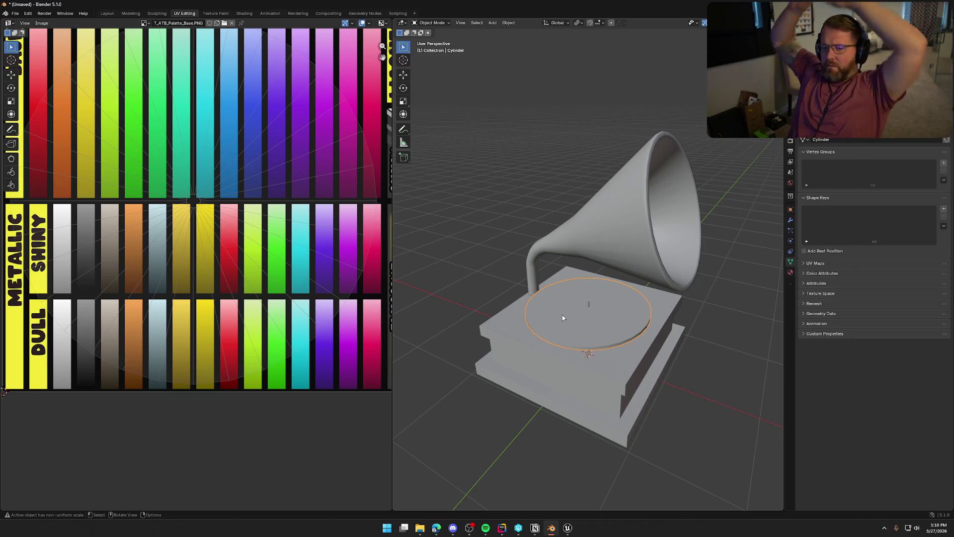
key(Tab)
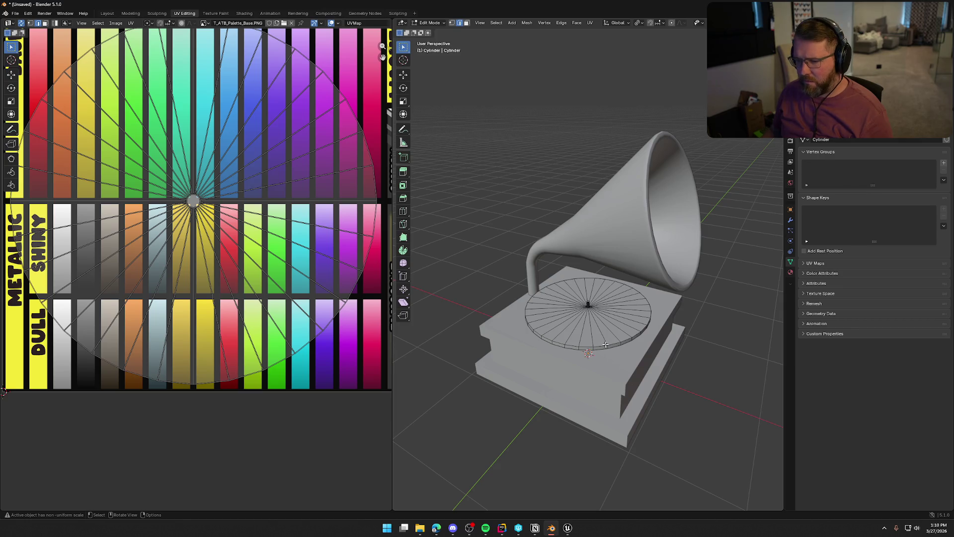
key(a)
scroll(277, 242, down, 3)
scroll(277, 242, down, 1)
scroll(279, 244, up, 1)
scroll(280, 246, down, 1)
scroll(313, 337, up, 1)
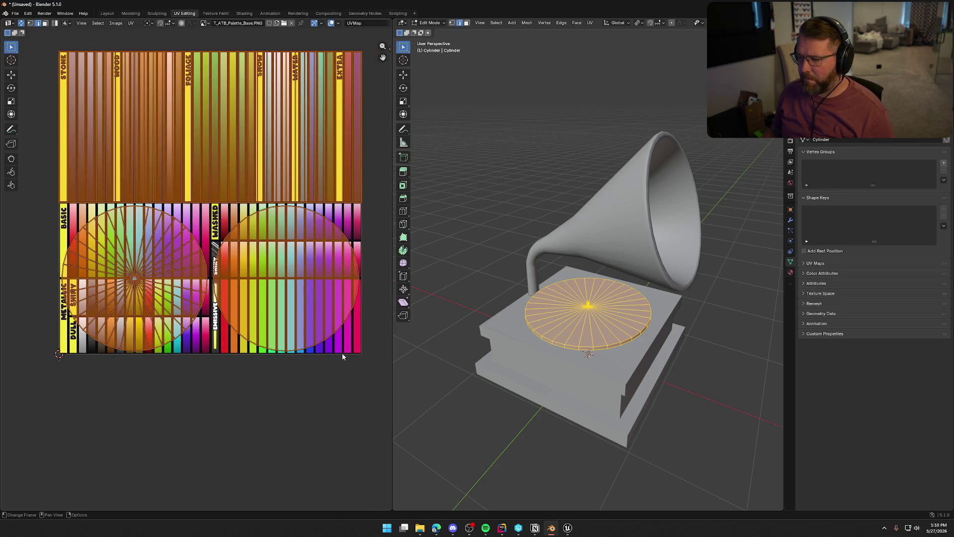
Step: Shrink the platter's UV islands in two passes
key(s)
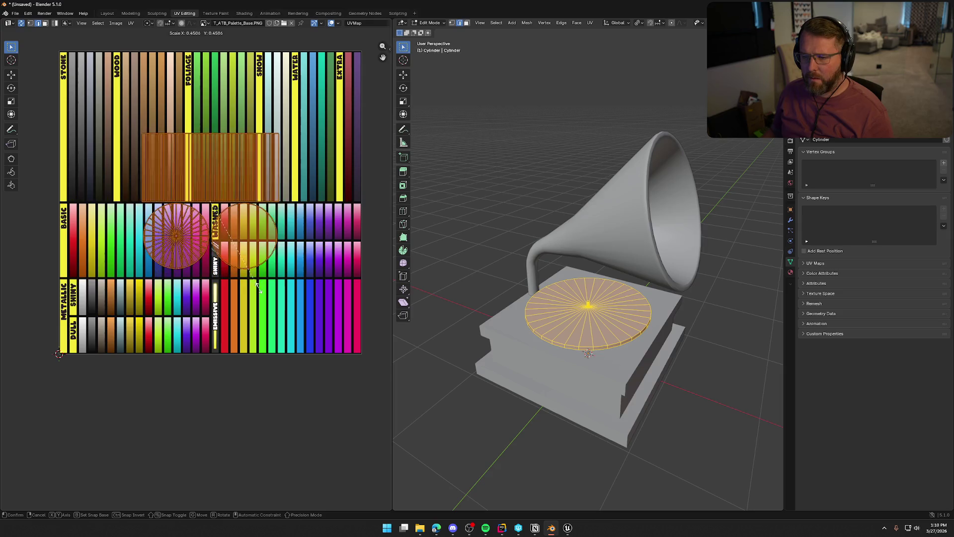
click(233, 254)
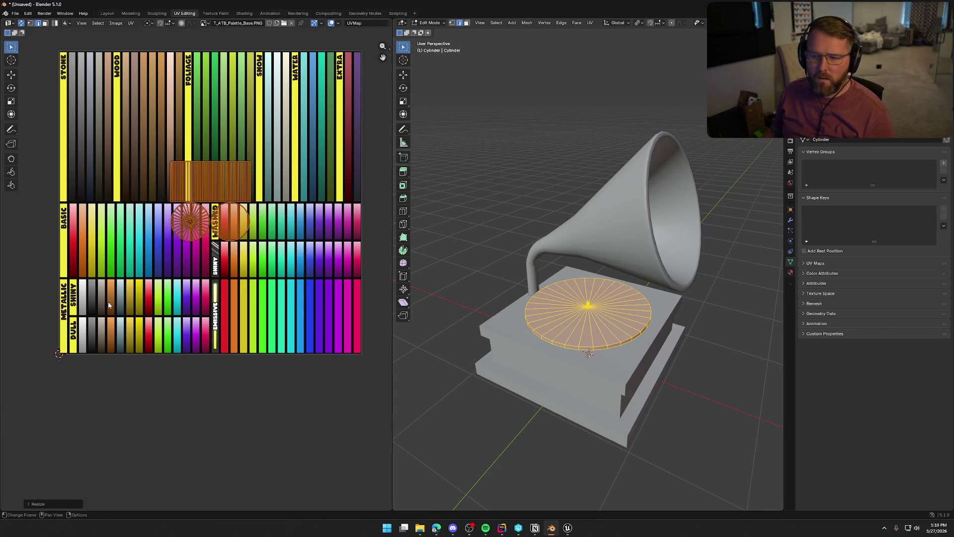
scroll(202, 232, up, 2)
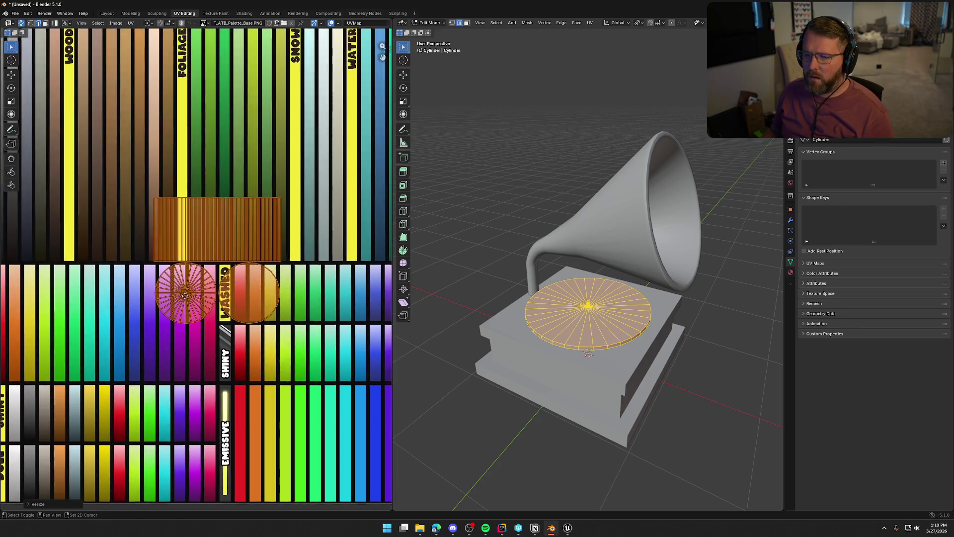
scroll(199, 233, down, 2)
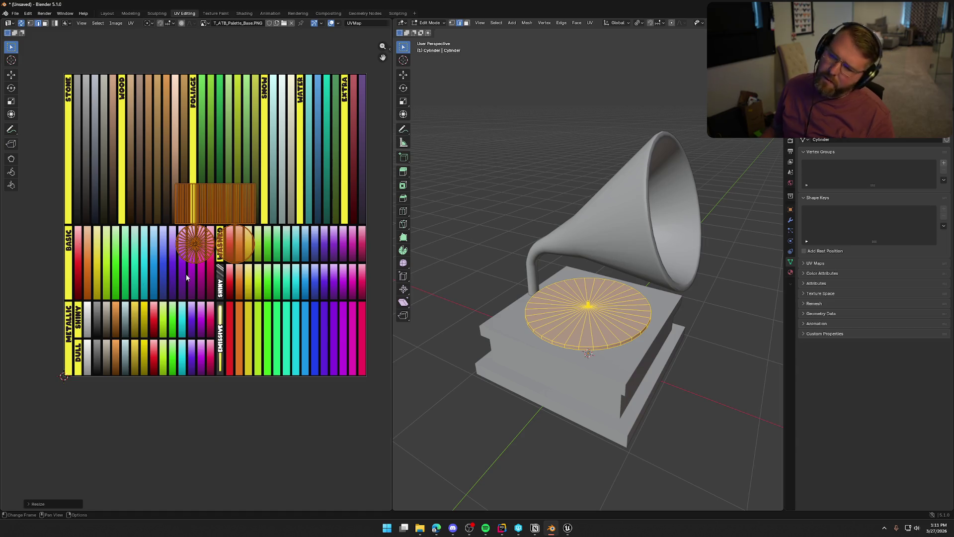
scroll(187, 290, up, 2)
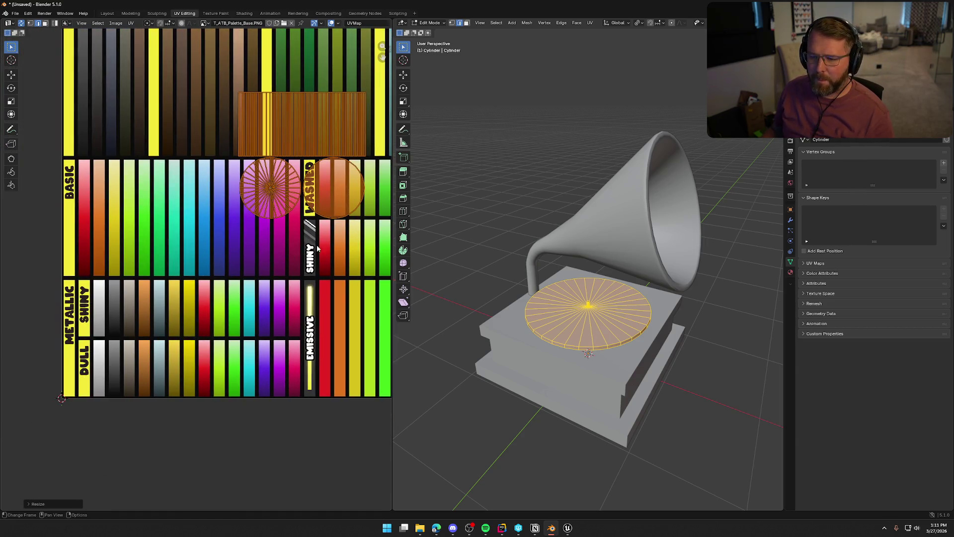
key(s)
click(305, 172)
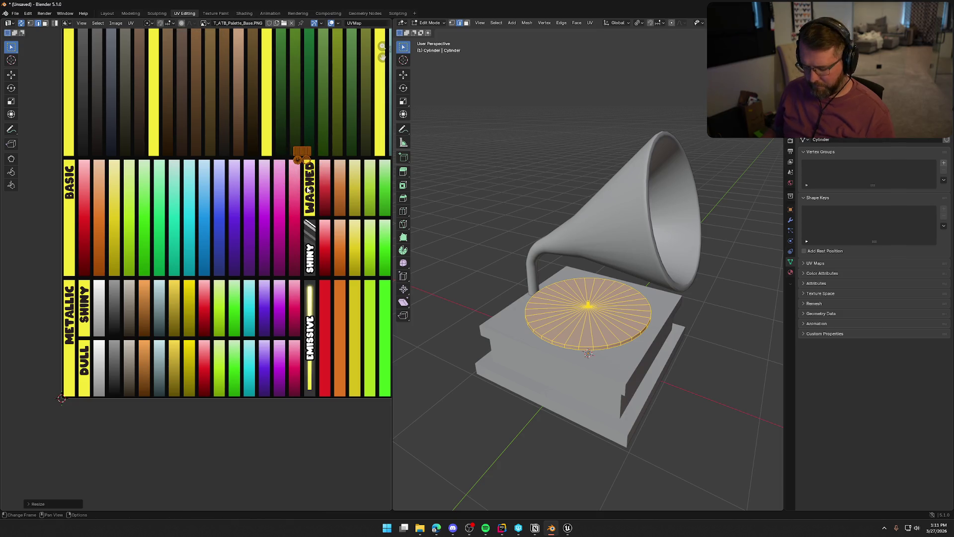
Step: Fit the platter's UVs onto a green Basic-row swatch, exit Edit Mode, and select the base
key(g)
click(158, 288)
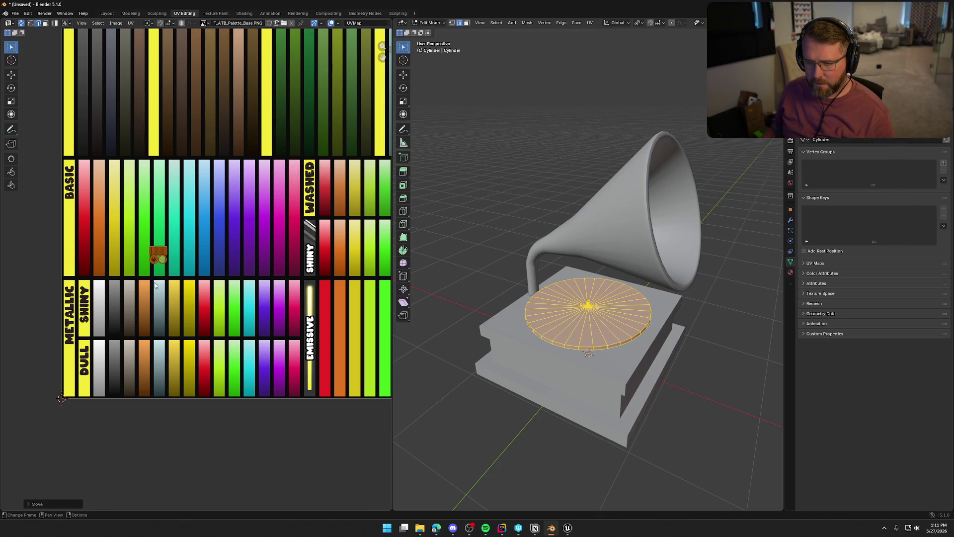
scroll(149, 278, up, 3)
key(s)
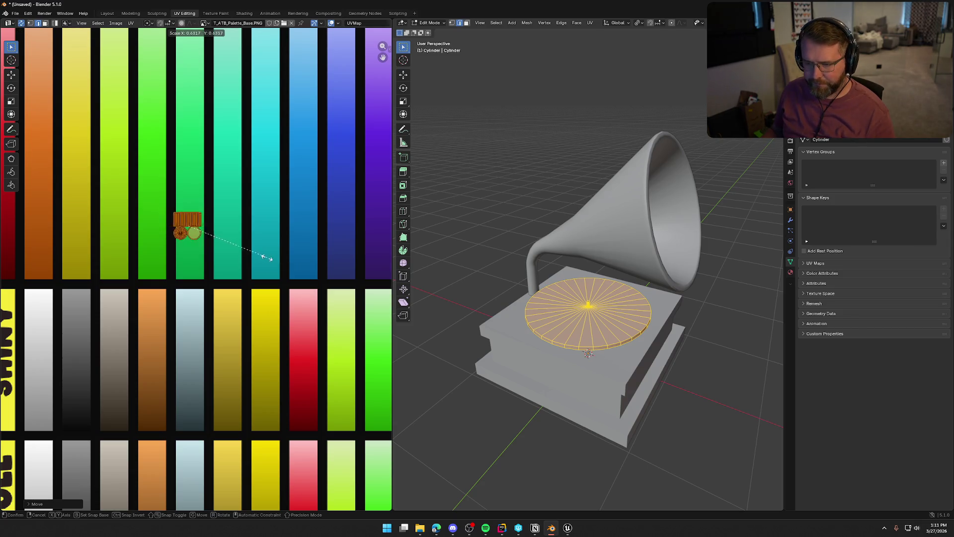
click(253, 256)
key(g)
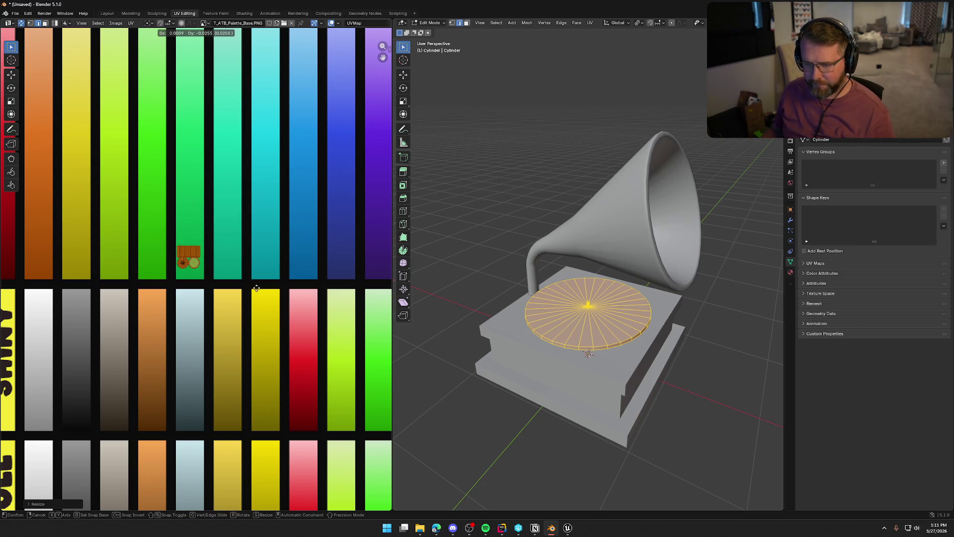
click(257, 289)
click(485, 217)
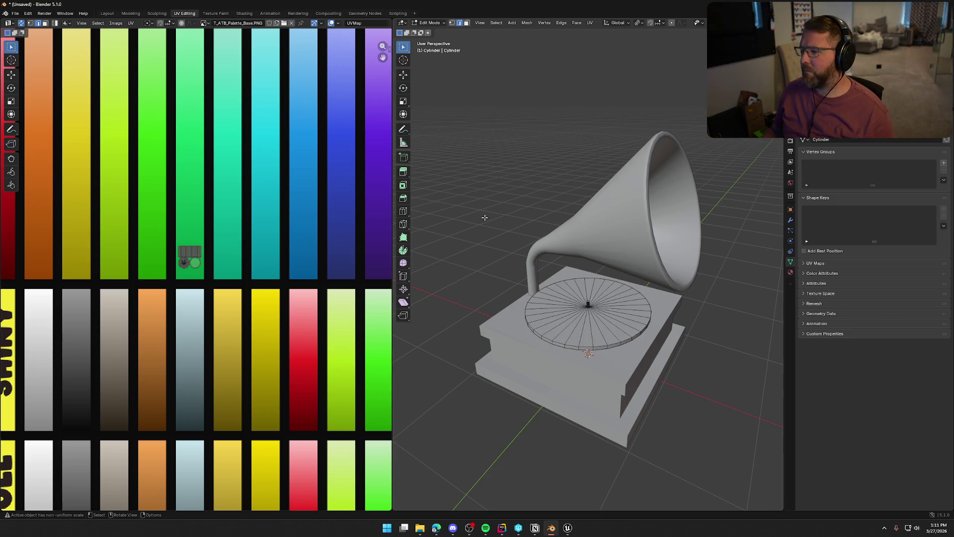
key(Tab)
click(512, 335)
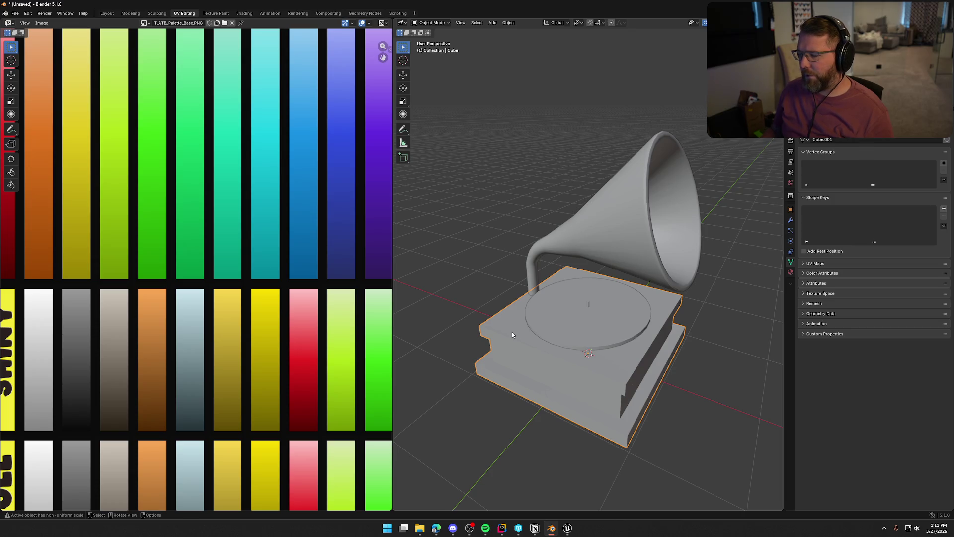
Step: Select all of the base's faces and re-unwrap them with Smart UV Project
key(Tab)
key(a)
scroll(511, 332, down, 3)
scroll(267, 315, down, 4)
scroll(201, 302, up, 2)
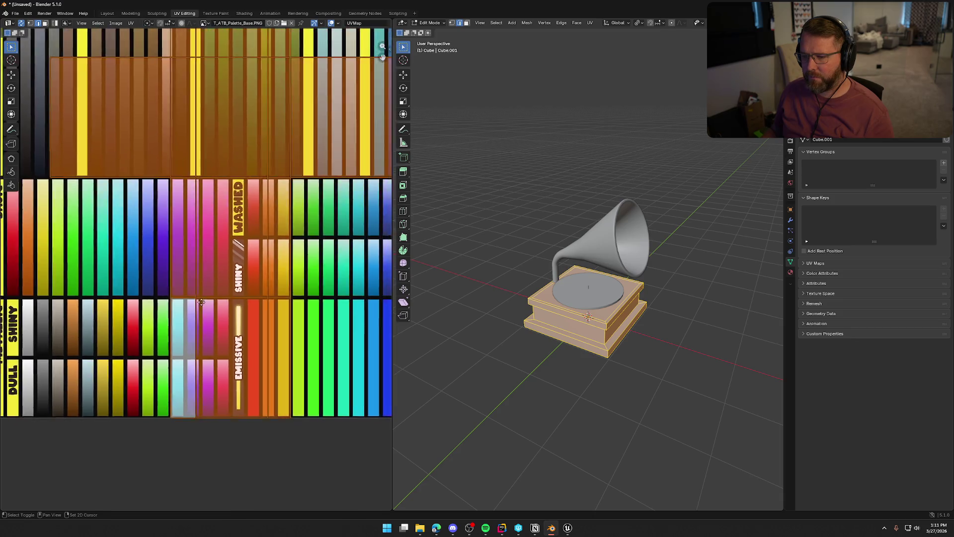
scroll(201, 302, down, 2)
click(590, 24)
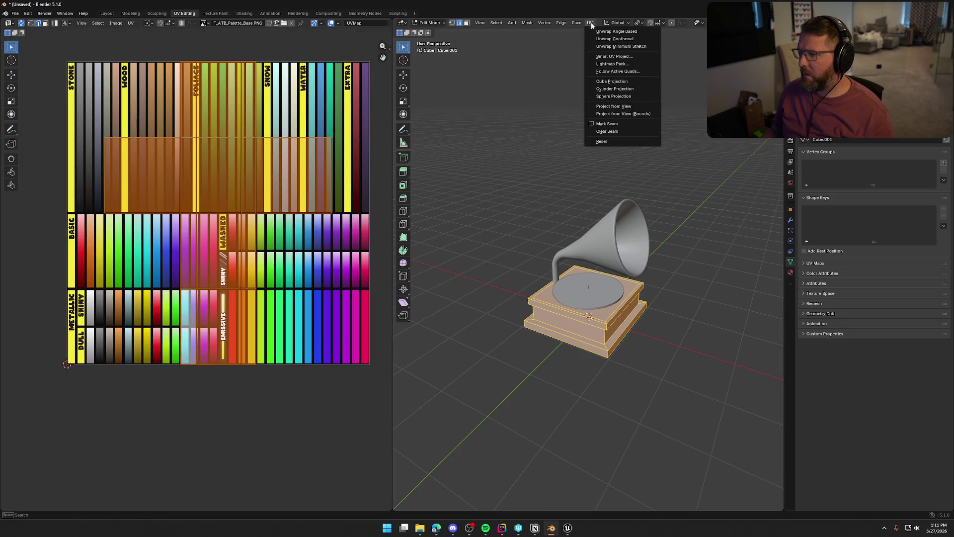
click(614, 56)
click(611, 124)
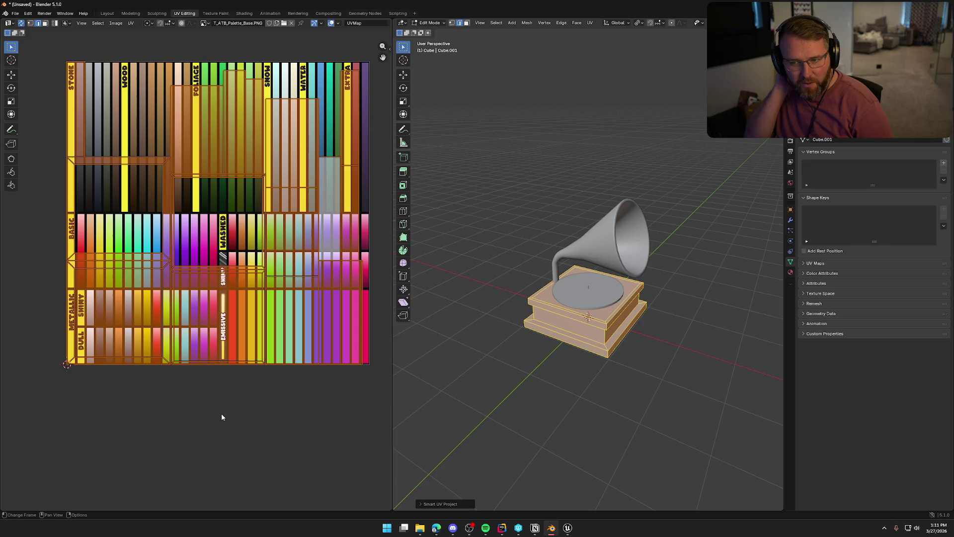
Step: Shrink the base's UV islands and move them onto the brown Wood strips
scroll(221, 416, up, 2)
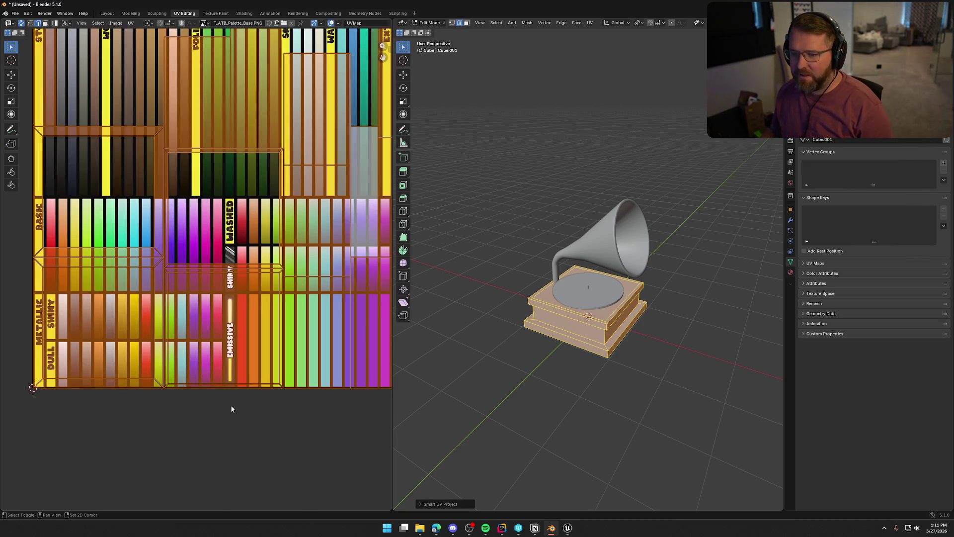
key(s)
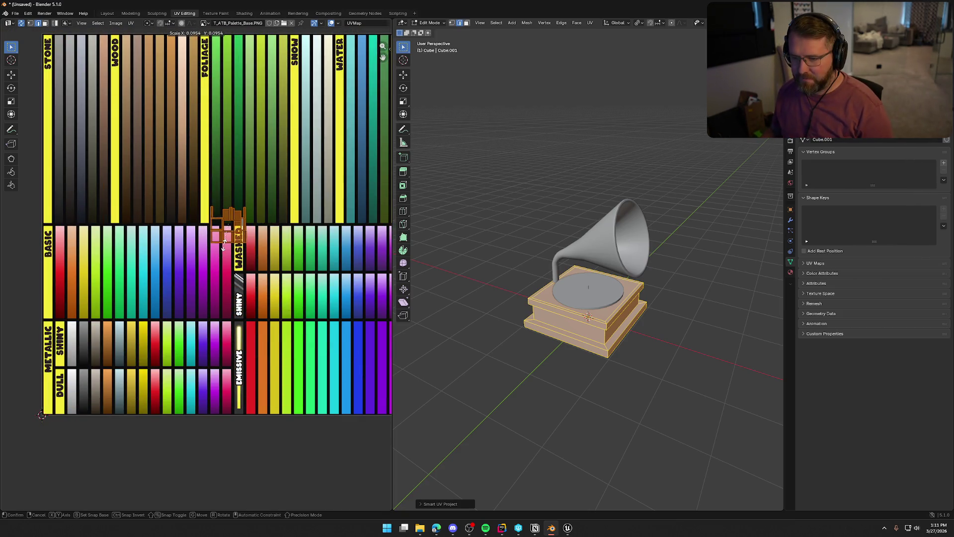
click(208, 262)
scroll(230, 316, up, 2)
scroll(230, 316, up, 2)
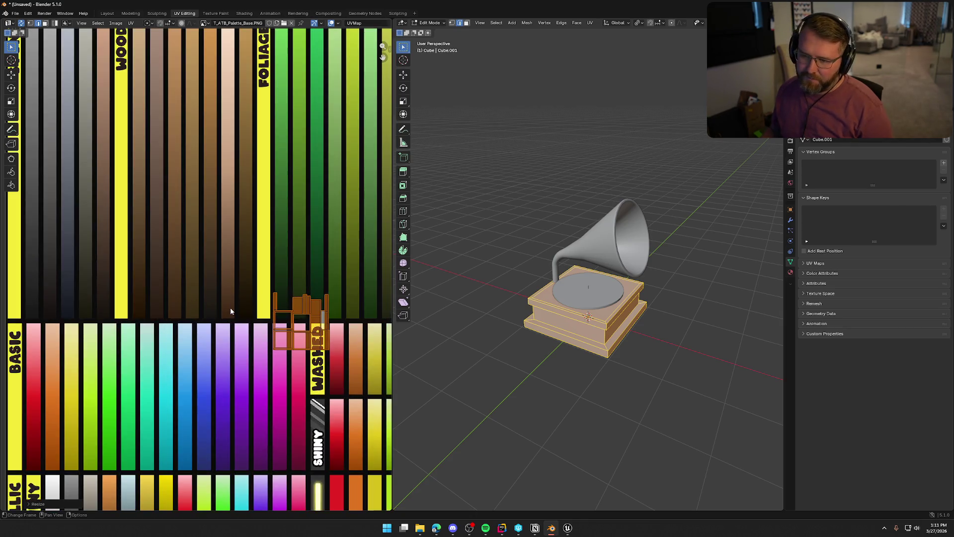
key(g)
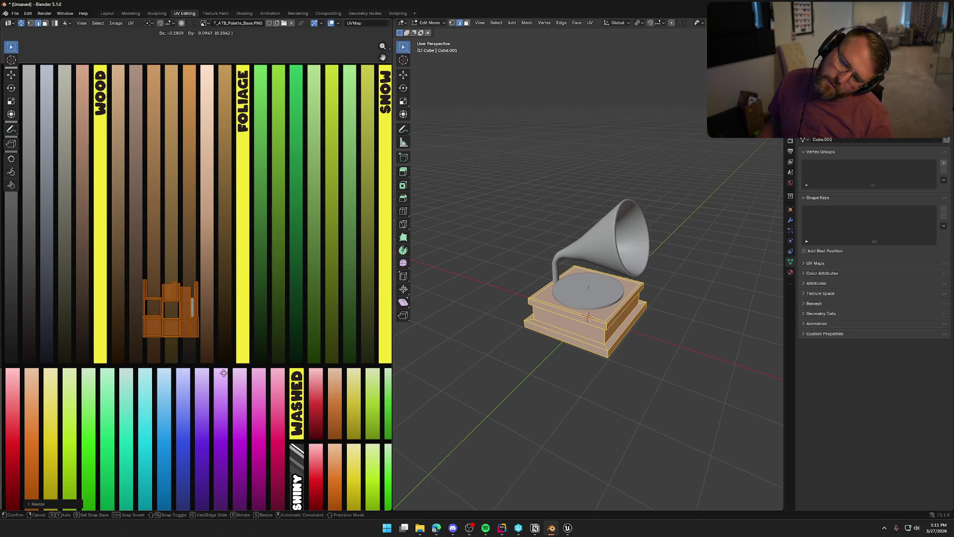
click(224, 231)
scroll(258, 272, up, 1)
scroll(258, 272, up, 3)
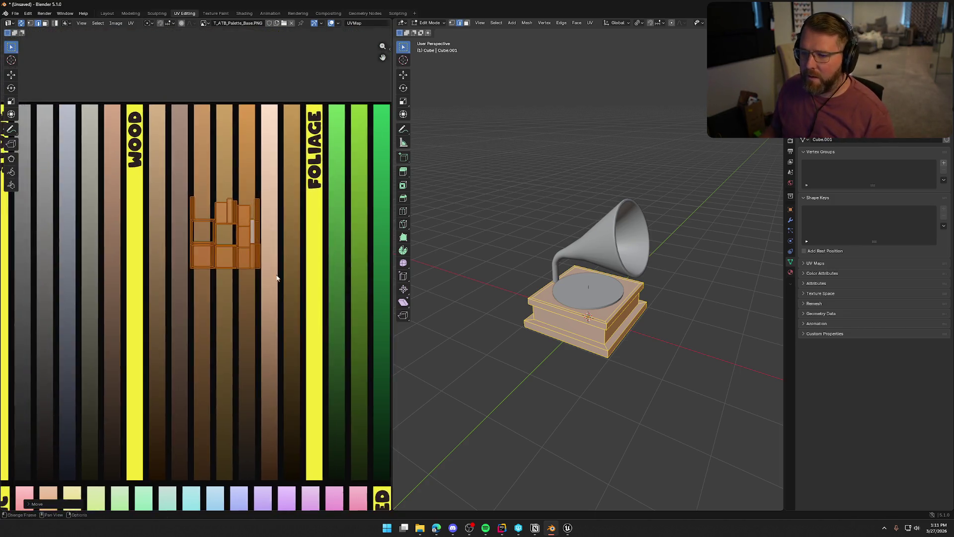
Step: Shrink the base's UVs further and settle them inside one light brown strip
key(s)
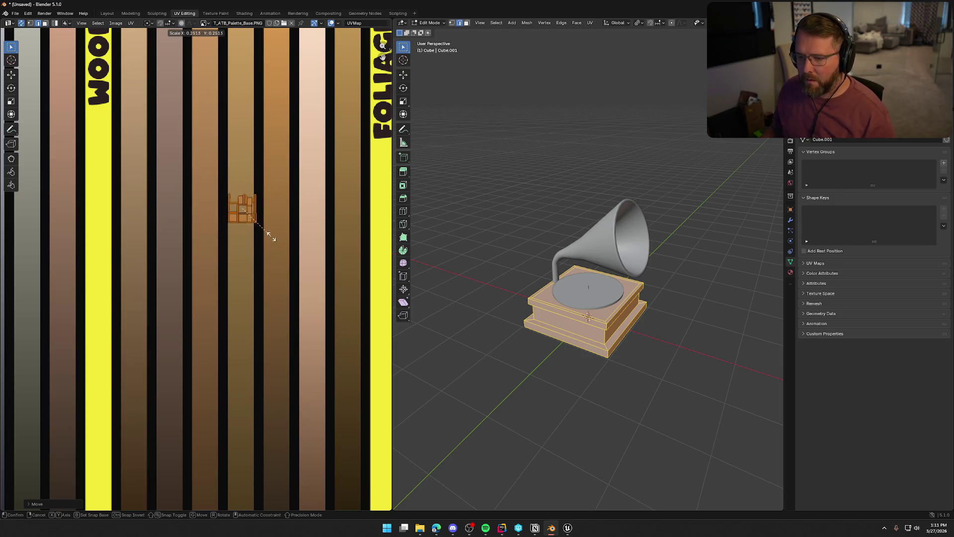
click(283, 253)
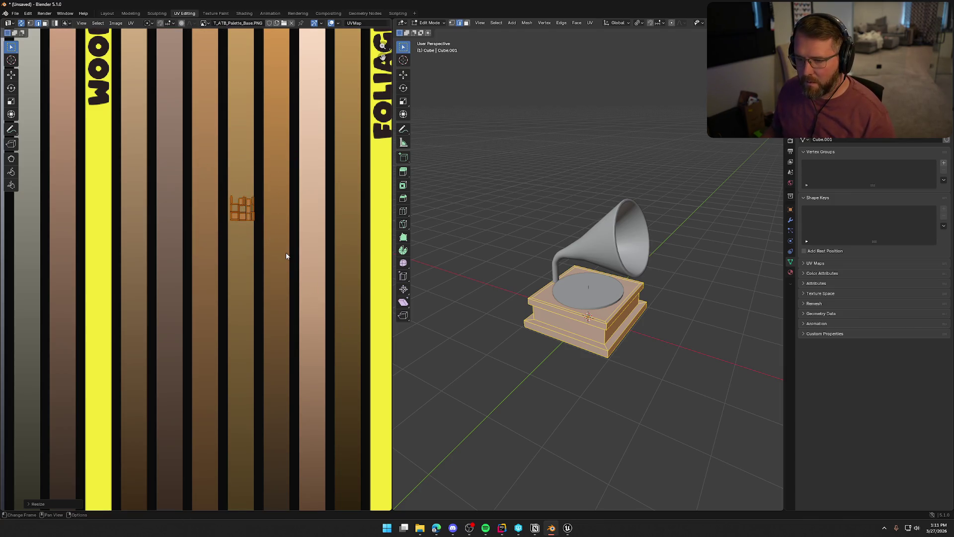
key(g)
click(320, 285)
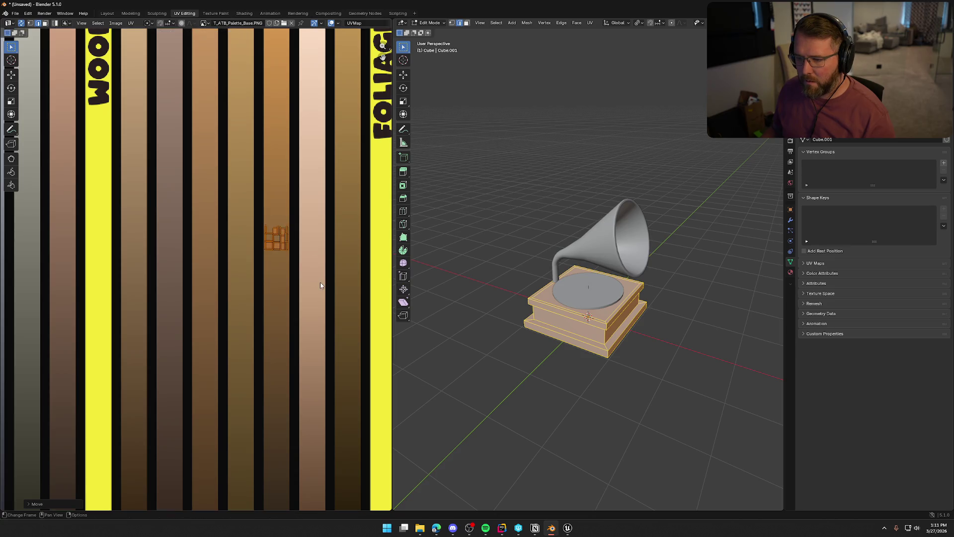
key(s)
click(333, 311)
key(g)
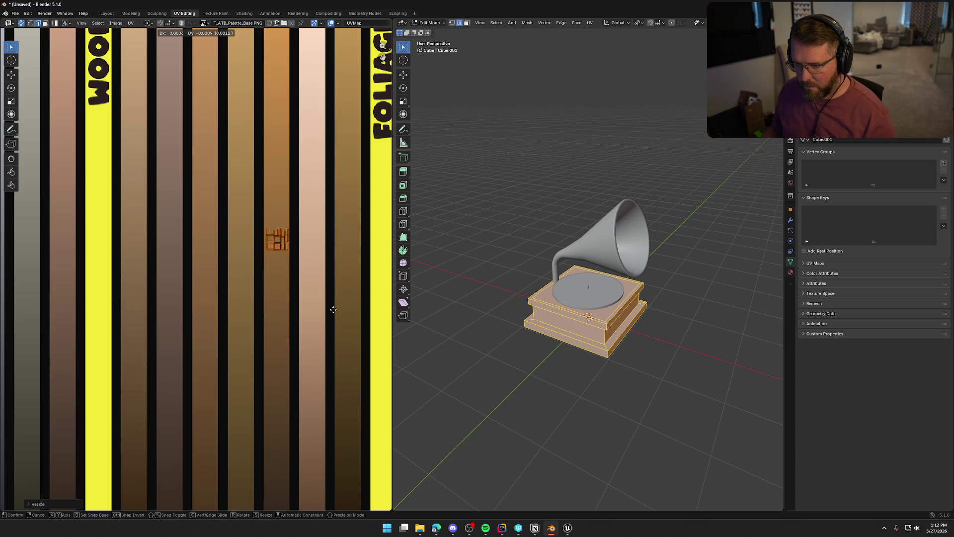
click(333, 310)
click(499, 360)
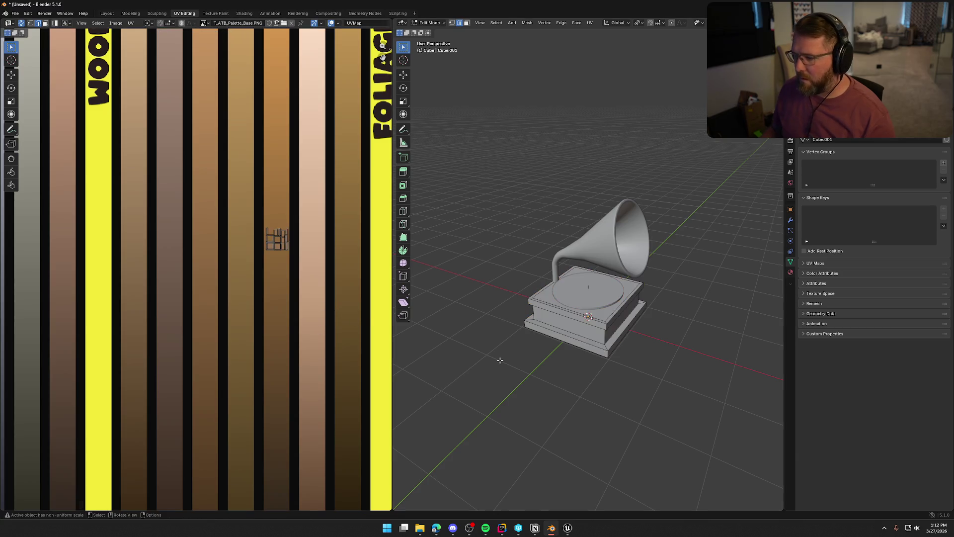
Step: In Layout, orbit to inspect the gold horn, green platter and brown base, then select the platter
click(107, 13)
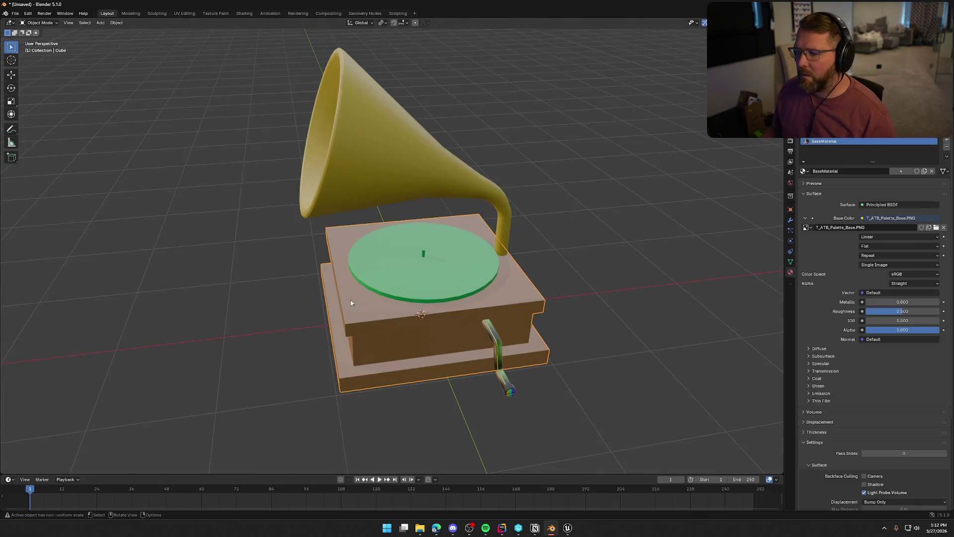
click(381, 281)
mouse_move(382, 280)
mouse_down()
mouse_move(256, 324)
mouse_move(348, 345)
mouse_move(488, 308)
mouse_move(573, 324)
mouse_move(622, 319)
mouse_move(489, 311)
mouse_up()
scroll(436, 356, up, 4)
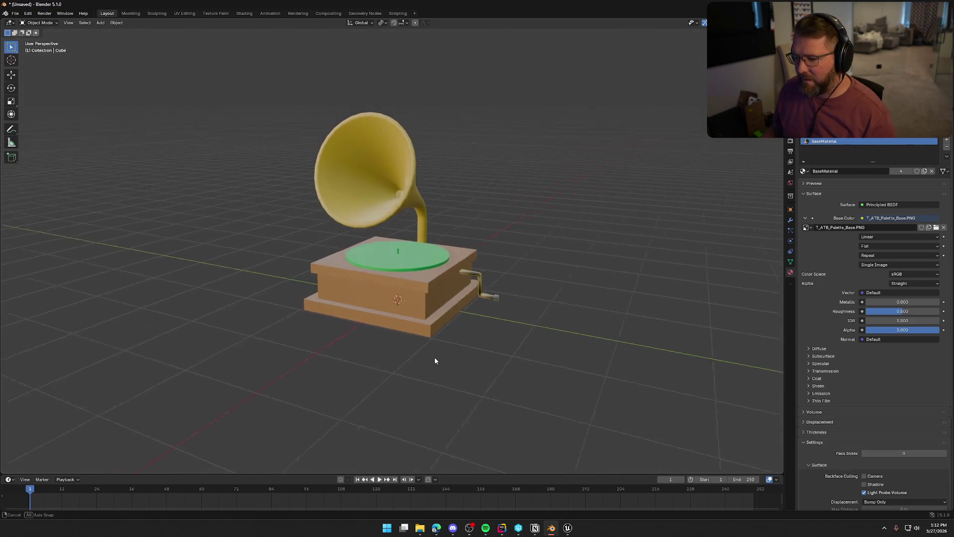
mouse_move(419, 366)
mouse_down()
mouse_move(395, 383)
mouse_move(302, 355)
mouse_move(208, 356)
mouse_move(167, 368)
mouse_move(275, 308)
mouse_move(335, 331)
mouse_move(227, 329)
mouse_move(357, 328)
mouse_up()
scroll(371, 324, up, 2)
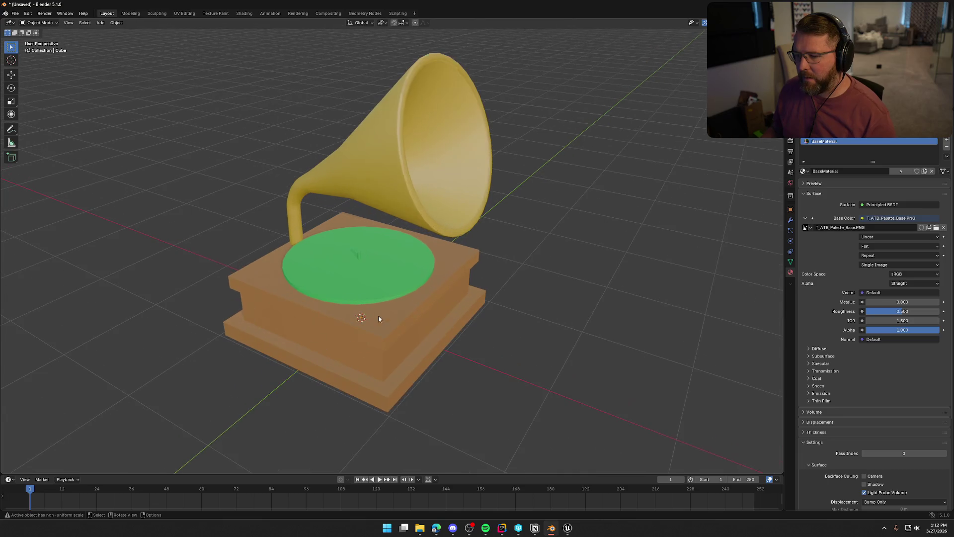
click(367, 274)
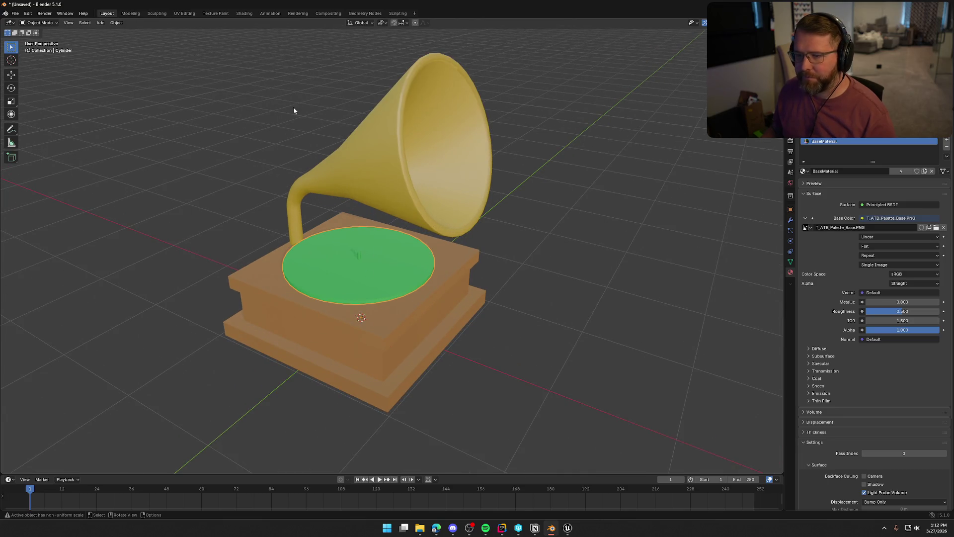
click(183, 14)
Step: Select all platter faces and move their UVs onto the gray Dull bar
scroll(511, 288, up, 3)
key(a)
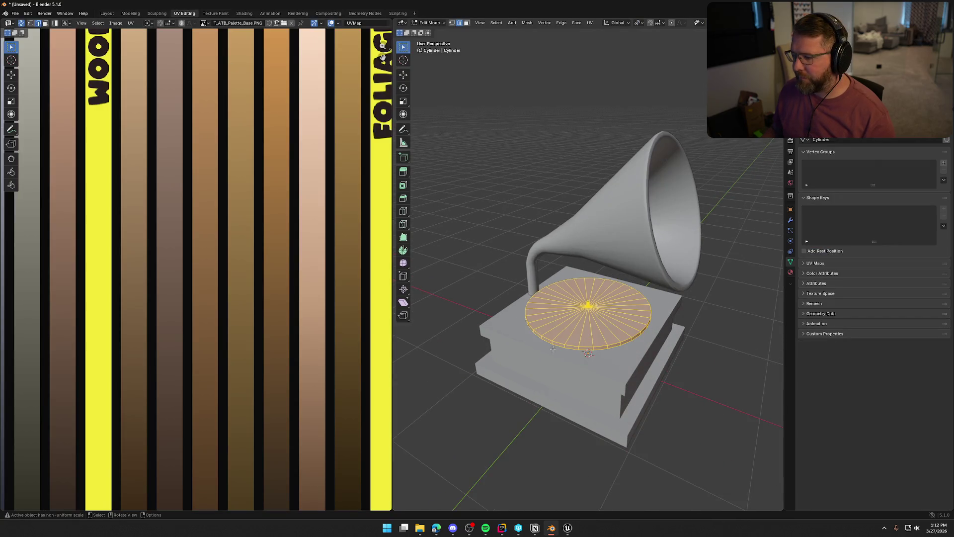
scroll(291, 298, down, 6)
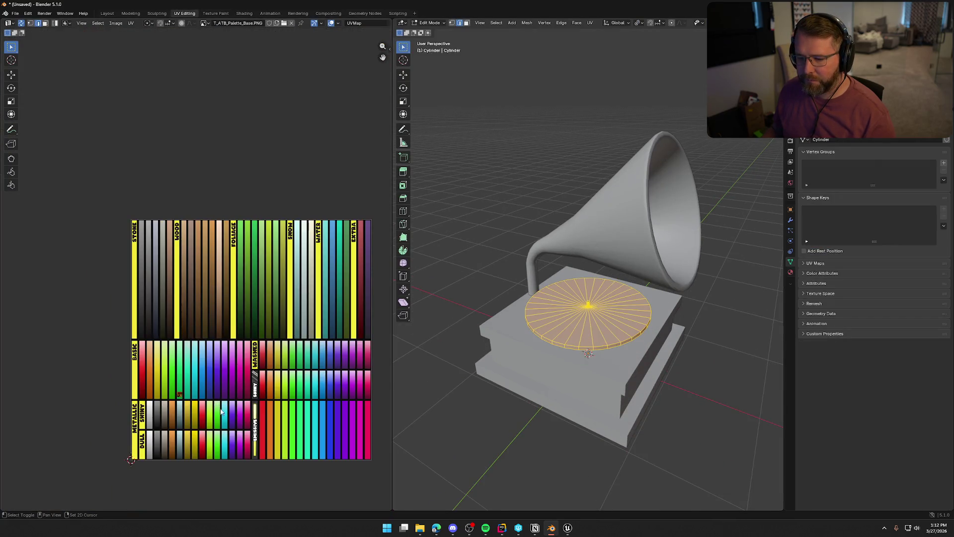
scroll(220, 412, up, 6)
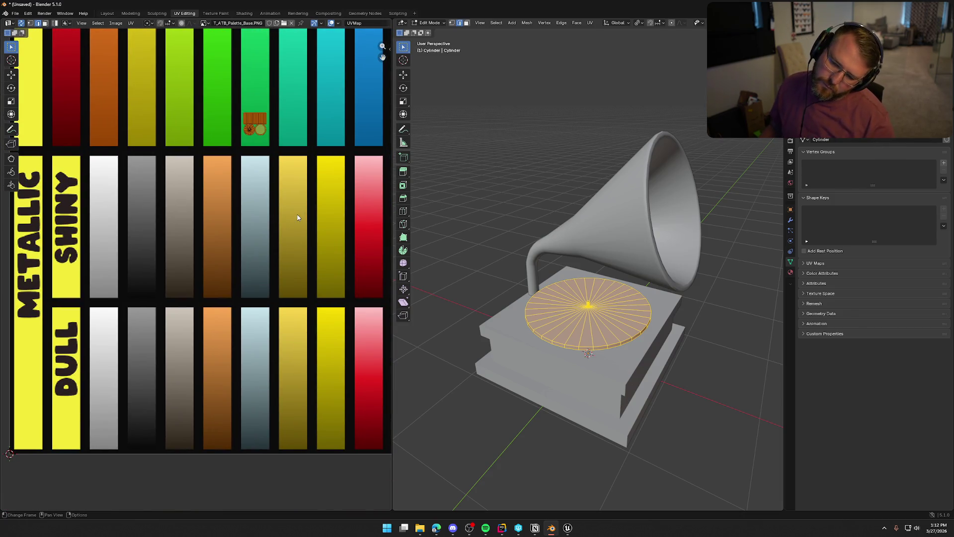
key(g)
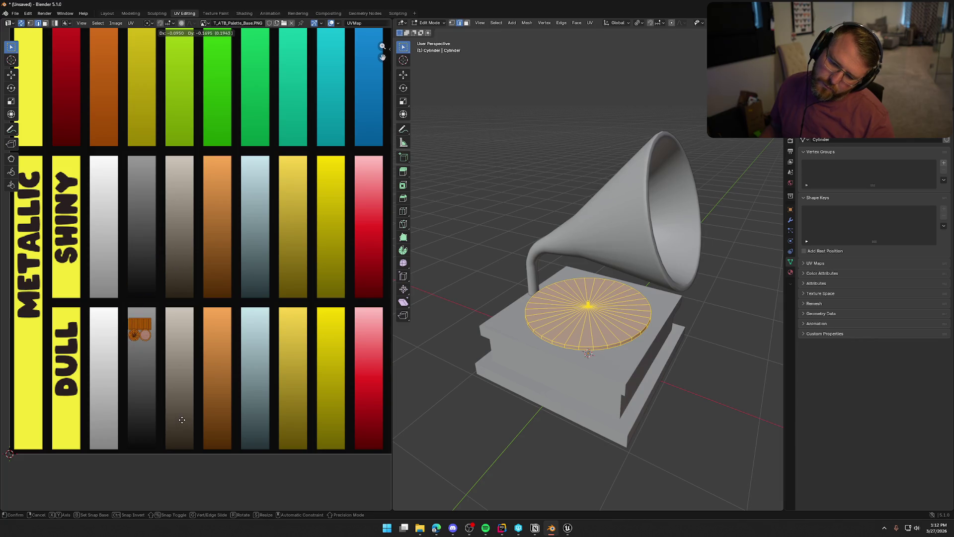
click(183, 417)
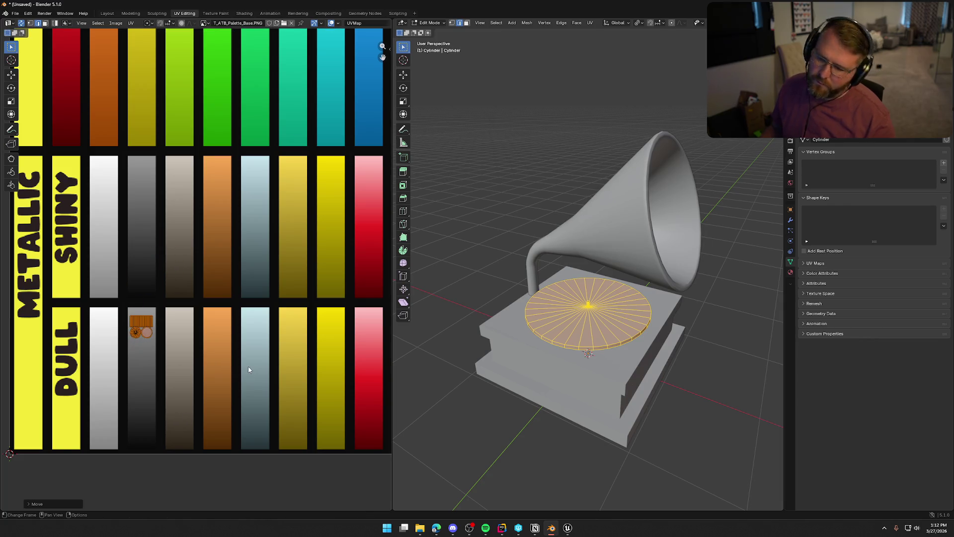
Step: Stretch the platter's UVs vertically along the Y axis and shift them down the gray bar
key(s)
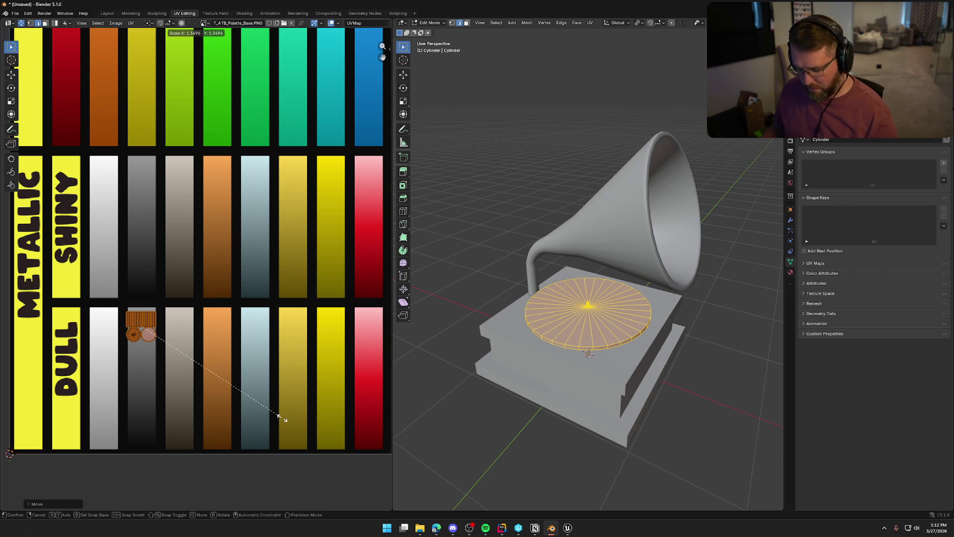
key(y)
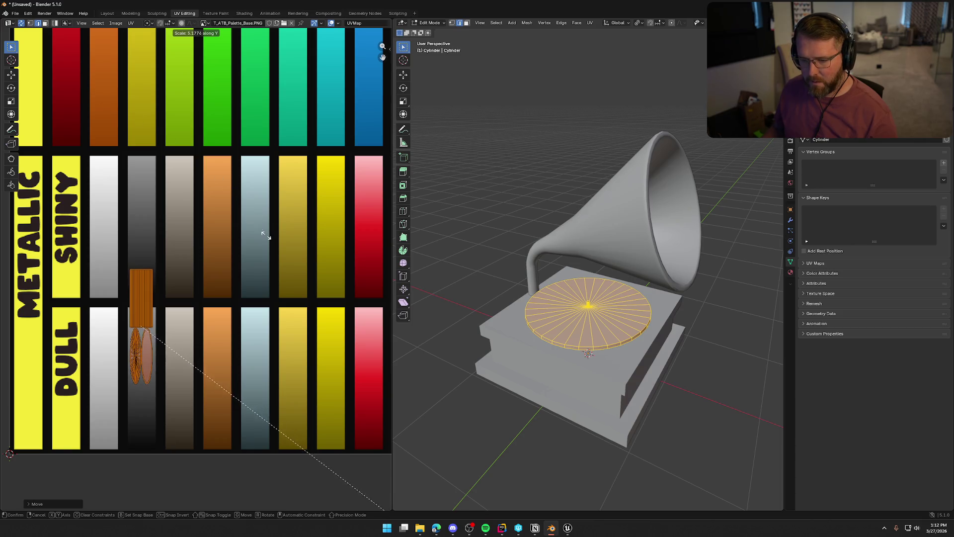
click(263, 233)
key(g)
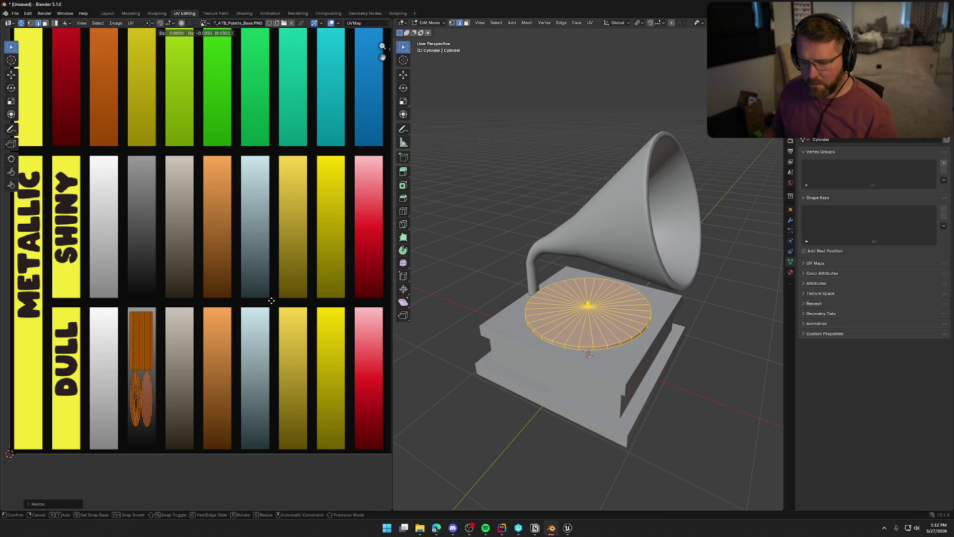
click(271, 301)
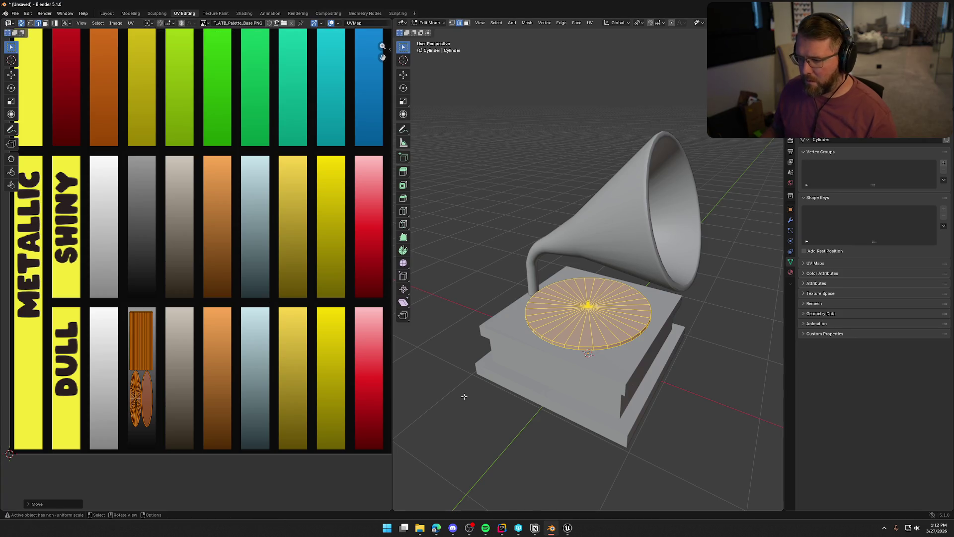
click(464, 396)
Step: Orbit in Layout to confirm the platter now renders gray, then re-enter its Edit Mode
click(106, 13)
click(166, 222)
mouse_move(166, 222)
mouse_down()
mouse_move(207, 207)
mouse_move(299, 221)
mouse_move(486, 221)
mouse_move(502, 202)
mouse_move(490, 189)
mouse_move(392, 215)
mouse_move(353, 198)
mouse_move(438, 234)
mouse_up()
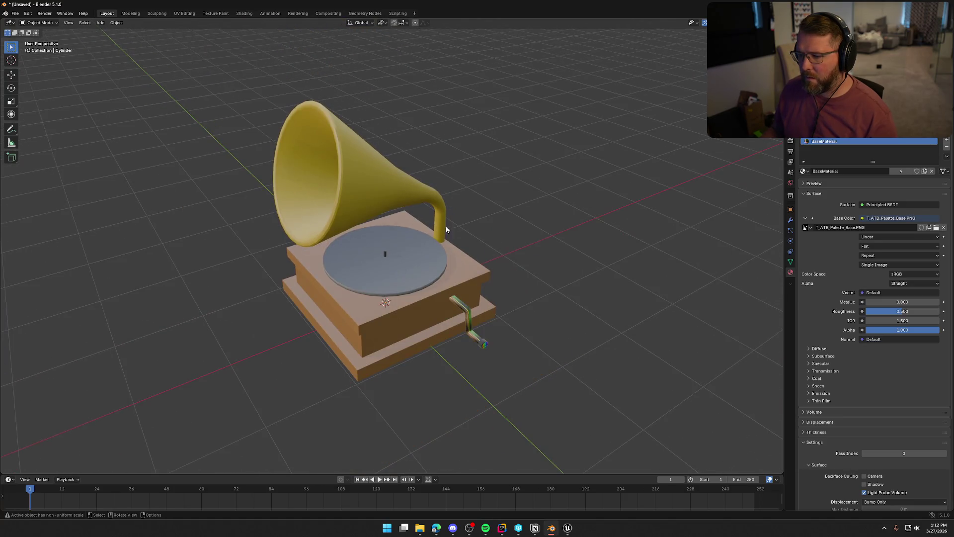
key(Tab)
key(Tab)
click(193, 14)
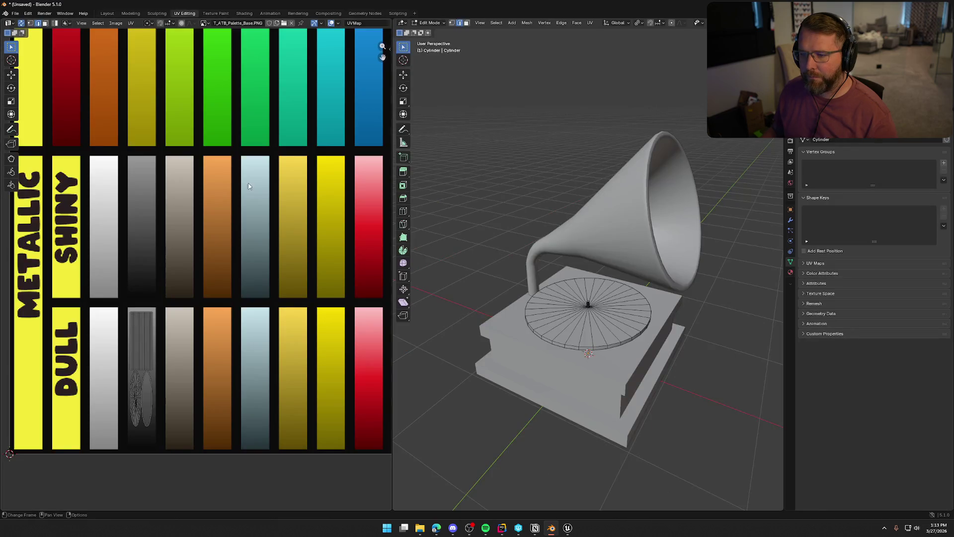
Step: Shrink the platter's UVs twice and move them to the dark lower end of the gray bar, then exit Edit Mode
key(s)
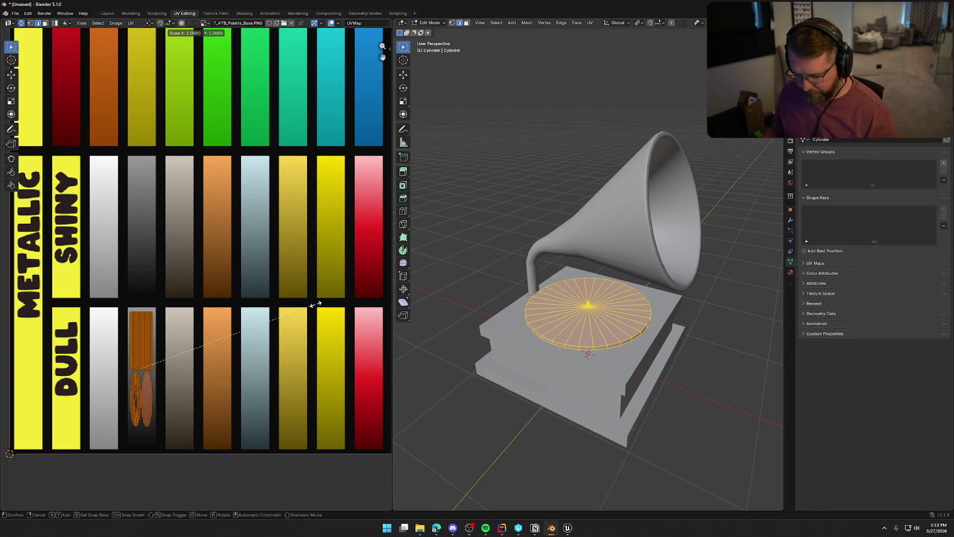
click(176, 350)
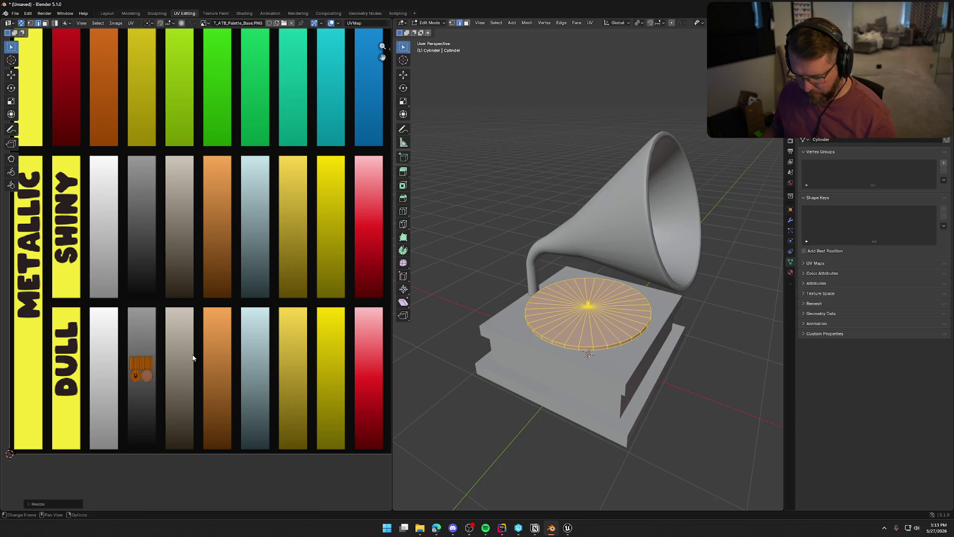
key(g)
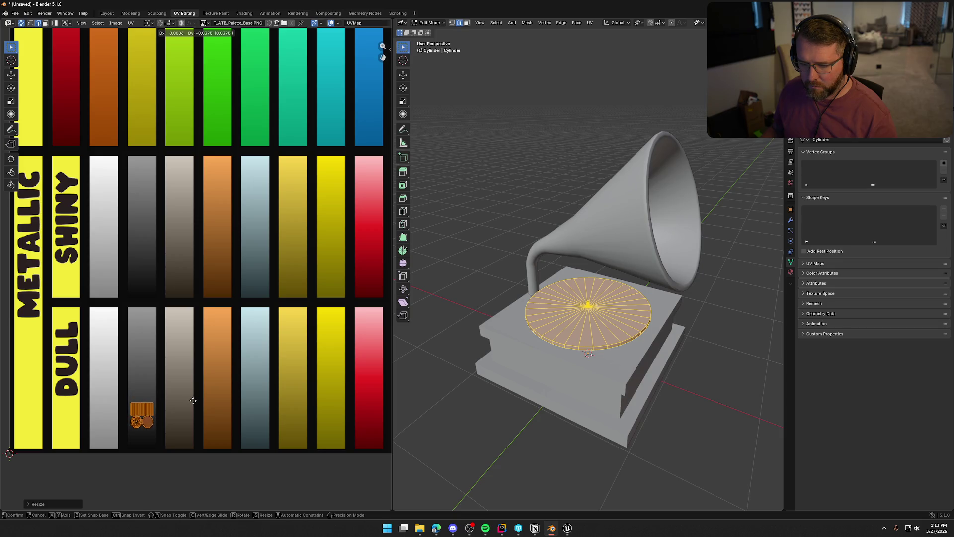
click(193, 400)
key(s)
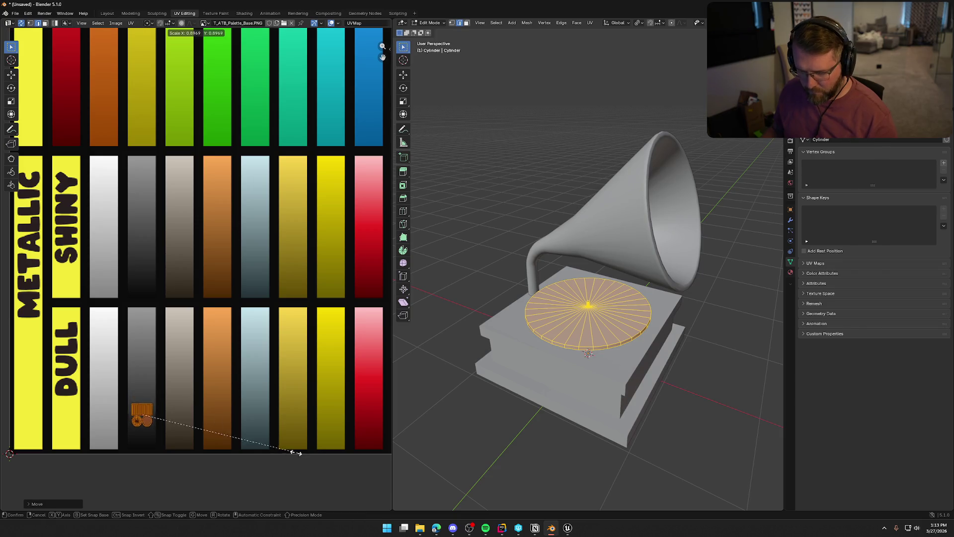
click(231, 441)
key(g)
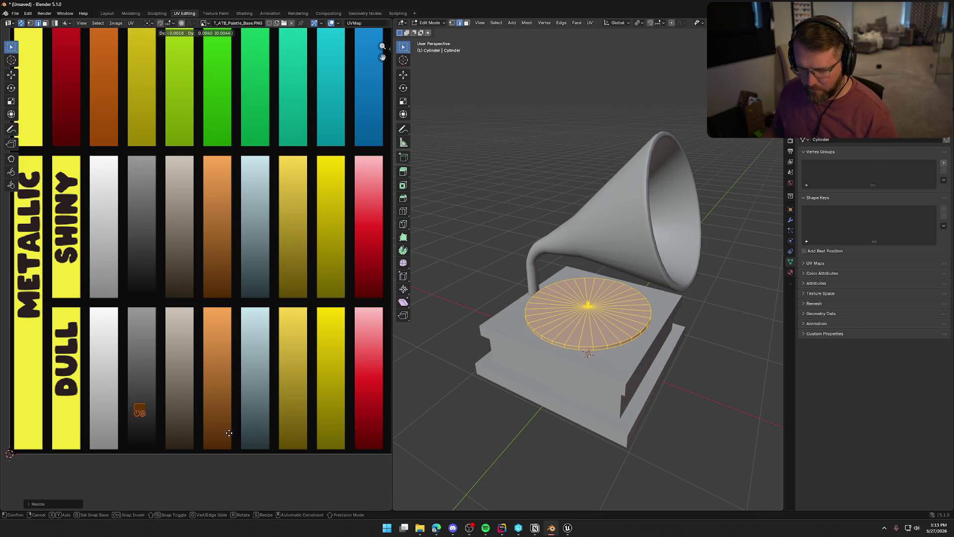
click(231, 435)
click(424, 366)
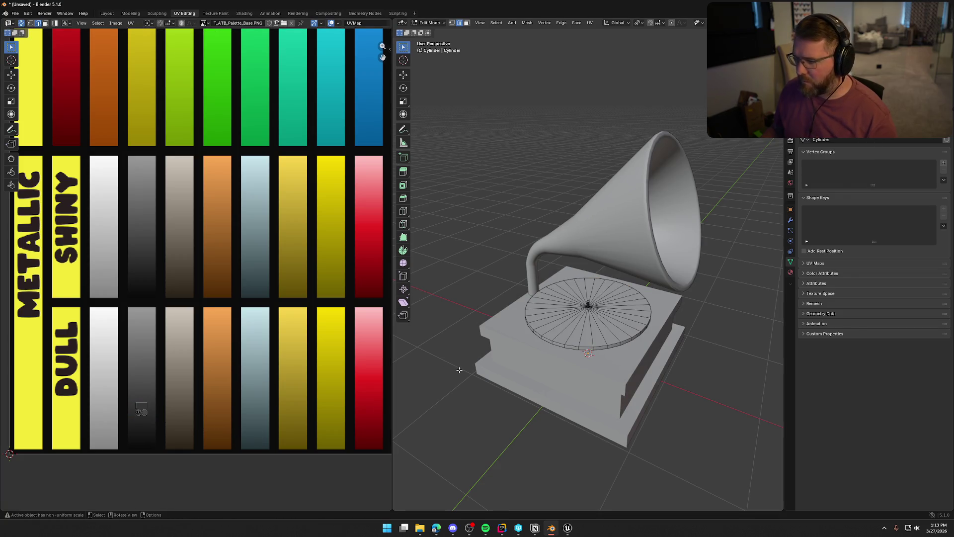
key(Tab)
Step: In Layout, orbit around the gramophone and select its horn
click(109, 14)
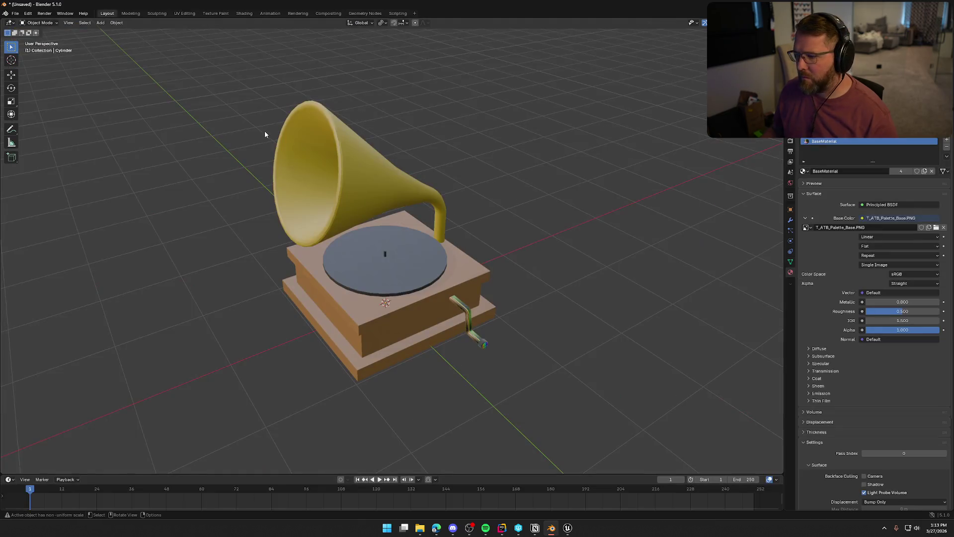
mouse_move(153, 222)
mouse_down()
mouse_move(504, 199)
mouse_move(285, 202)
mouse_up()
scroll(486, 251, down, 8)
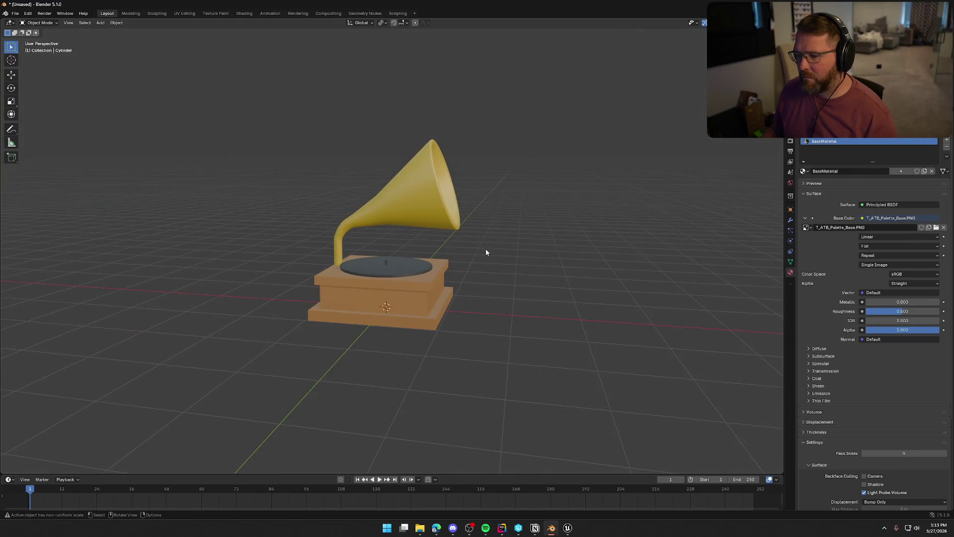
mouse_move(505, 263)
mouse_down()
mouse_move(513, 261)
mouse_move(455, 264)
mouse_move(462, 307)
mouse_move(469, 299)
mouse_up()
scroll(454, 266, up, 7)
click(406, 214)
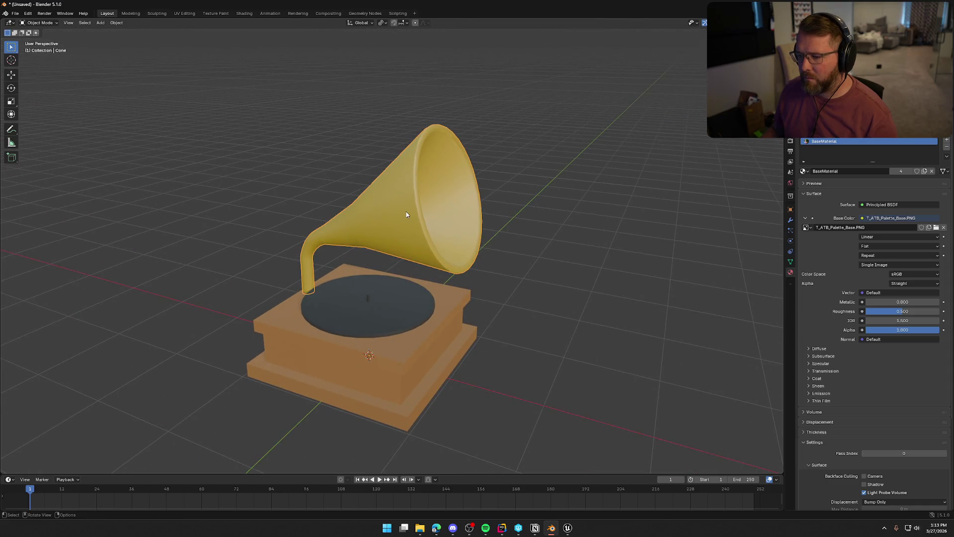
Step: Move the horn's UVs up to the lighter top of the Shiny yellow bar
click(184, 12)
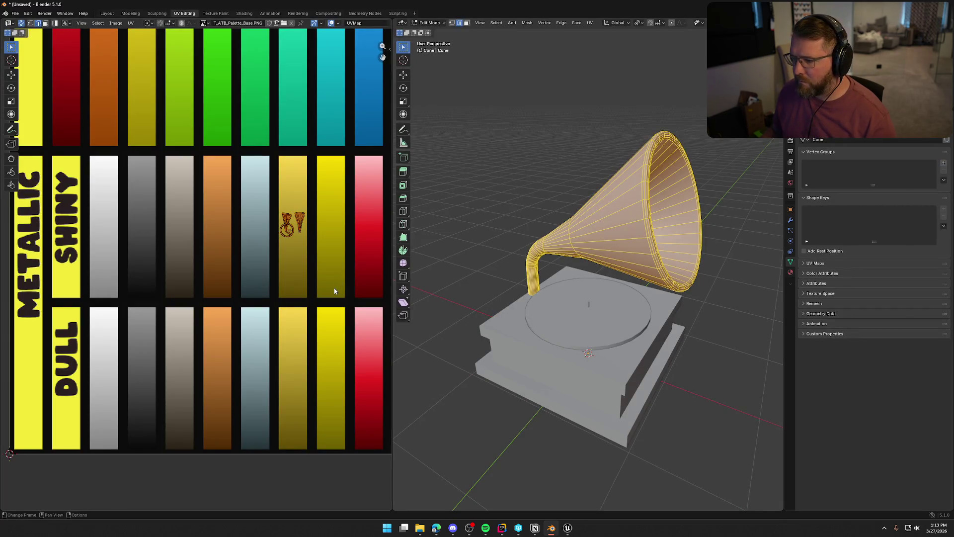
key(g)
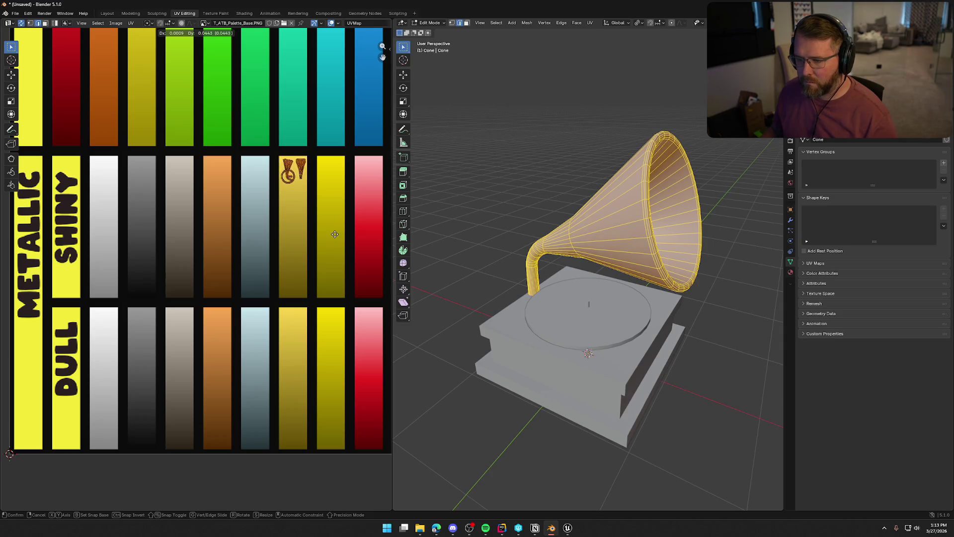
click(334, 234)
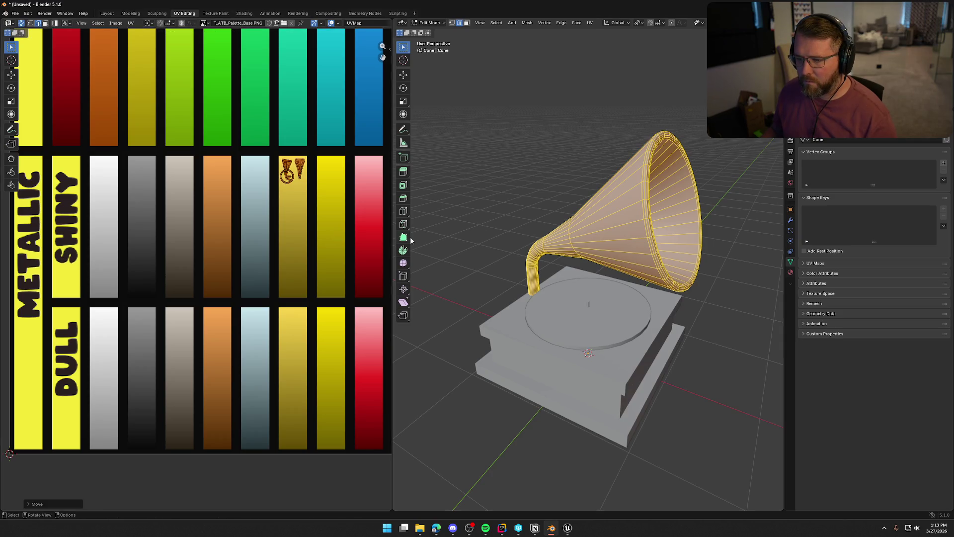
Step: Back in Layout, orbit and zoom to inspect the pale yellow horn, then select the side crank
click(107, 12)
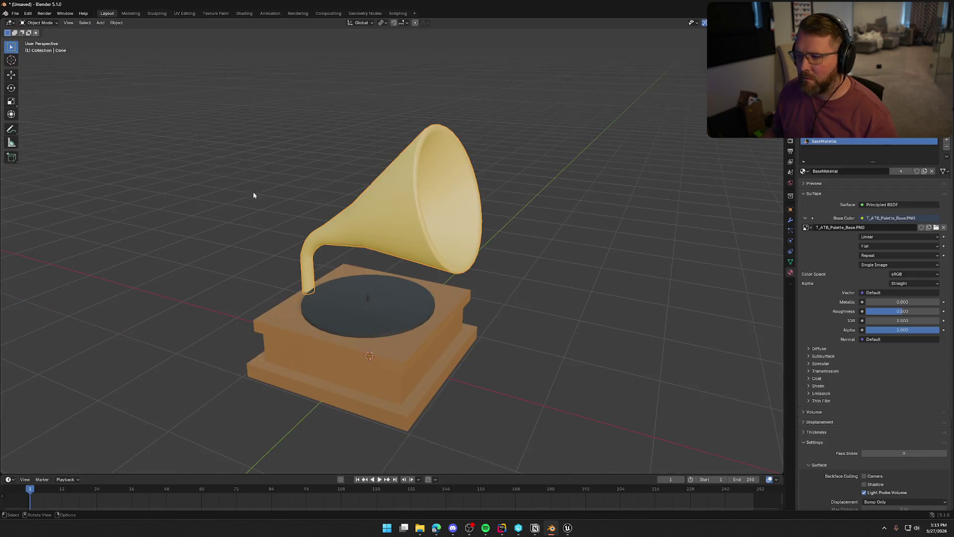
scroll(246, 207, down, 3)
scroll(256, 216, up, 2)
mouse_move(316, 214)
mouse_down()
mouse_move(497, 219)
mouse_move(398, 229)
mouse_move(218, 215)
mouse_up()
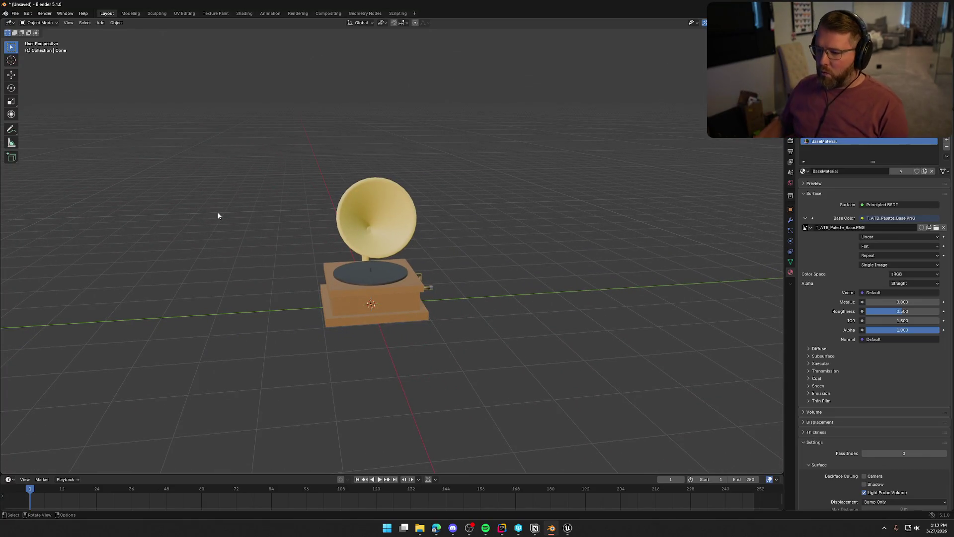
scroll(232, 268, up, 3)
mouse_move(271, 283)
mouse_down()
mouse_move(309, 233)
mouse_move(357, 231)
mouse_move(246, 239)
mouse_up()
scroll(494, 321, up, 5)
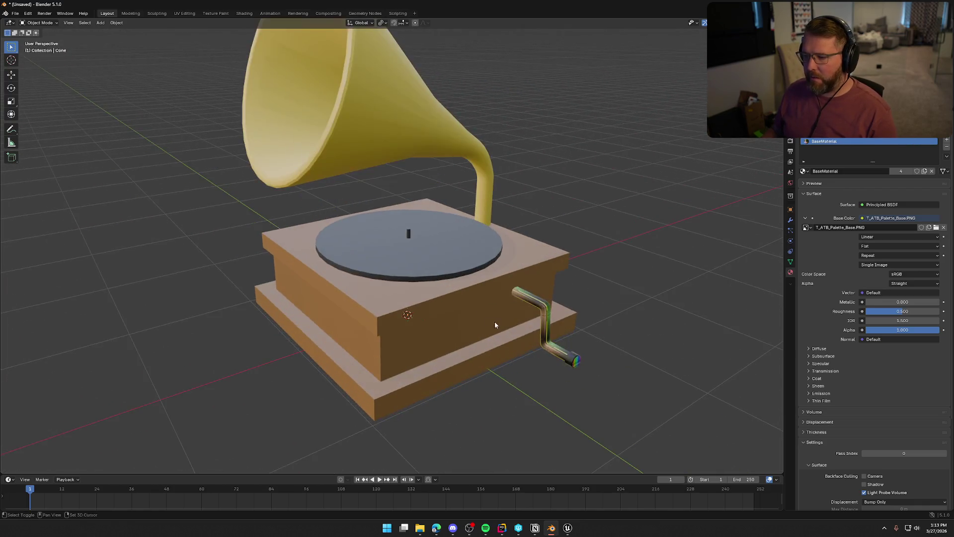
click(476, 273)
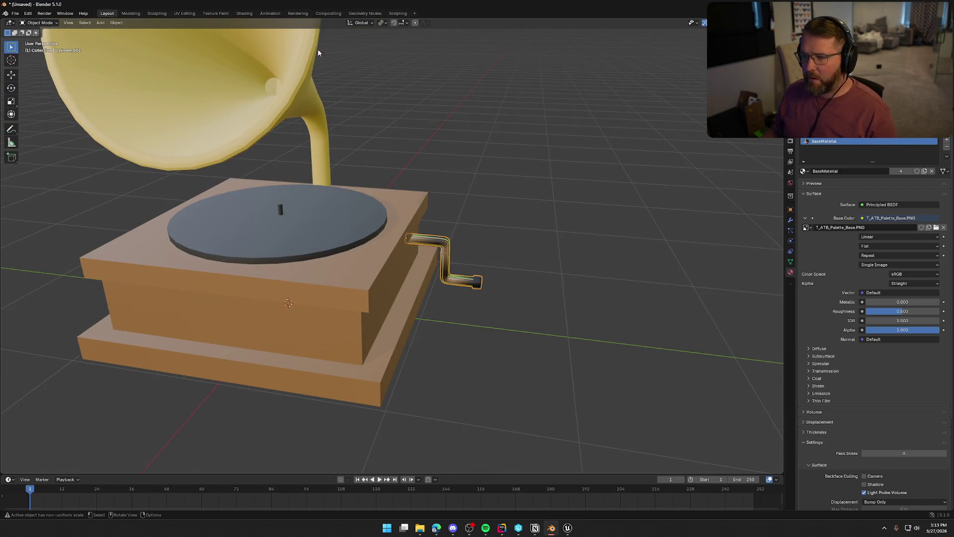
click(185, 14)
Step: Unwrap the whole crank mesh with Smart UV Project
scroll(484, 253, down, 3)
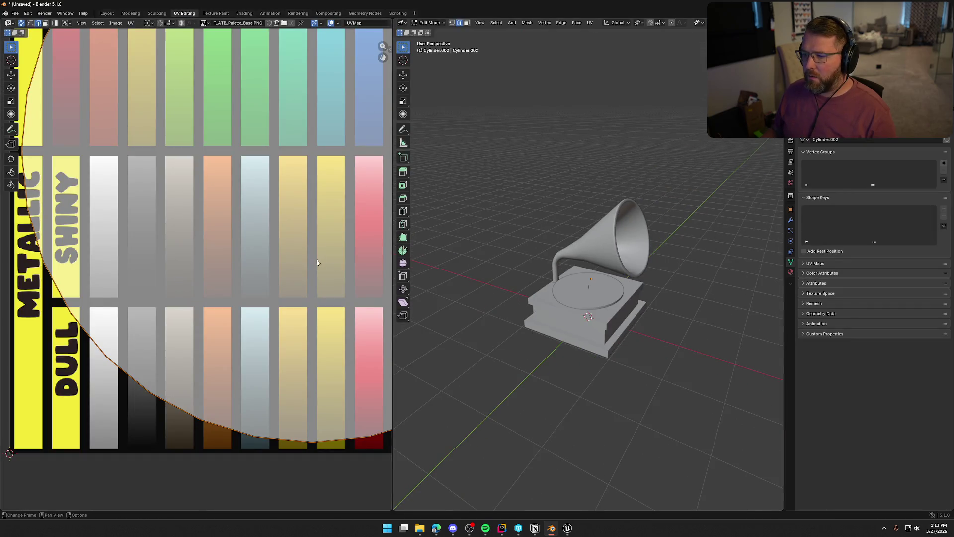
scroll(318, 258, down, 6)
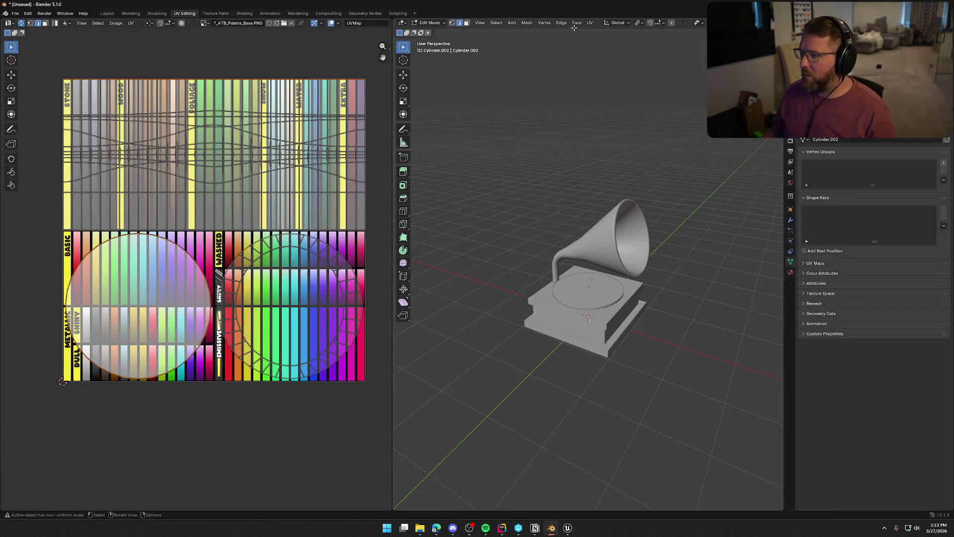
key(u)
click(599, 57)
click(600, 124)
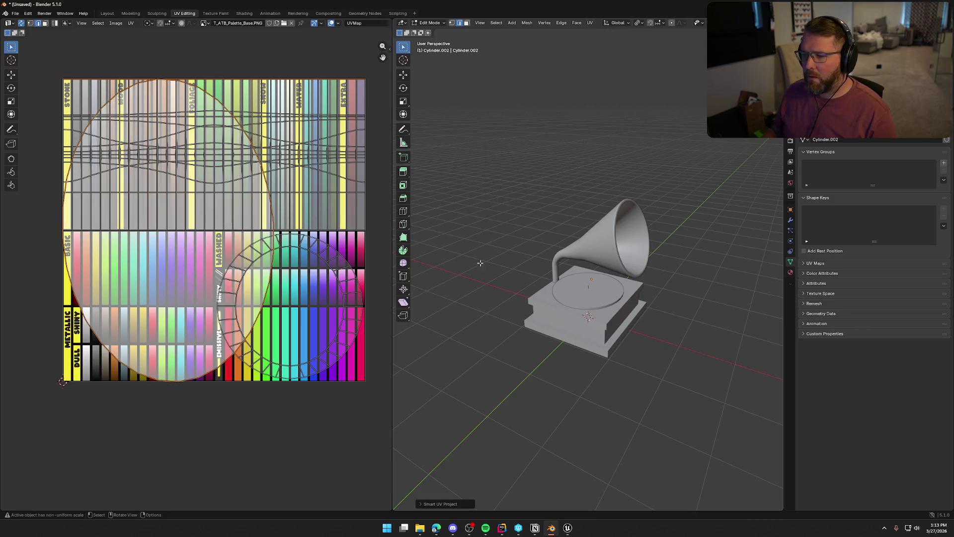
scroll(496, 277, up, 4)
scroll(496, 273, down, 3)
scroll(512, 263, up, 4)
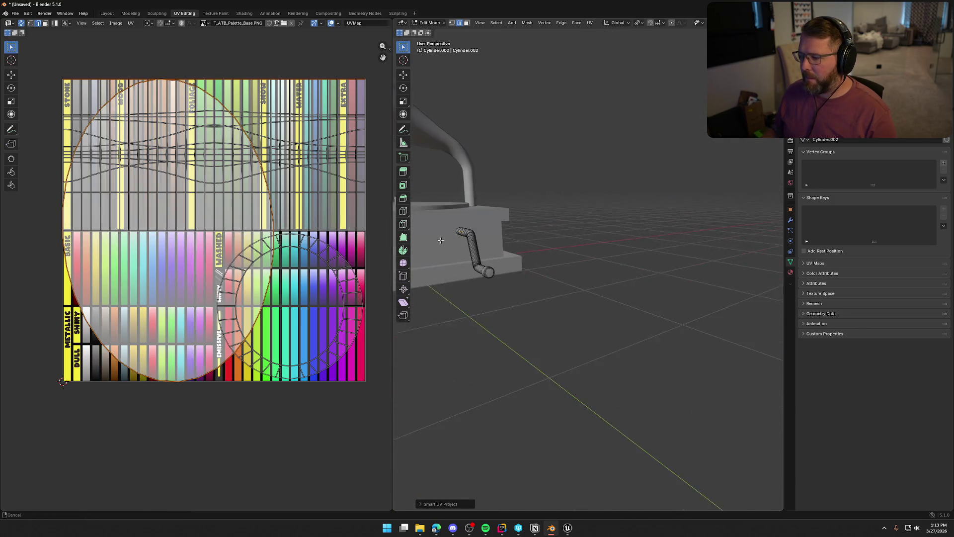
key(a)
click(589, 23)
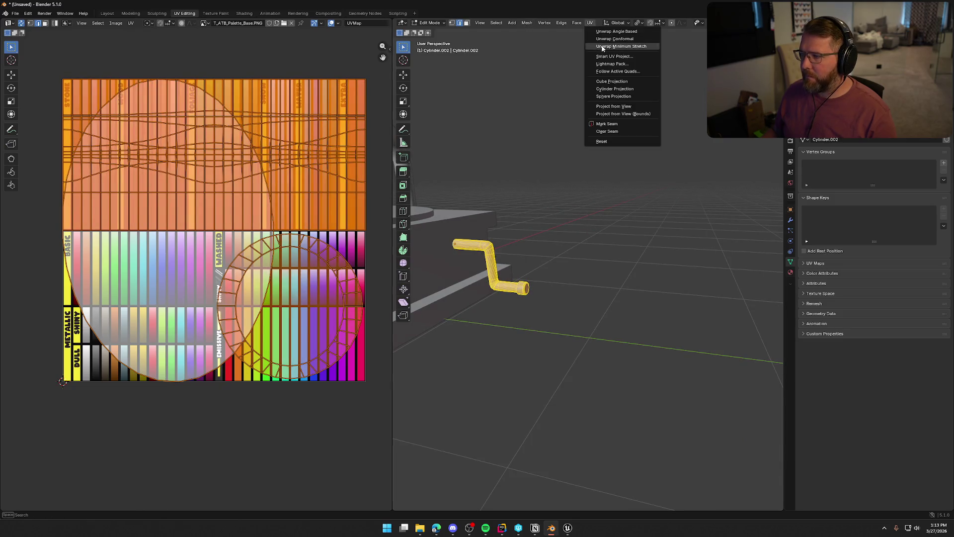
click(610, 56)
click(597, 128)
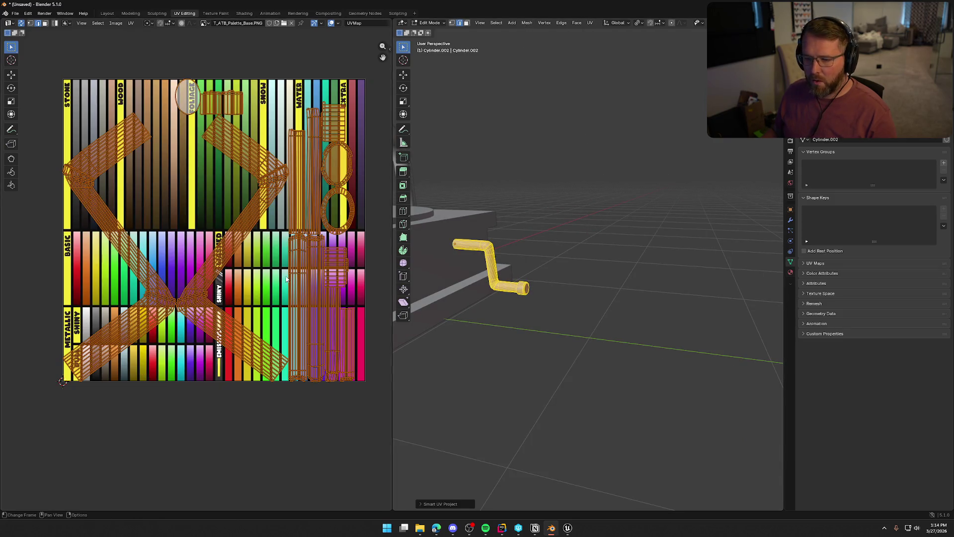
Step: Shrink the crank's UV island and move it onto the grey-white palette swatches
key(s)
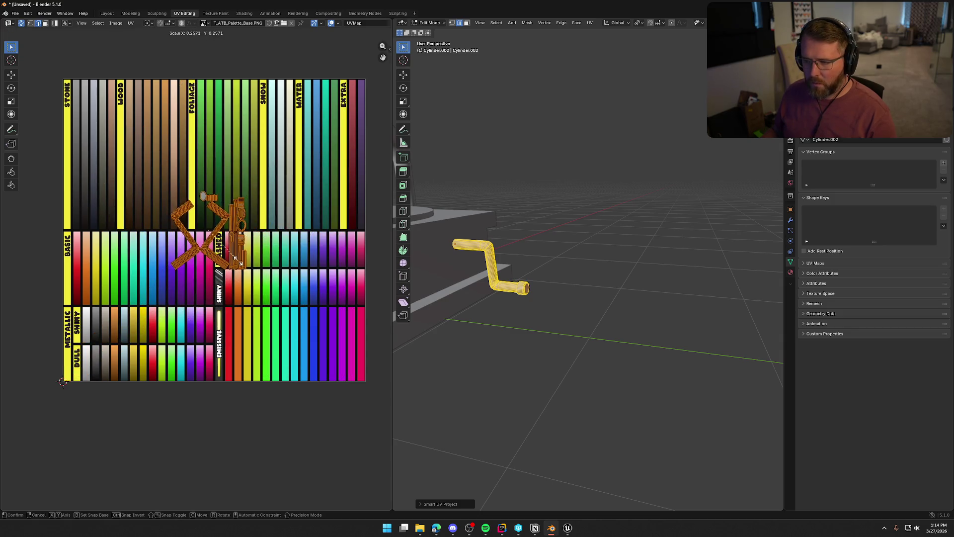
click(222, 240)
scroll(273, 269, up, 3)
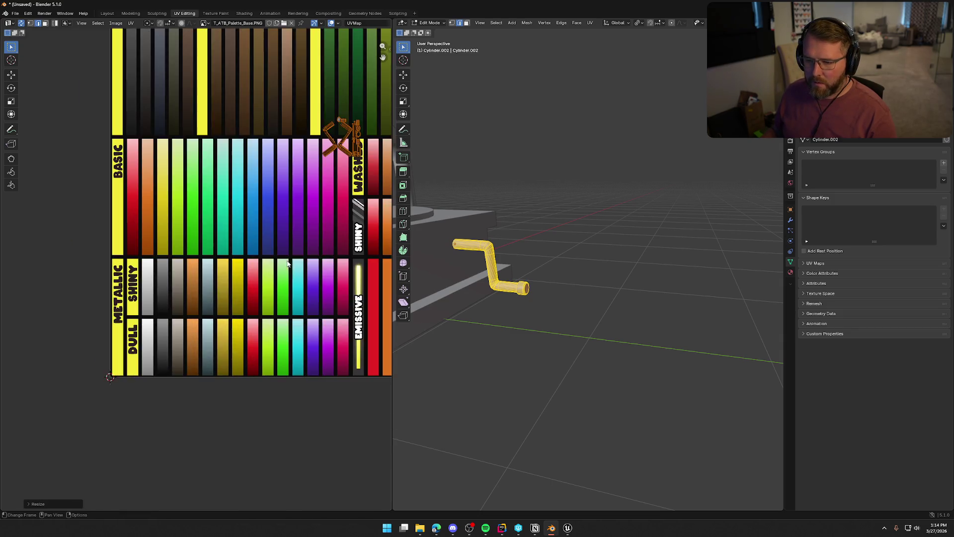
scroll(298, 228, up, 1)
key(g)
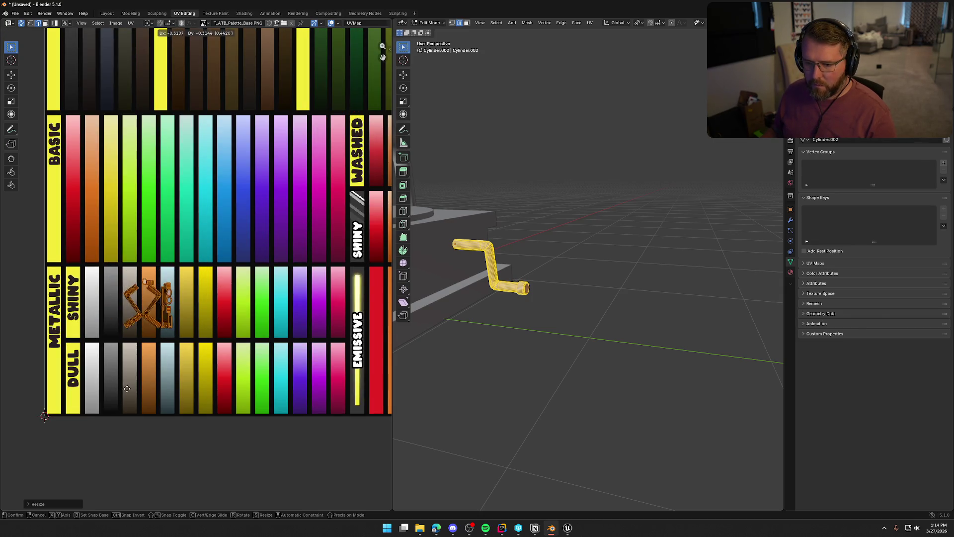
click(91, 387)
Step: Shrink the crank's UVs further onto the white Metallic Shiny swatch, deselect, and return to Layout
scroll(55, 319, up, 4)
key(s)
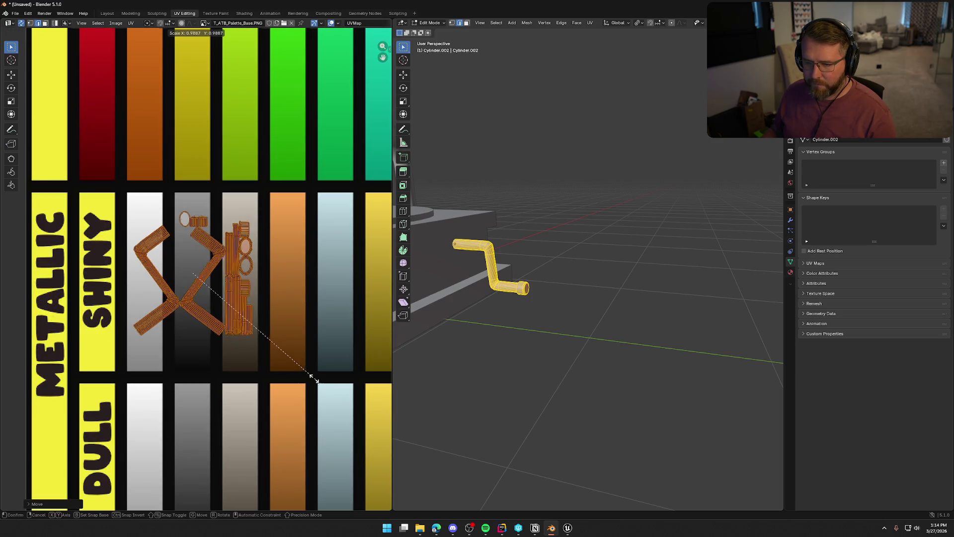
click(202, 311)
key(g)
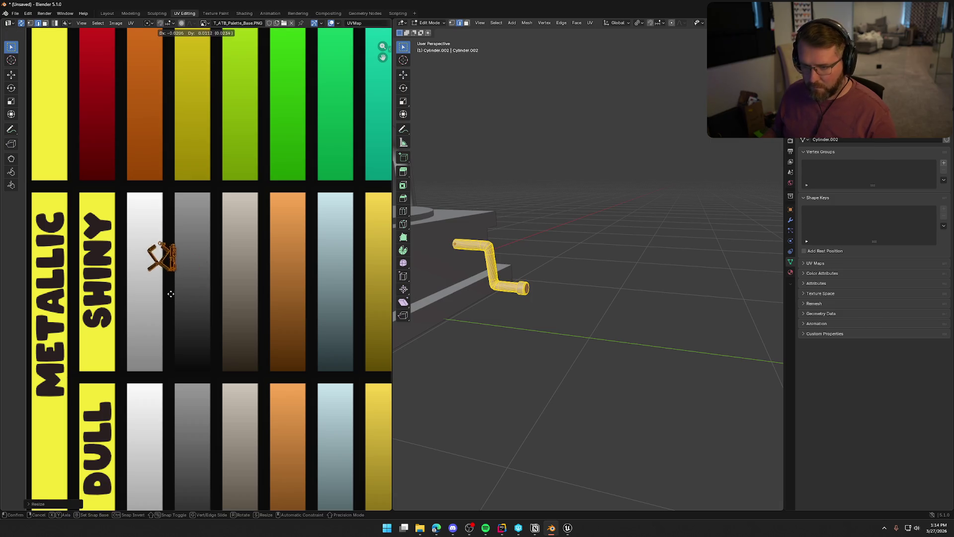
click(154, 371)
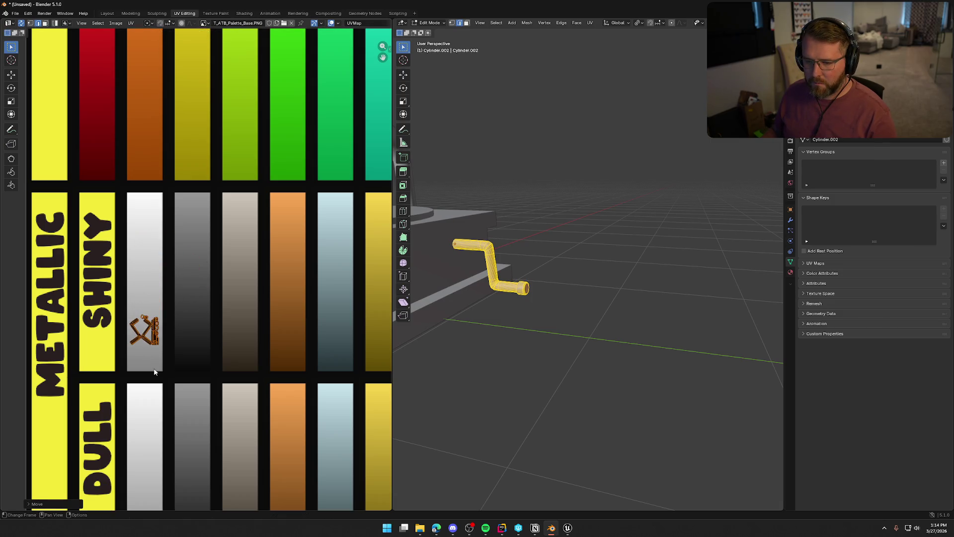
click(577, 340)
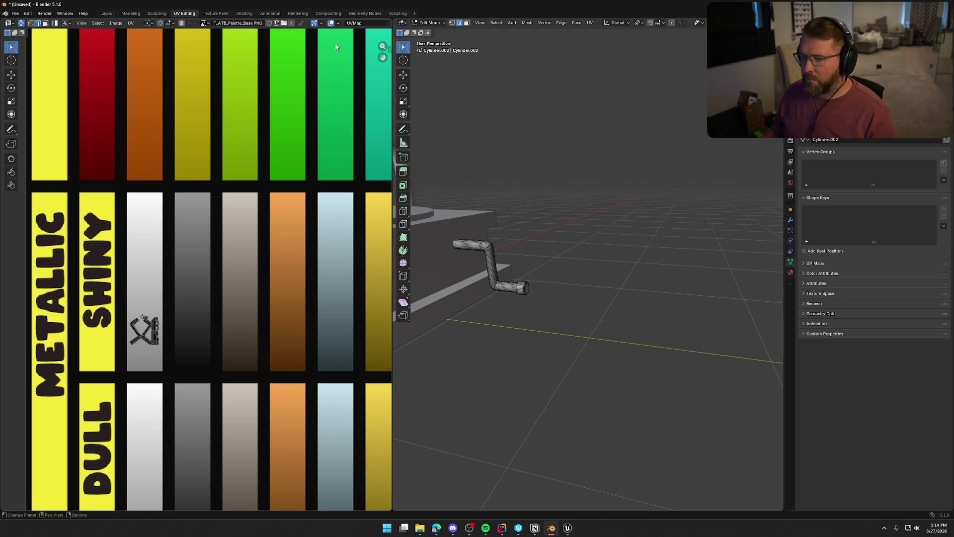
click(107, 13)
scroll(527, 160, down, 5)
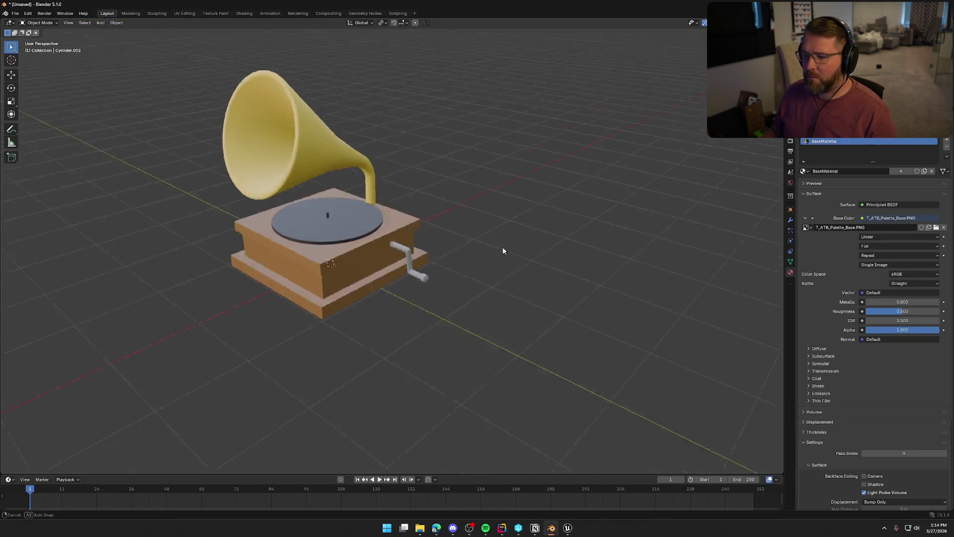
Step: Orbit and zoom in, then select the base's middle box and enter Edit Mode
mouse_move(422, 241)
mouse_down()
mouse_move(406, 235)
mouse_move(525, 240)
mouse_move(588, 260)
mouse_move(472, 232)
mouse_move(460, 253)
mouse_move(555, 237)
mouse_move(569, 219)
mouse_move(556, 230)
mouse_move(550, 277)
mouse_up()
scroll(588, 253, up, 2)
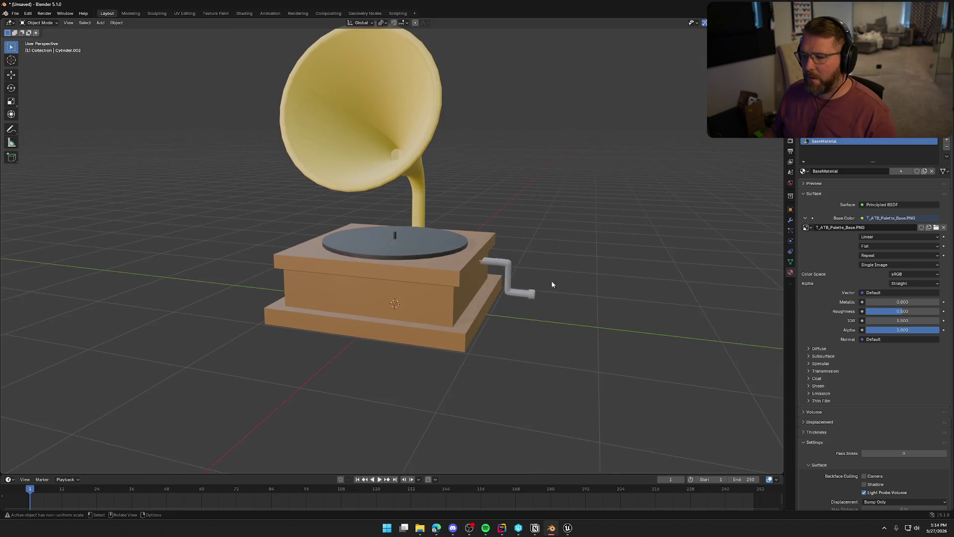
scroll(546, 271, up, 2)
scroll(543, 265, up, 2)
click(449, 300)
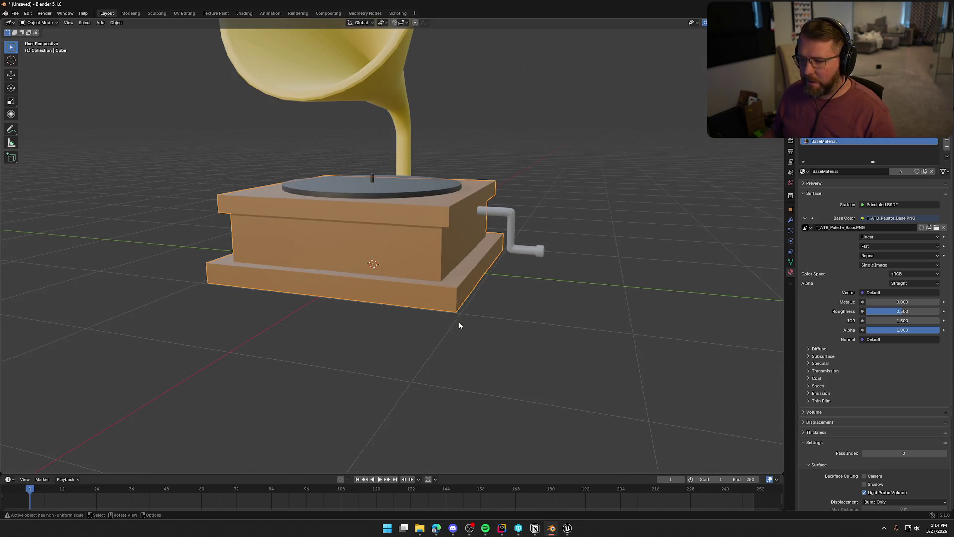
key(Tab)
Step: Select the box's front face and show its UVs against the palette in UV Editing
mouse_move(410, 321)
mouse_down()
mouse_move(450, 305)
mouse_move(454, 313)
mouse_move(431, 281)
mouse_up()
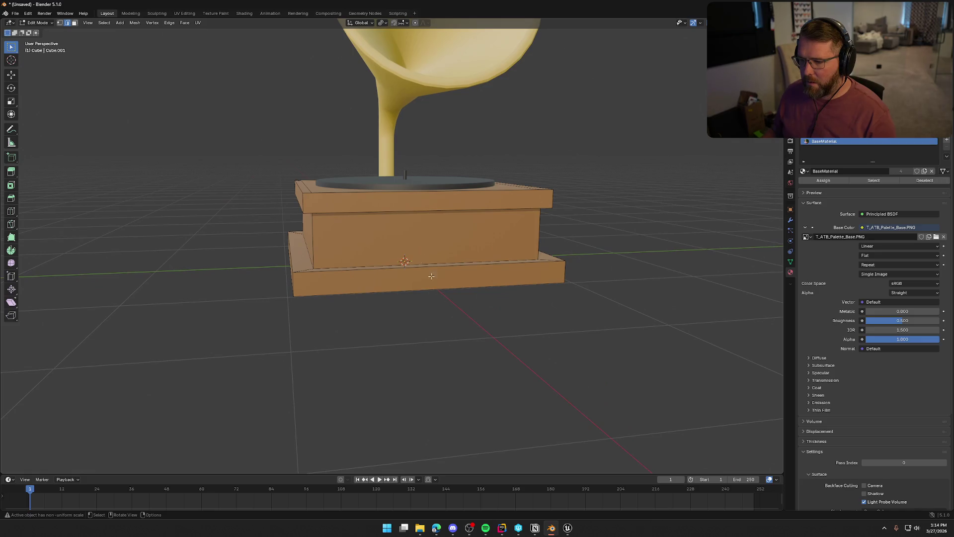
click(404, 243)
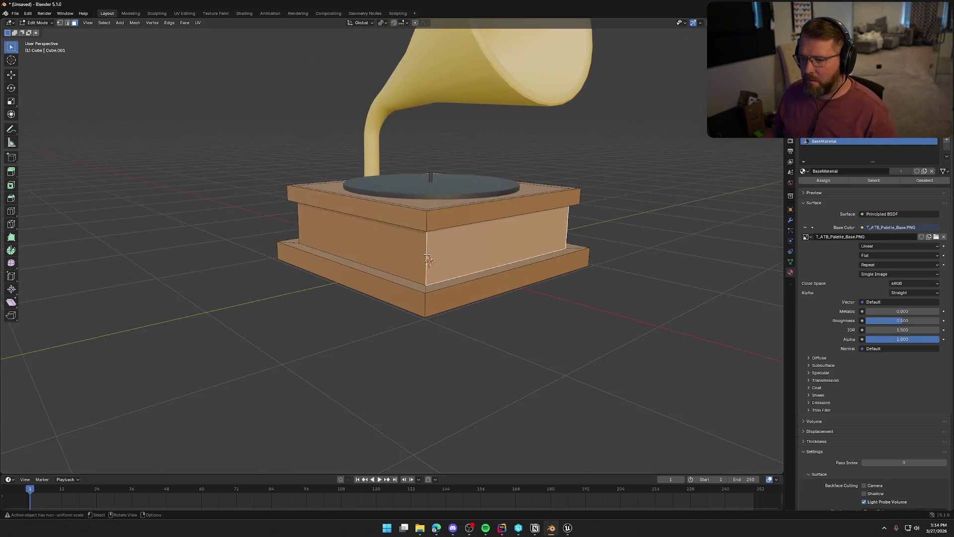
mouse_move(405, 244)
mouse_down()
mouse_move(473, 259)
mouse_move(330, 194)
mouse_up()
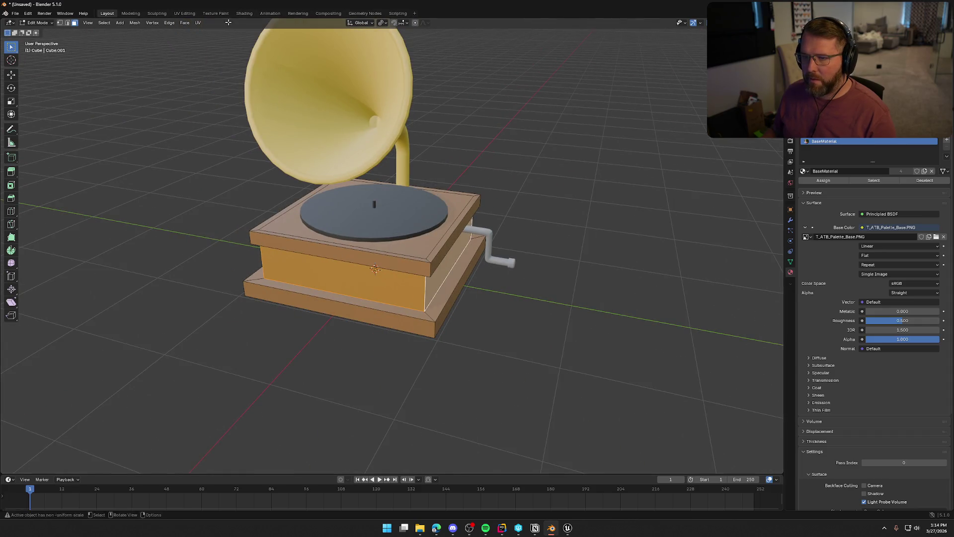
click(183, 13)
scroll(303, 210, down, 5)
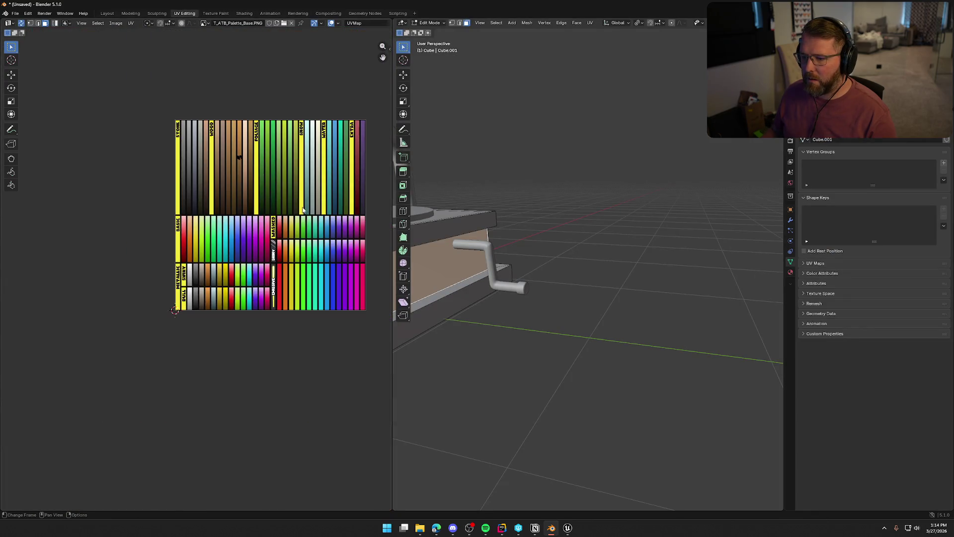
Step: Move the middle box's UVs lower on the Wood strip to a darker brown, then return to Layout
scroll(298, 240, up, 4)
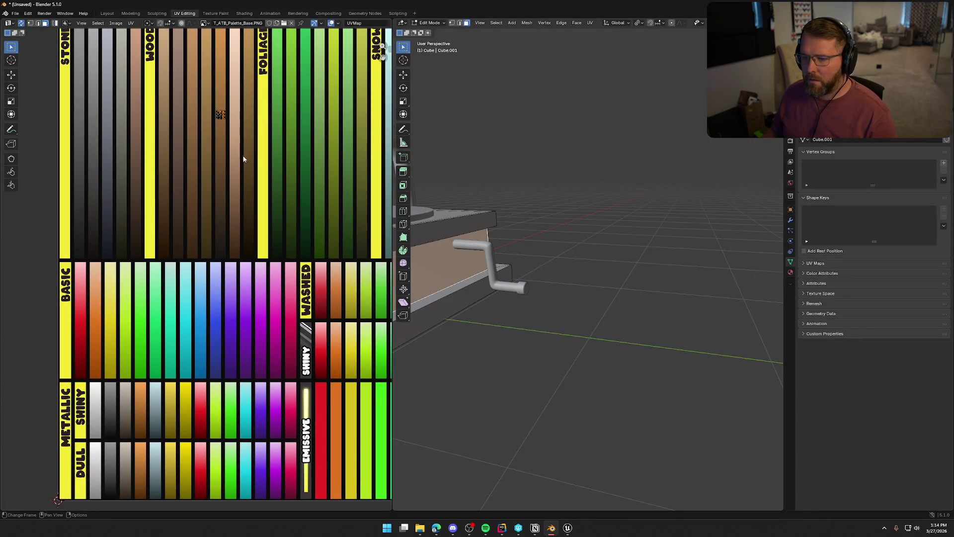
scroll(246, 156, up, 6)
drag(197, 150, 226, 248)
key(g)
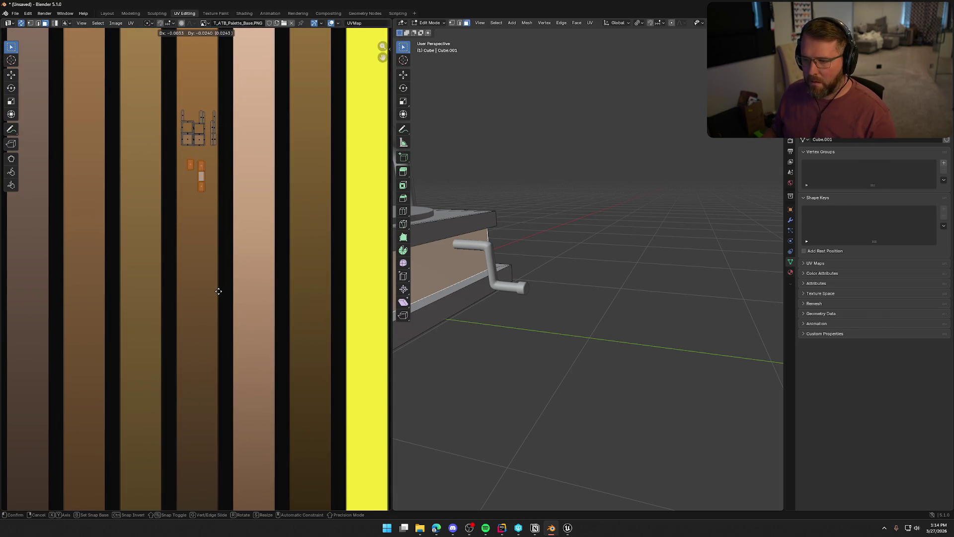
click(214, 492)
scroll(279, 352, down, 4)
drag(288, 314, 280, 289)
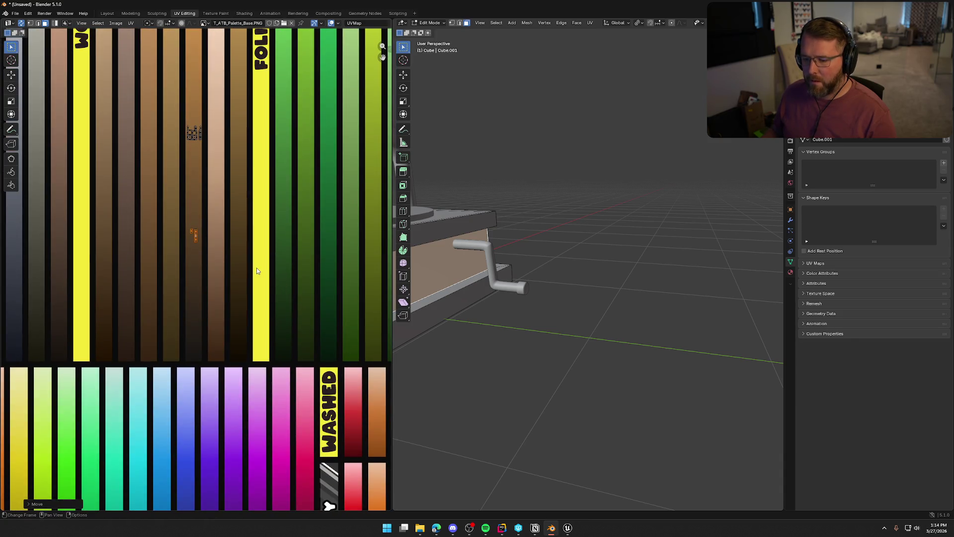
key(g)
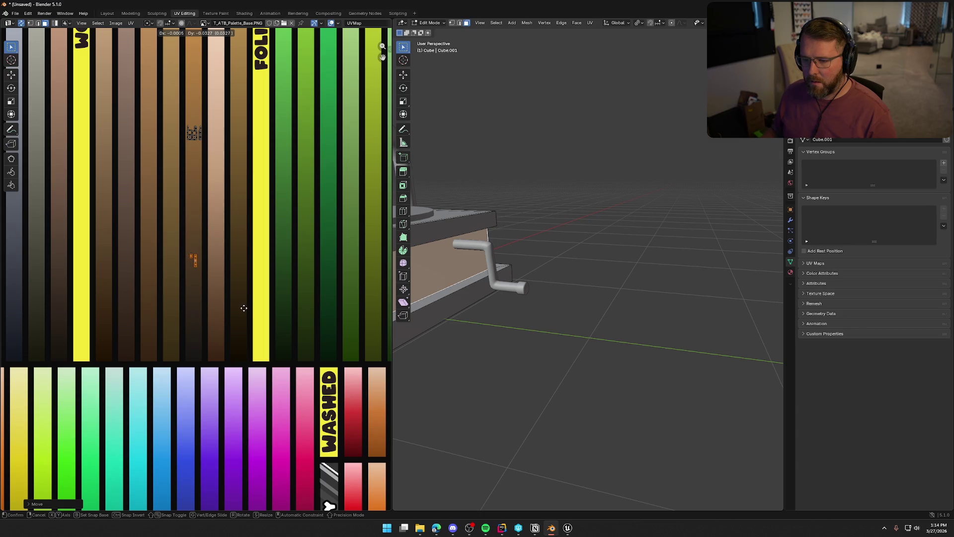
click(243, 308)
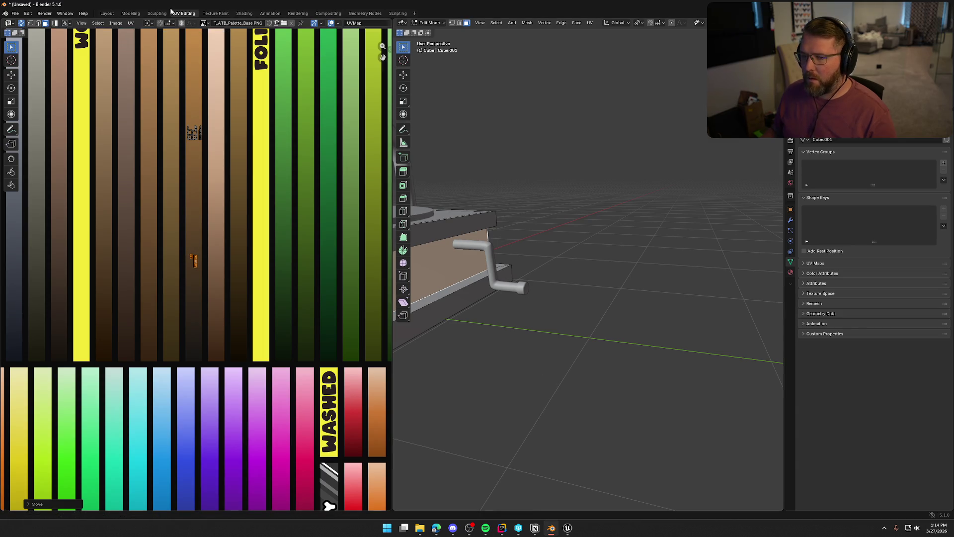
click(100, 14)
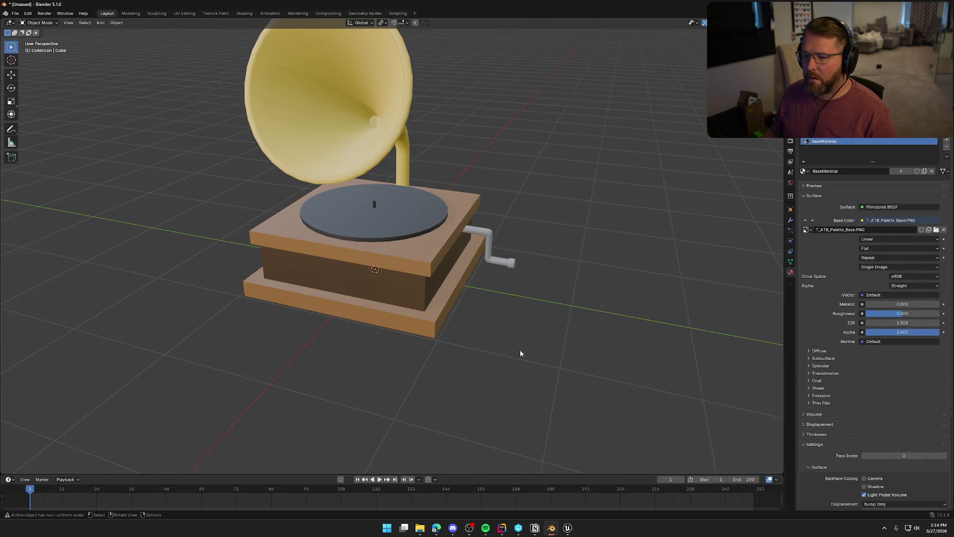
Step: Select the gramophone's base in Edit Mode and bring it into UV Editing
mouse_move(524, 352)
mouse_down()
mouse_move(551, 330)
mouse_move(598, 323)
mouse_move(621, 339)
mouse_move(473, 314)
mouse_up()
scroll(473, 314, up, 5)
click(391, 251)
key(Tab)
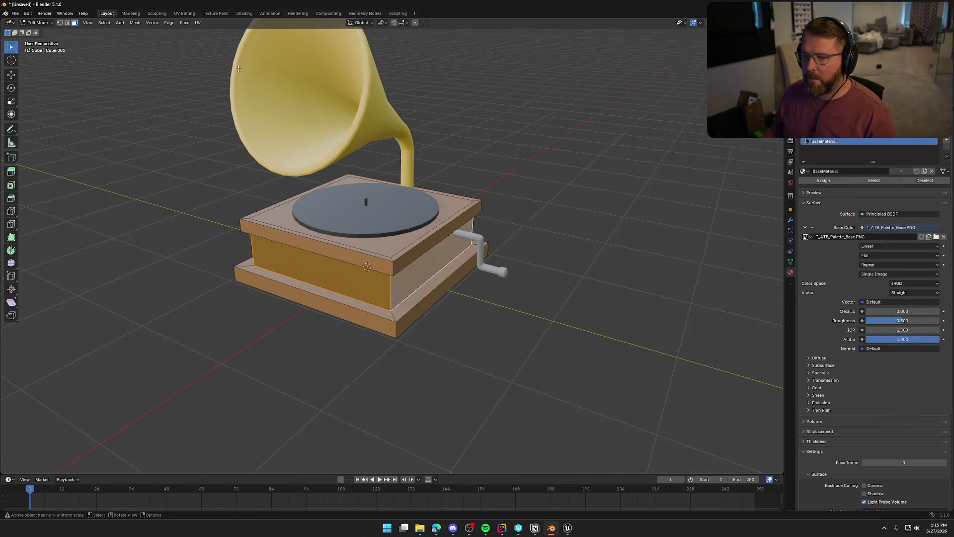
click(184, 14)
key(Home)
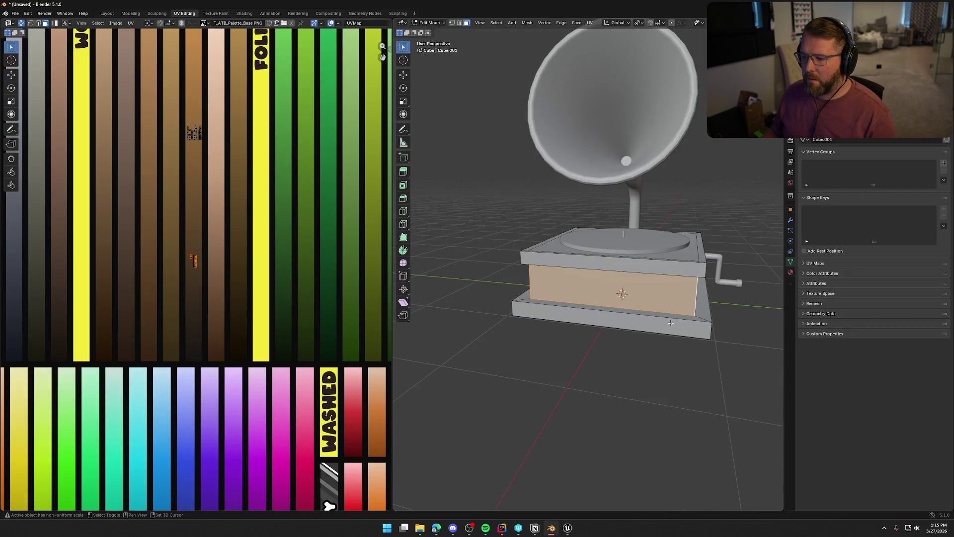
Step: Box-select the rim UVs, move them down the Wood strip to a darker brown, and deselect
drag(180, 114, 211, 149)
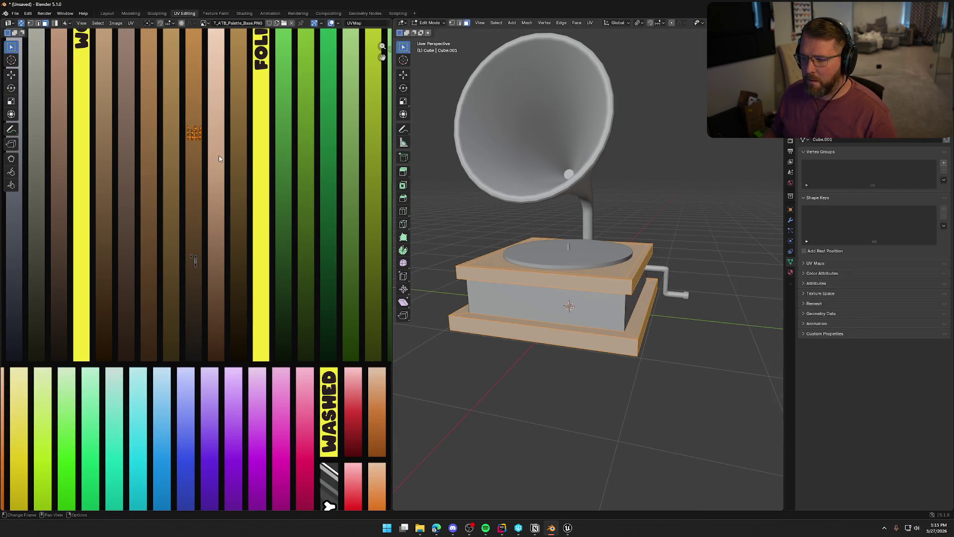
key(g)
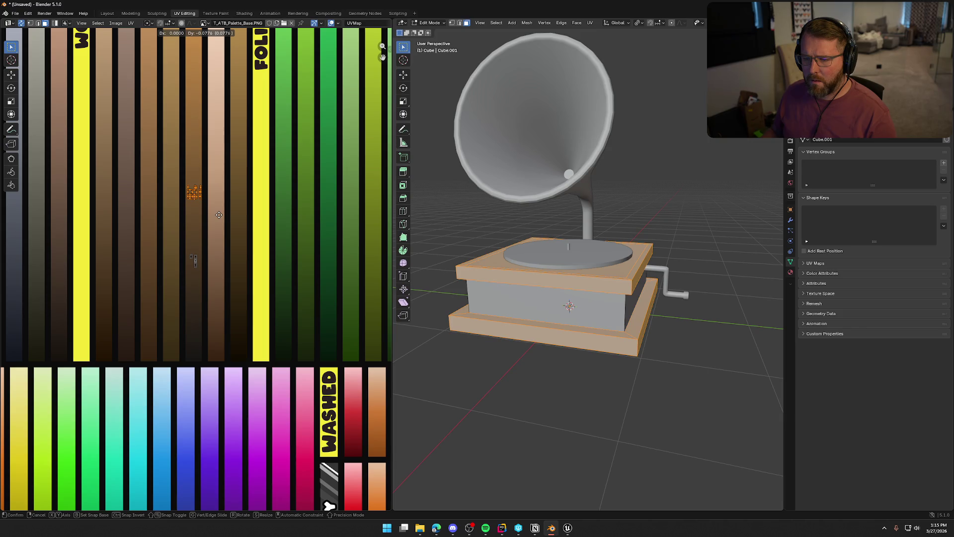
click(218, 214)
key(alt+a)
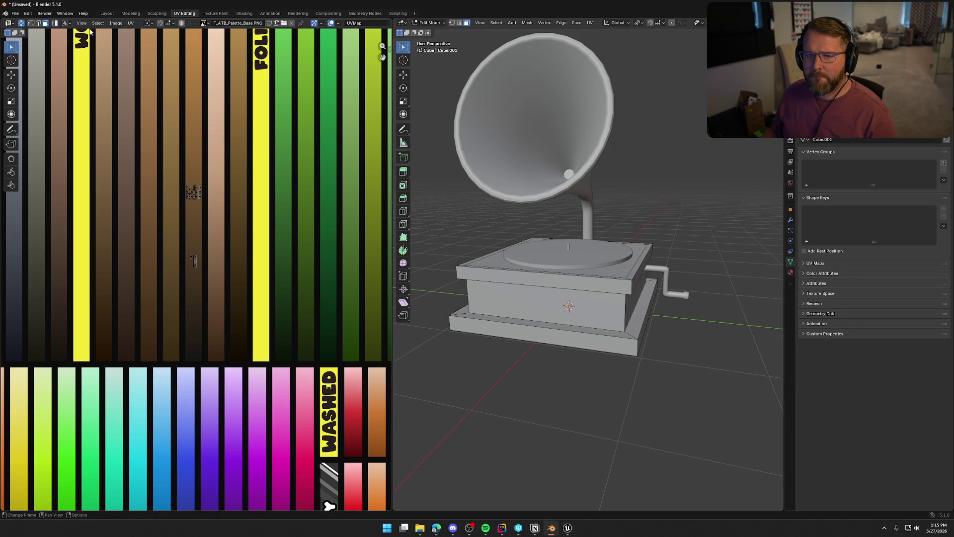
click(107, 13)
mouse_move(297, 367)
mouse_down()
mouse_move(379, 363)
mouse_move(477, 323)
mouse_move(326, 304)
mouse_move(440, 318)
mouse_up()
scroll(393, 285, up, 6)
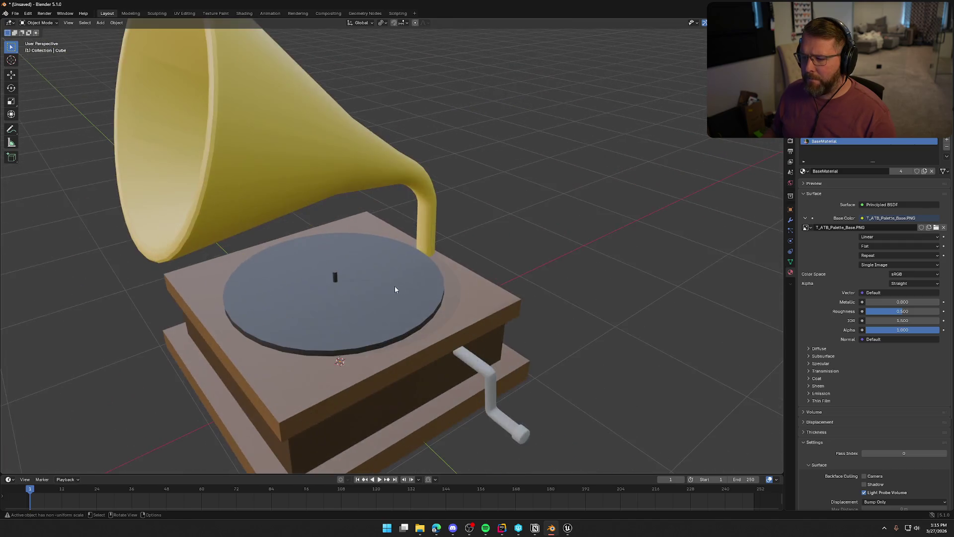
Step: Select all faces of the turntable platter in Edit Mode within UV Editing
click(397, 259)
key(Tab)
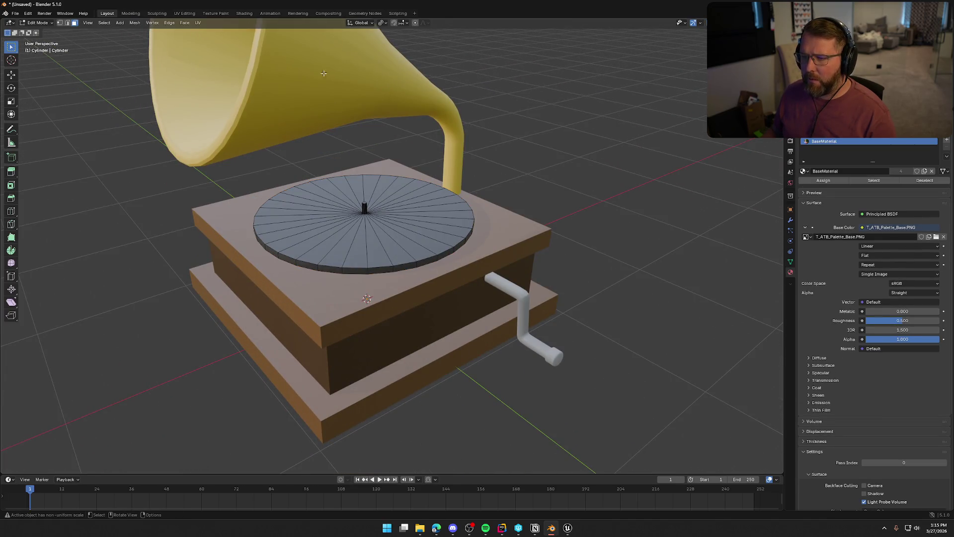
click(185, 13)
key(a)
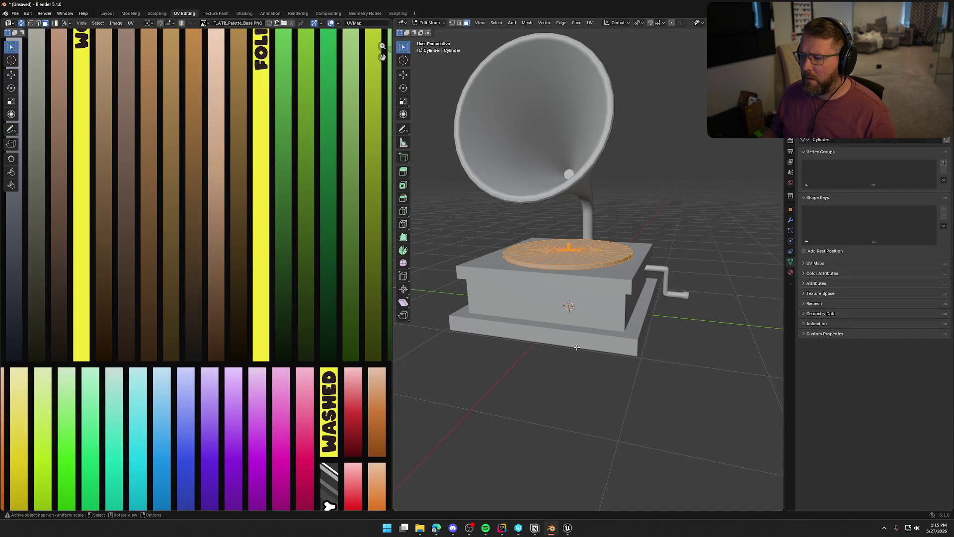
scroll(272, 323, down, 4)
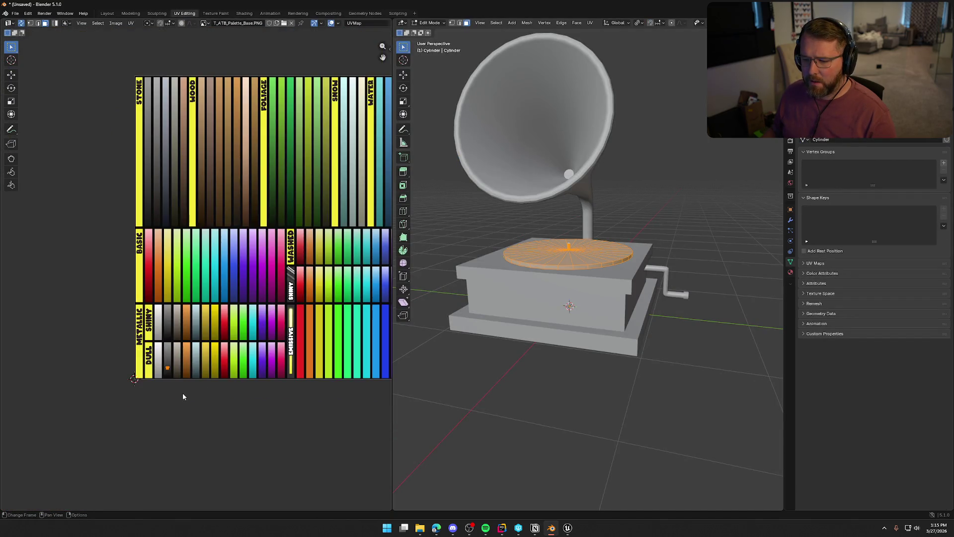
scroll(178, 396, up, 3)
scroll(204, 338, up, 2)
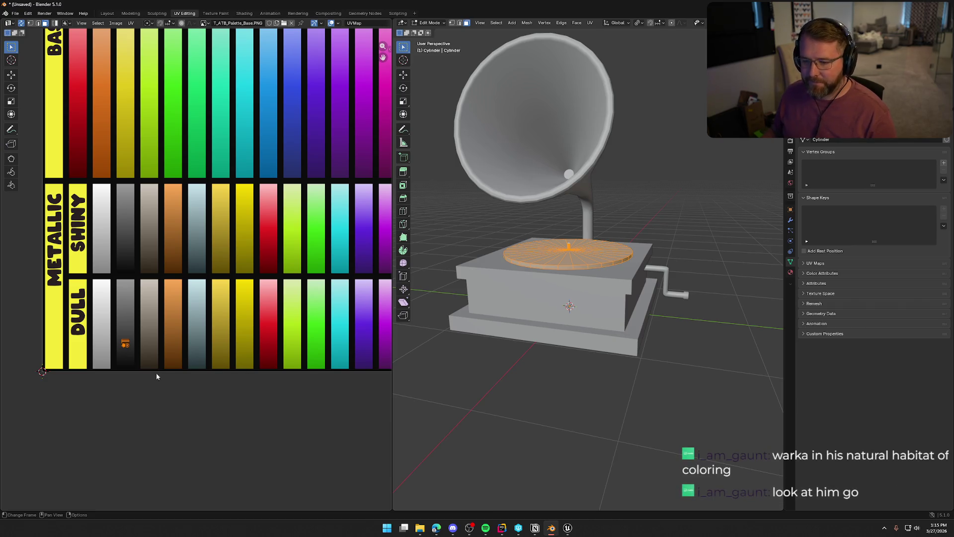
scroll(208, 357, down, 1)
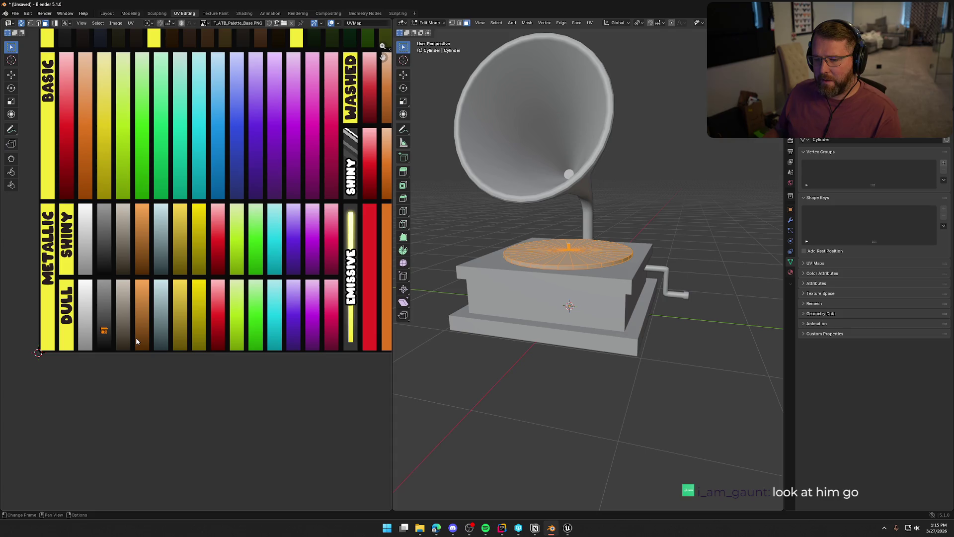
Step: Move the platter's UV islands onto the red Basic palette swatch and rescale them
drag(200, 291, 199, 366)
key(g)
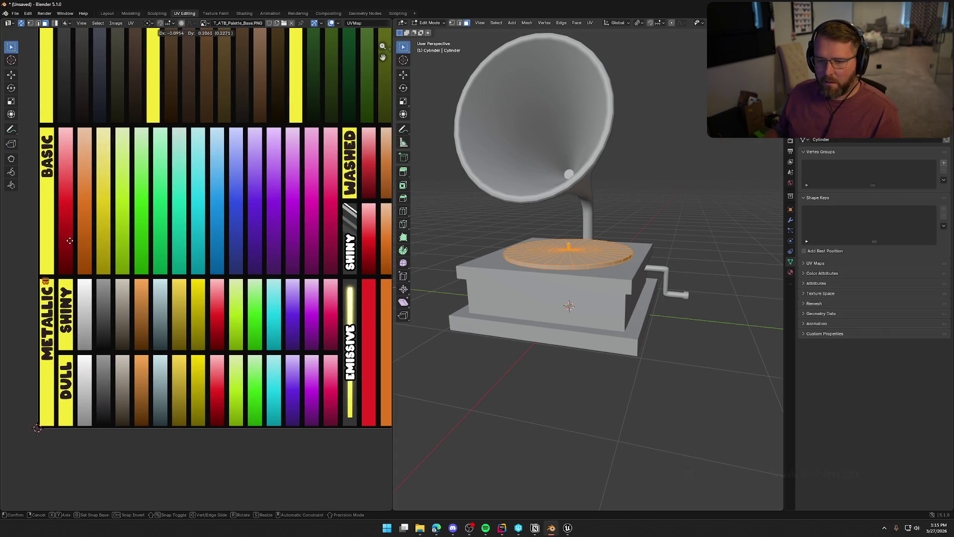
click(89, 221)
scroll(165, 255, down, 2)
scroll(166, 254, up, 8)
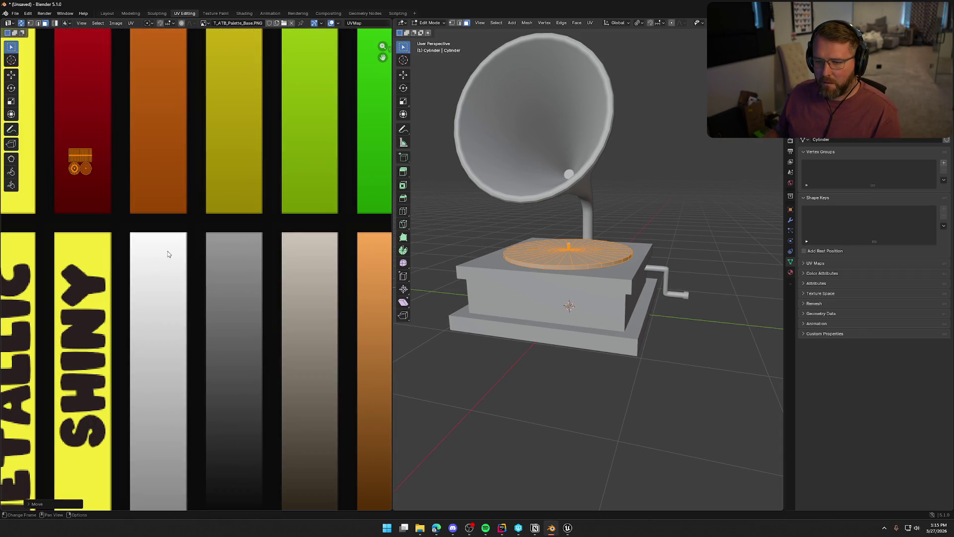
drag(166, 255, 271, 330)
scroll(190, 258, up, 5)
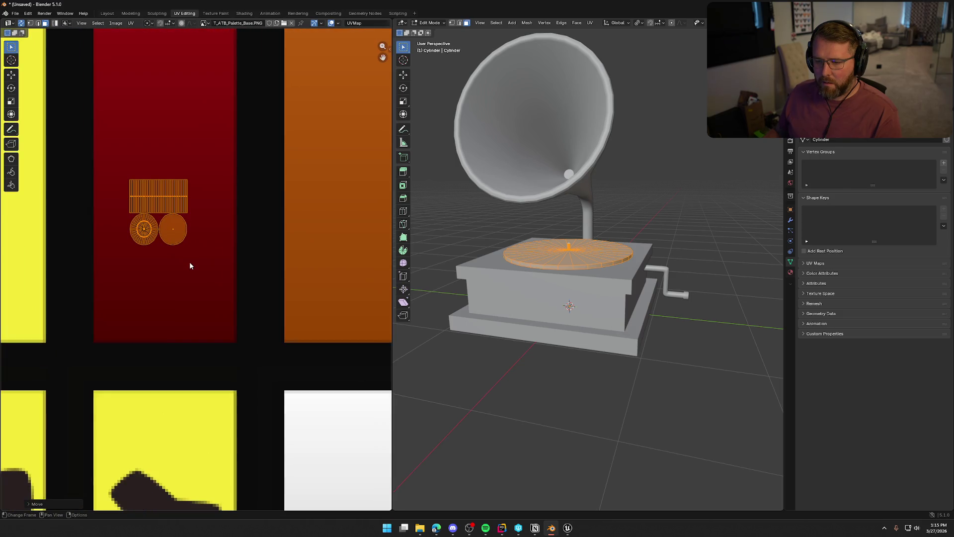
scroll(189, 264, down, 7)
drag(256, 202, 195, 232)
key(s)
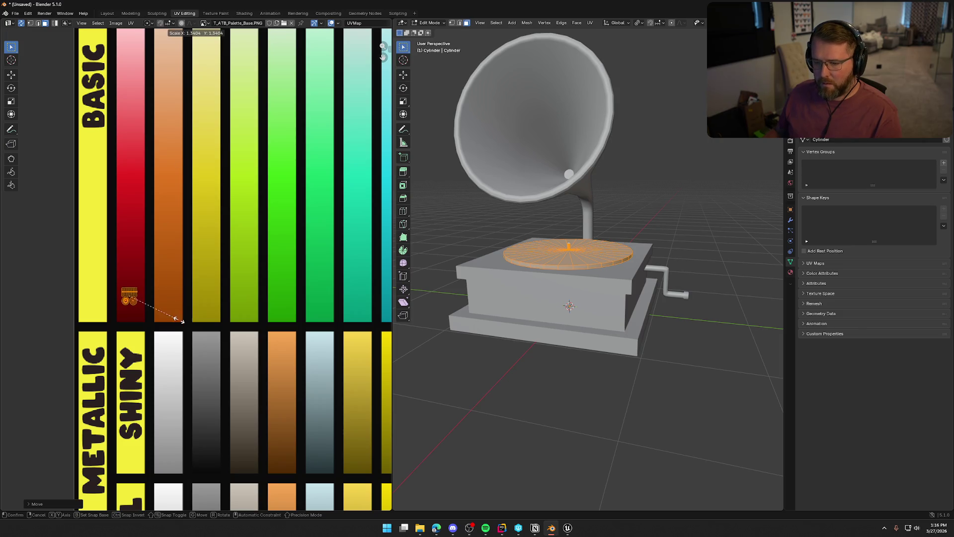
click(187, 330)
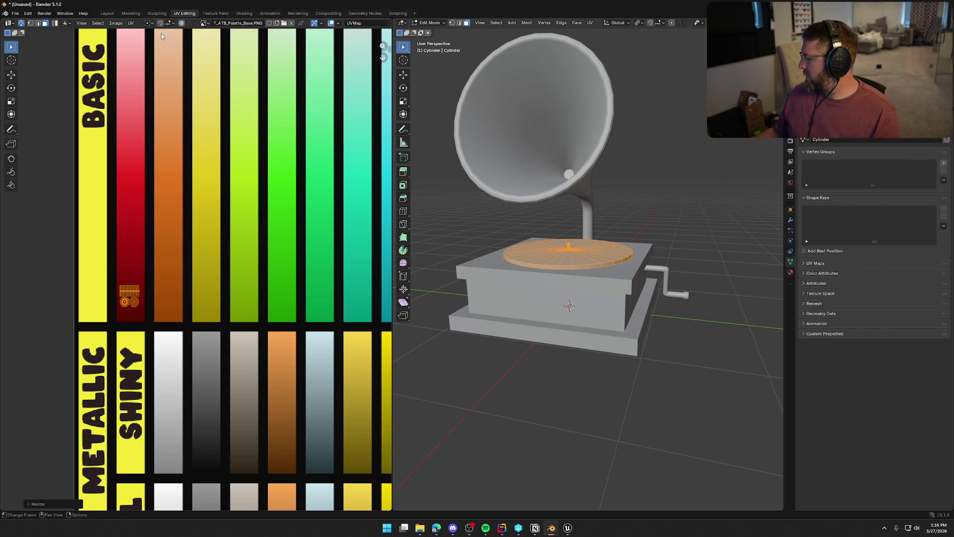
Step: Orbit in Layout to inspect the now deep red platter
click(107, 13)
scroll(154, 288, down, 2)
mouse_move(183, 310)
mouse_down()
mouse_move(283, 313)
mouse_move(299, 302)
mouse_move(266, 298)
mouse_up()
scroll(445, 205, up, 3)
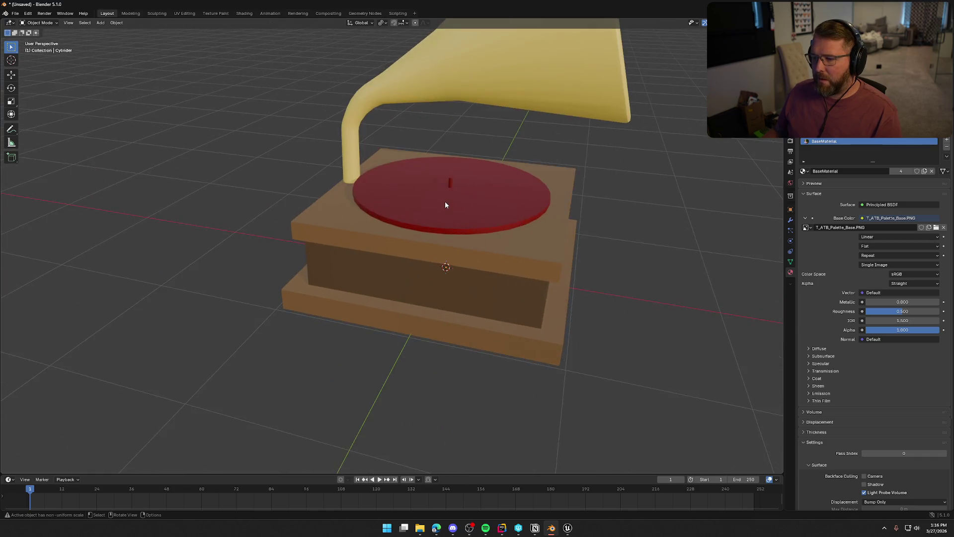
Step: Return to UV Editing and orbit to a low side view of the turntable
scroll(445, 205, up, 3)
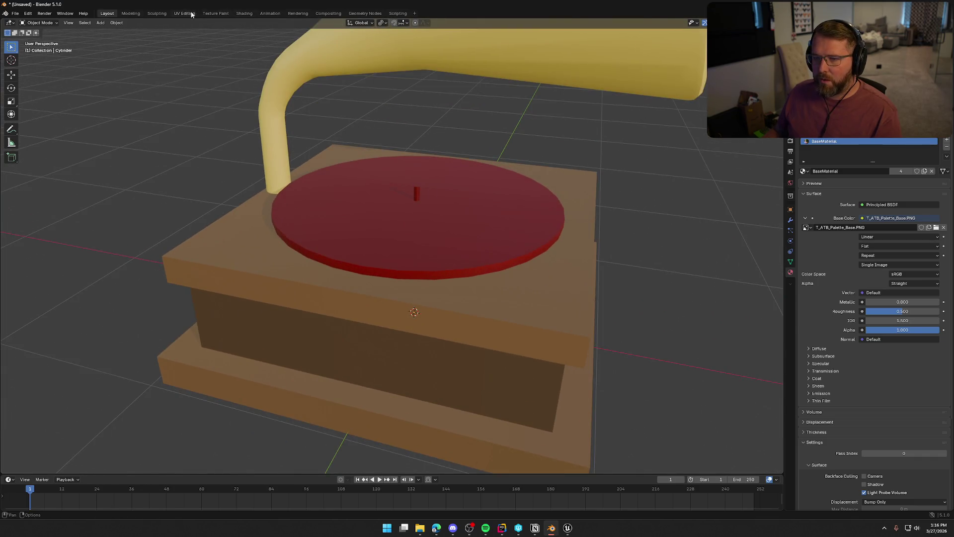
click(184, 13)
scroll(624, 325, up, 4)
drag(624, 325, 567, 246)
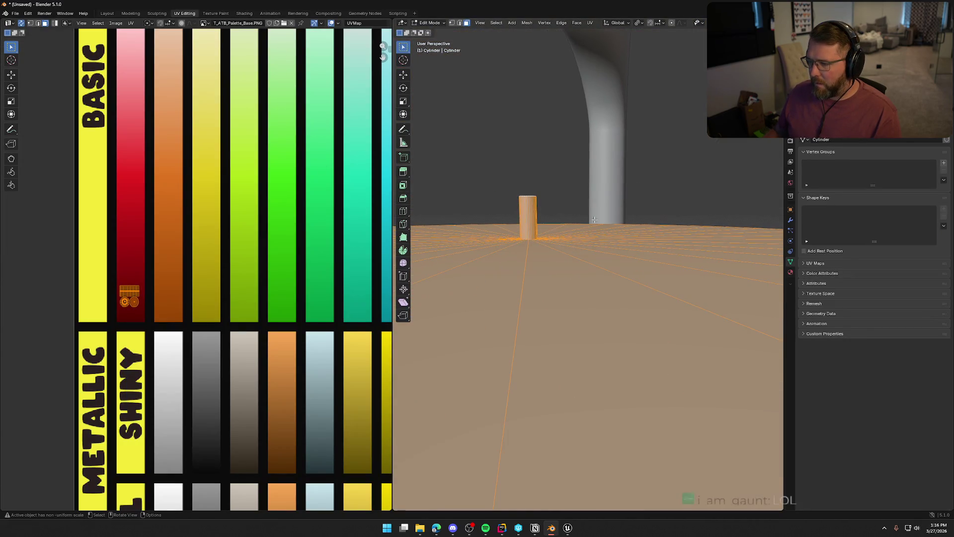
Step: Box-select the small centre spindle pin and frame the view on it
click(486, 157)
mouse_move(486, 157)
mouse_down()
mouse_move(551, 215)
mouse_move(480, 105)
mouse_move(603, 166)
mouse_up()
key(KP_Decimal)
key(b)
scroll(602, 169, down, 5)
scroll(594, 167, up, 6)
scroll(285, 328, down, 1)
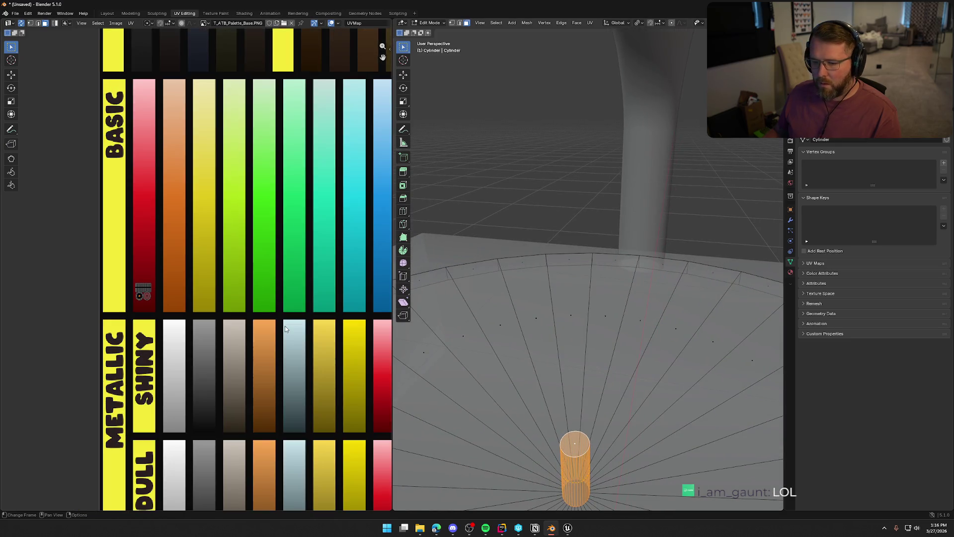
Step: Cancel the UV move and re-unwrap the spindle pin with Smart UV Project
key(g)
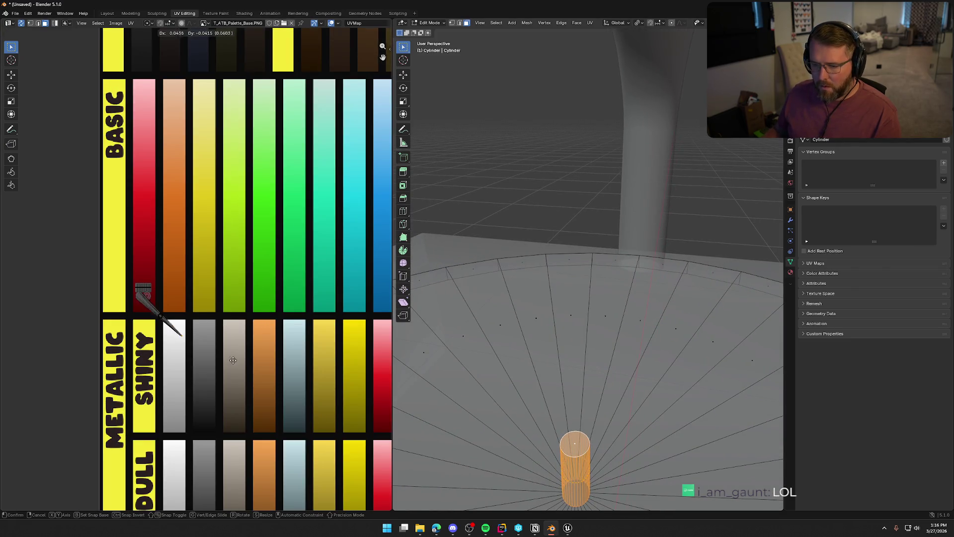
right_click(248, 365)
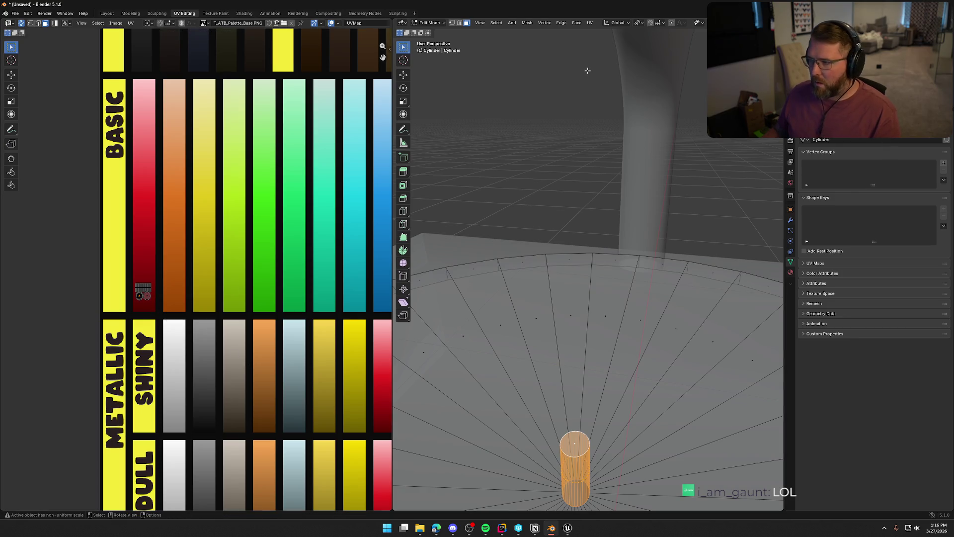
click(590, 23)
click(615, 56)
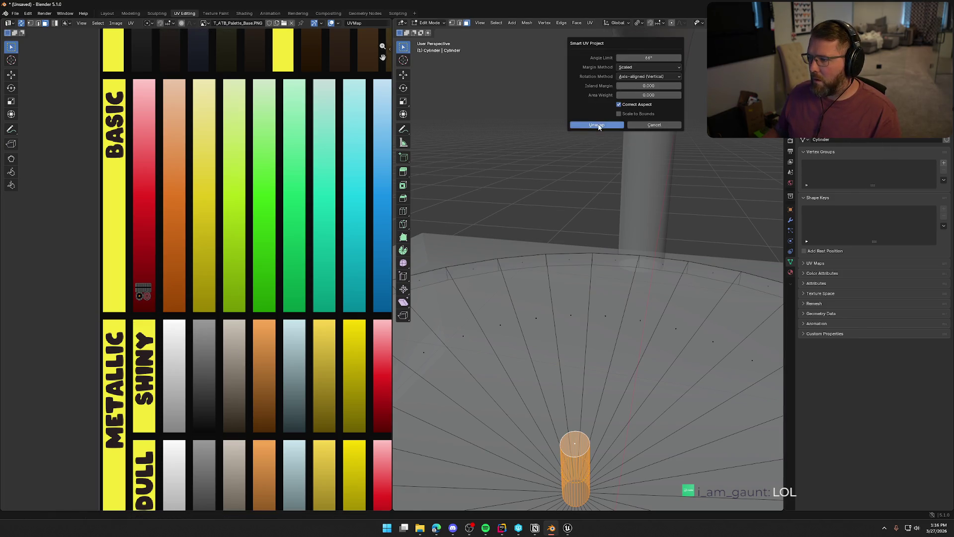
click(616, 127)
Step: Shrink the pin's UV strip and drop it near the Dull gray swatch
scroll(207, 279, down, 3)
scroll(208, 279, down, 3)
scroll(177, 295, up, 2)
key(s)
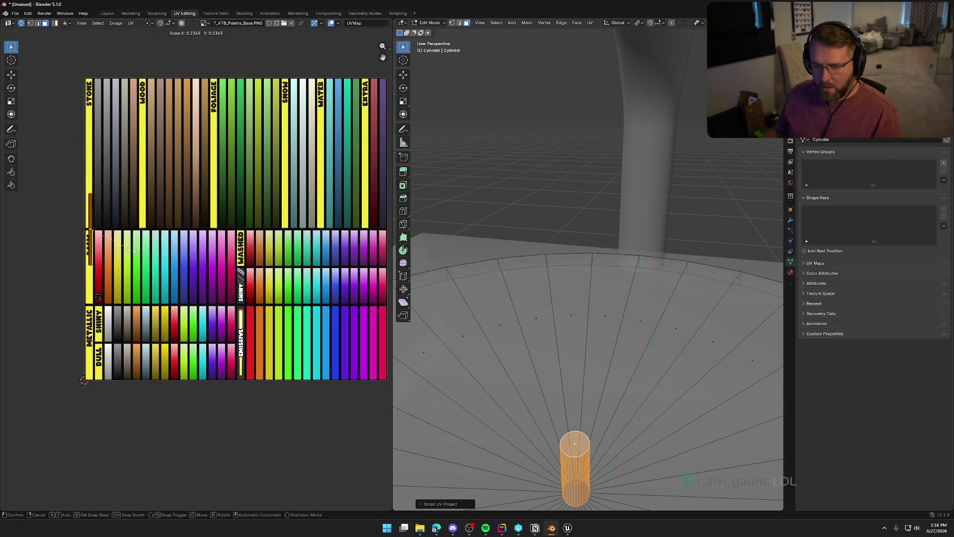
click(118, 243)
key(g)
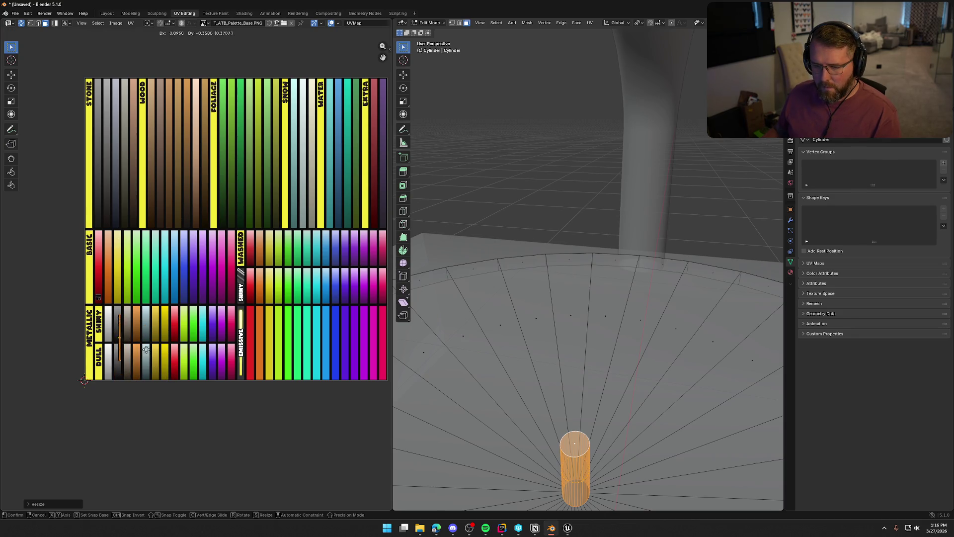
click(143, 366)
Step: Rescale and reposition the UV strip so it sits inside the Dull gray swatch
scroll(143, 366, up, 7)
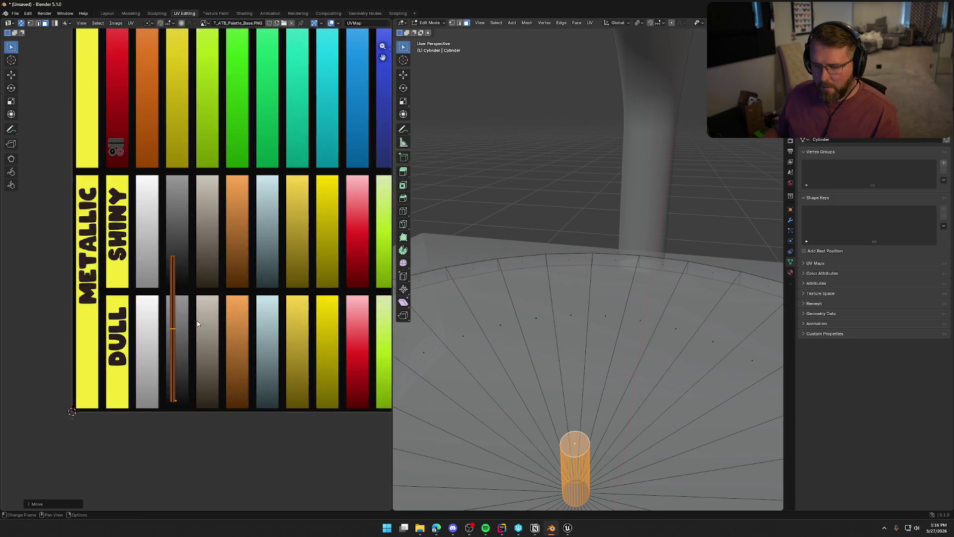
key(s)
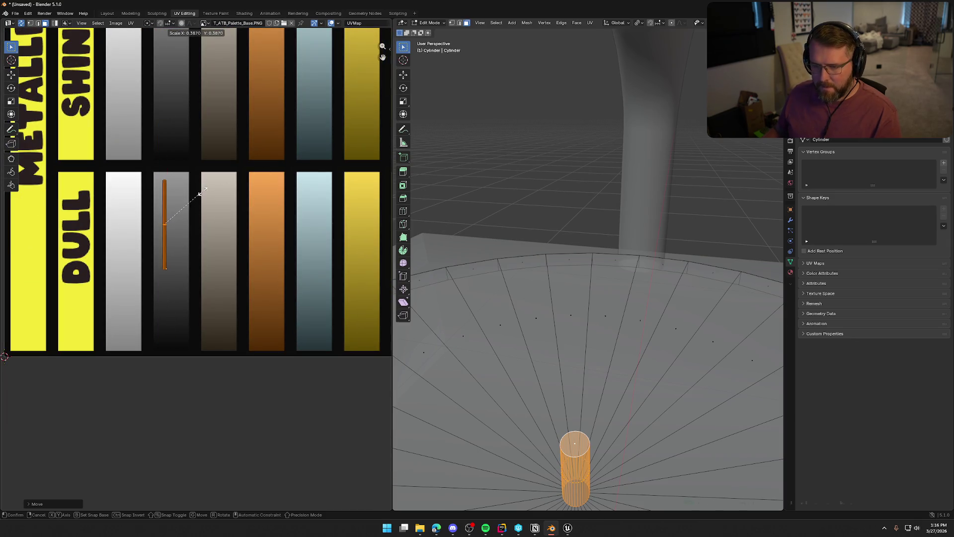
click(199, 194)
key(g)
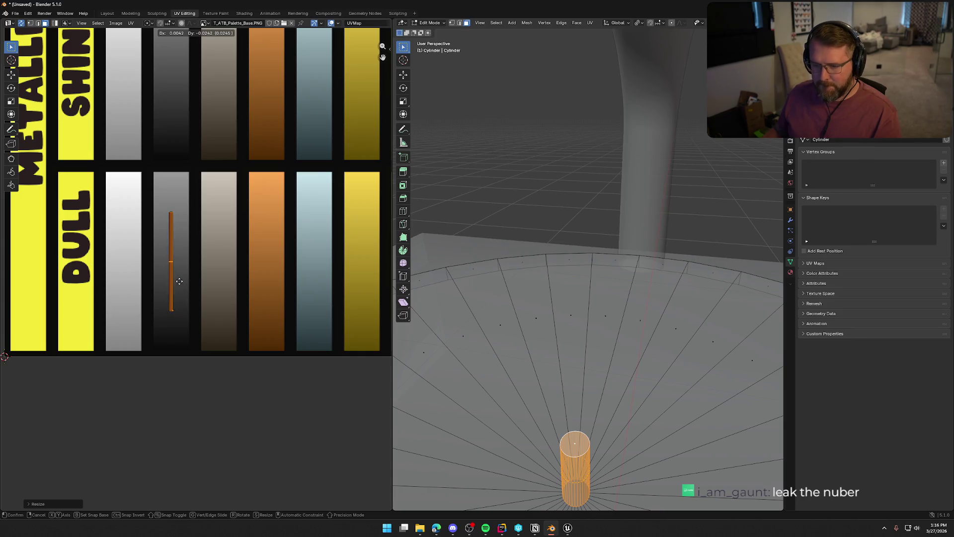
click(179, 282)
key(s)
click(222, 328)
key(g)
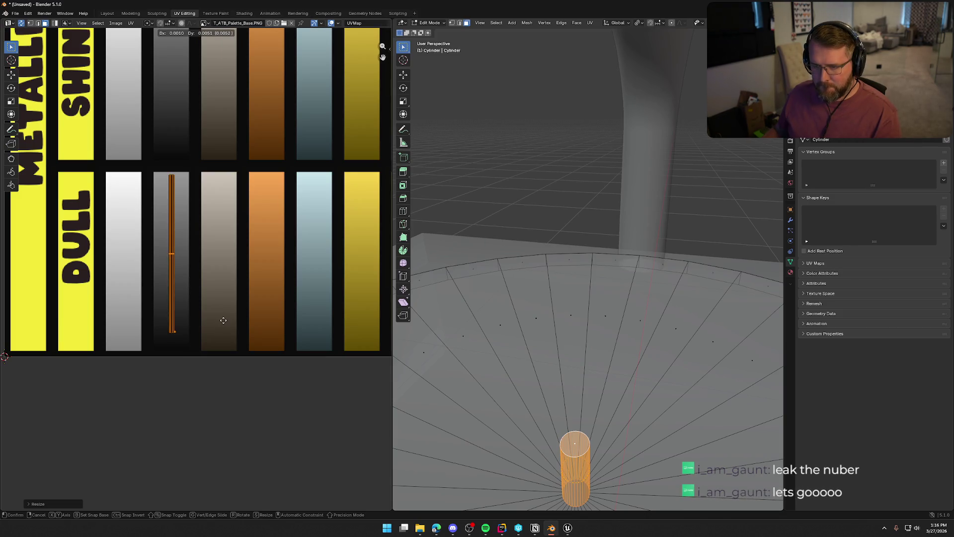
click(222, 323)
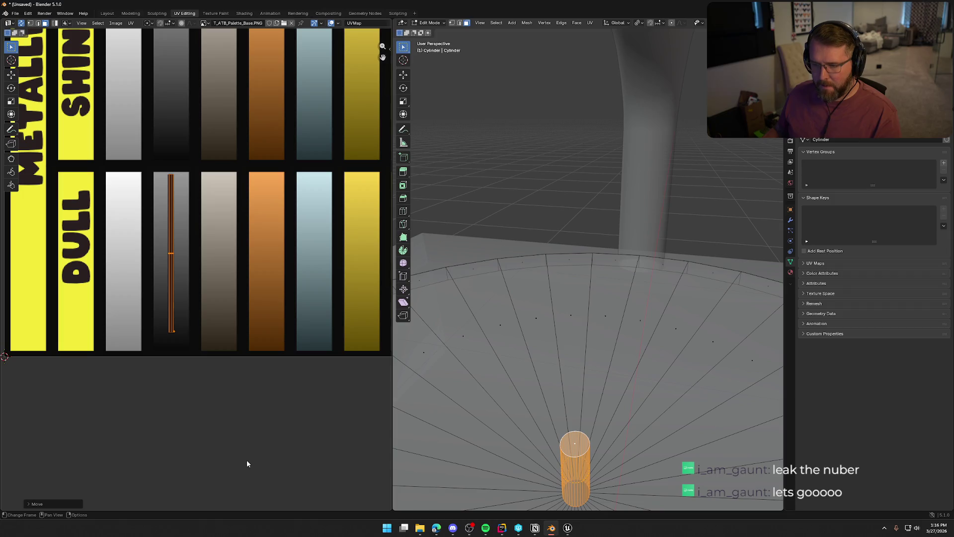
Step: Check the pin's colour in Layout, then rotate its UV strip 180° and shorten it
click(106, 13)
mouse_move(158, 167)
mouse_down()
mouse_move(174, 180)
mouse_move(112, 171)
mouse_move(92, 180)
mouse_up()
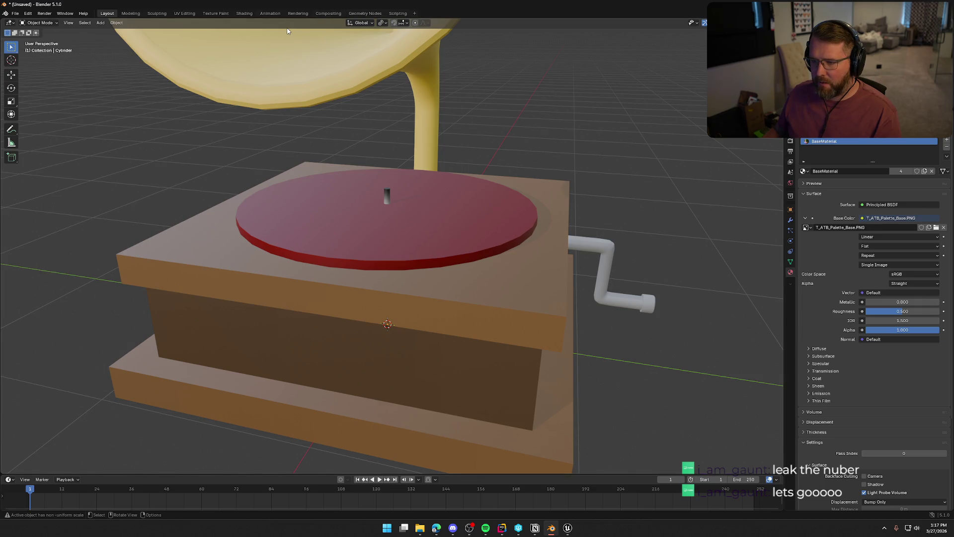
click(188, 15)
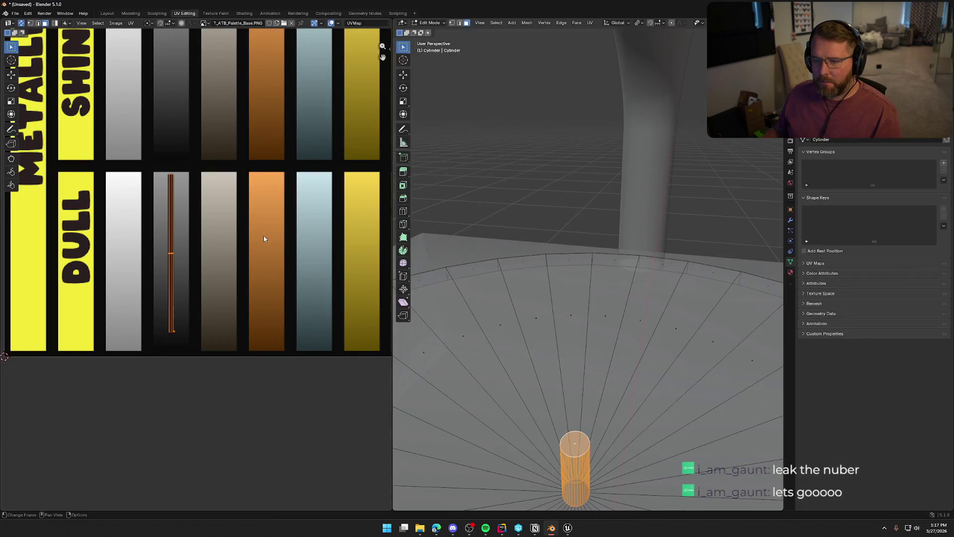
text(r180)
key(Return)
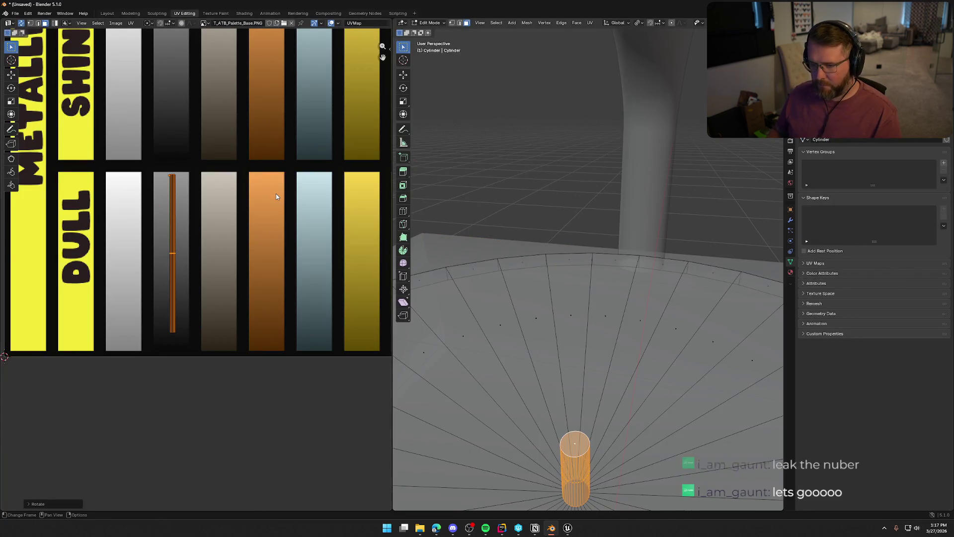
key(s)
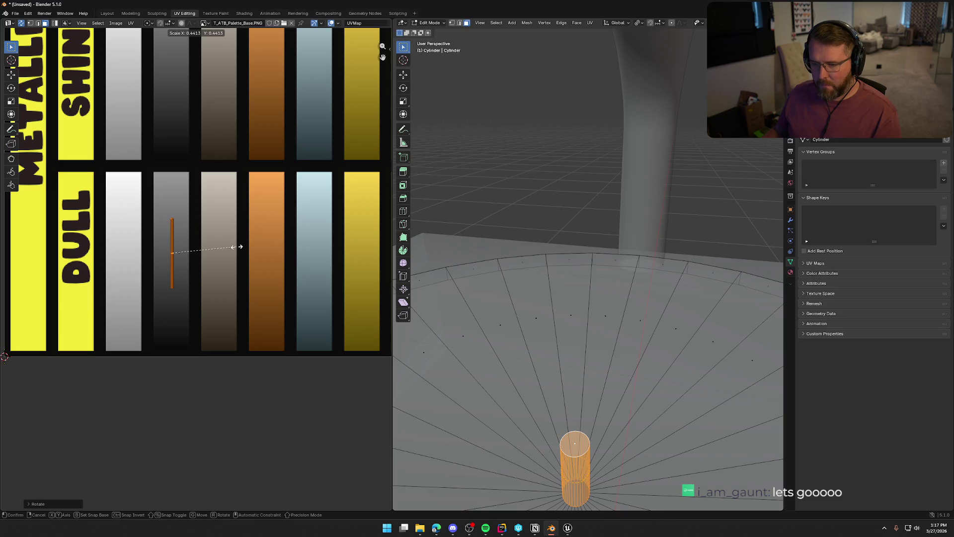
click(236, 250)
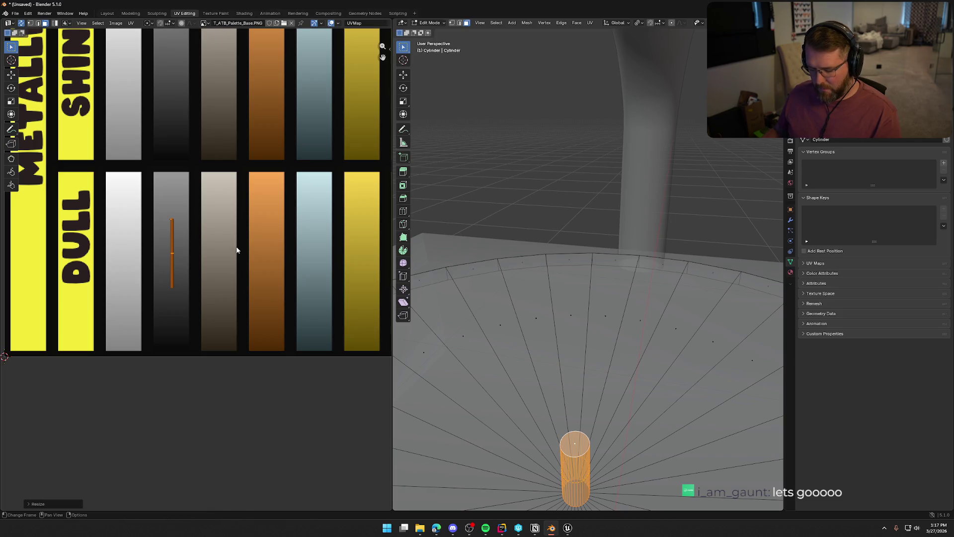
Step: Widen the strip along X, flatten it along Y, and move it to the swatch's top
key(s)
key(x)
click(241, 299)
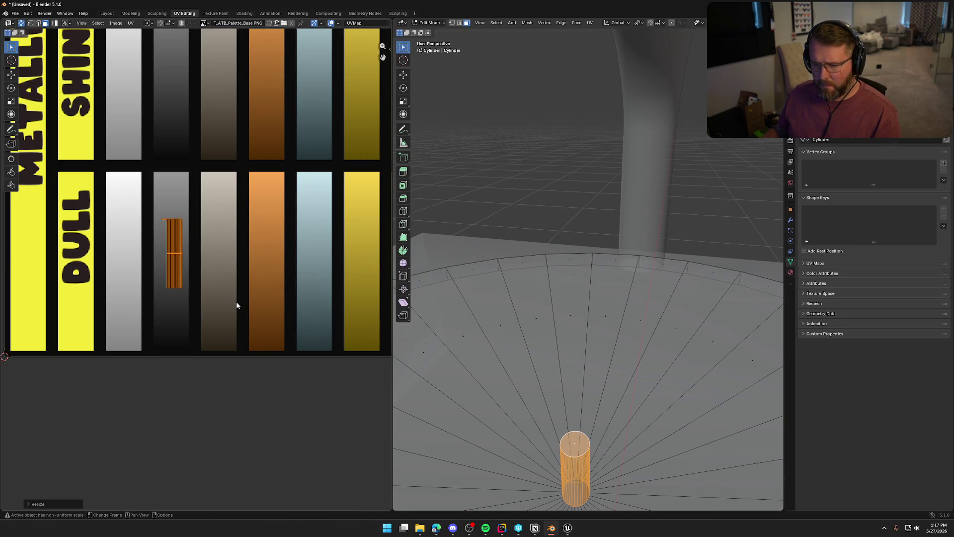
key(s)
key(y)
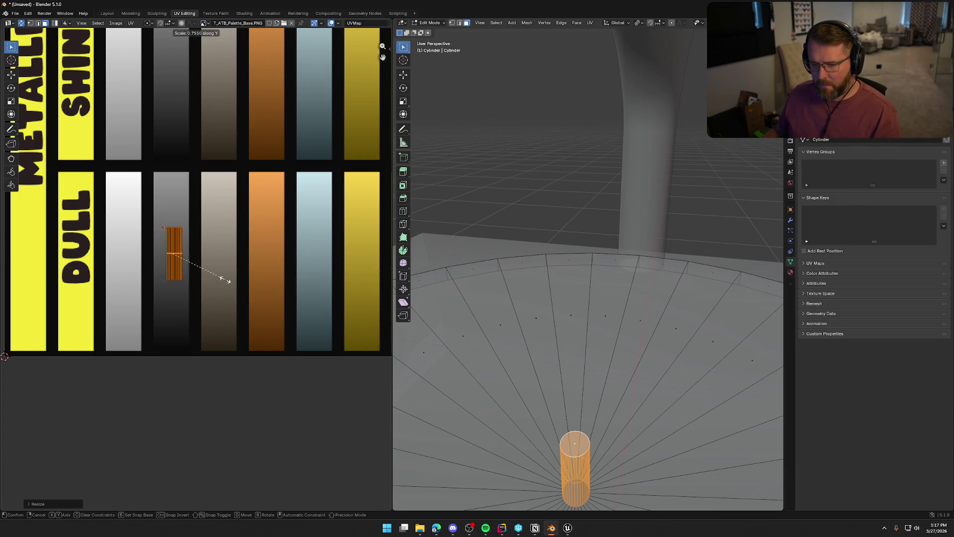
click(221, 279)
key(g)
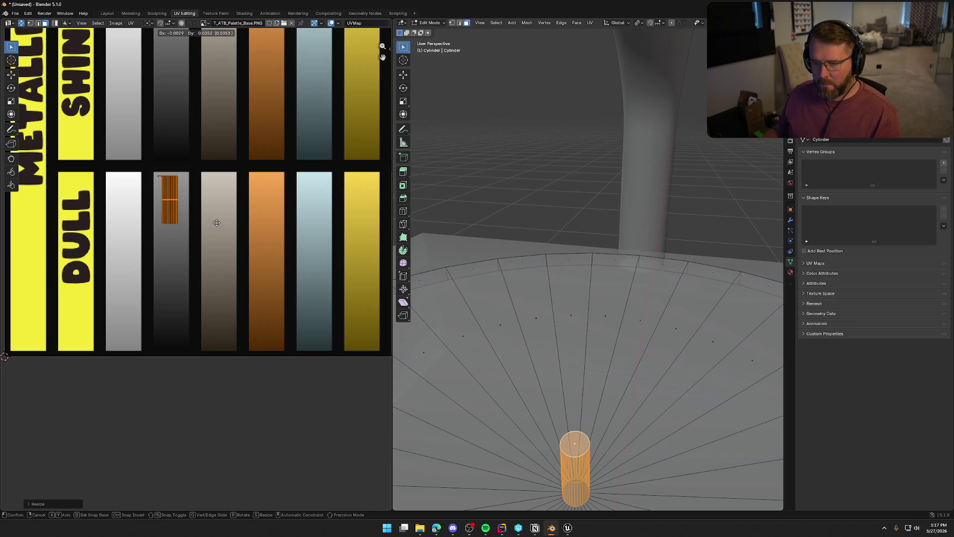
click(217, 221)
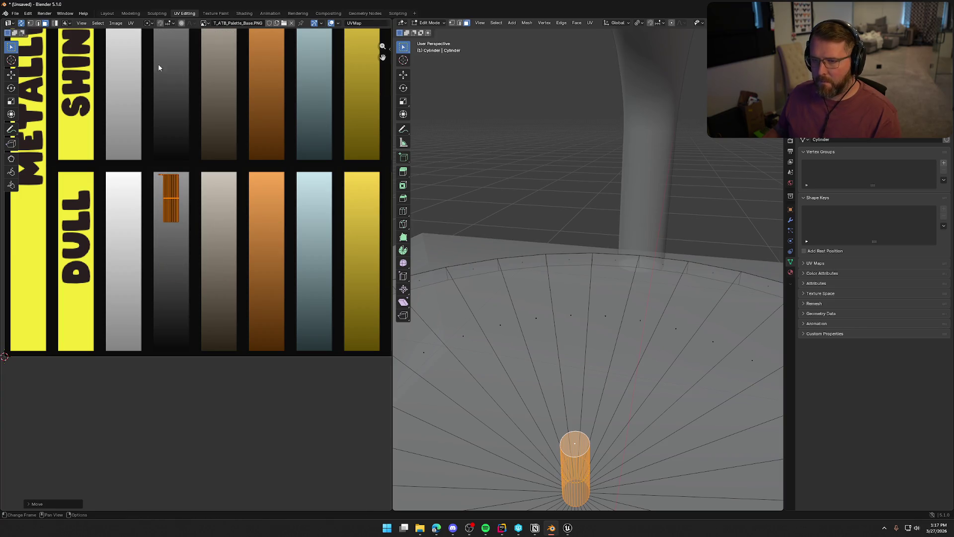
Step: Inspect the now-gray spindle in Layout and select the red record platter
click(107, 14)
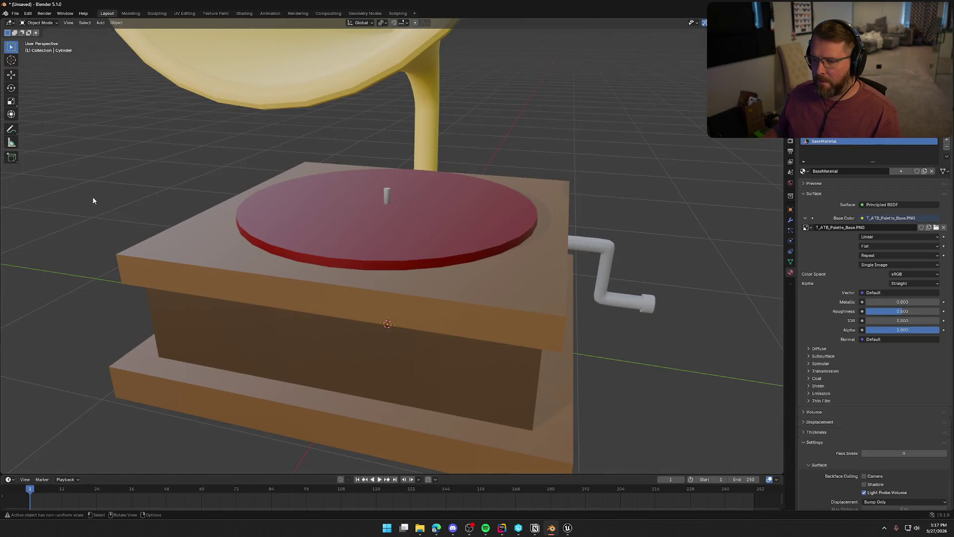
scroll(93, 198, down, 6)
mouse_move(145, 214)
mouse_down()
mouse_move(199, 227)
mouse_move(292, 224)
mouse_move(183, 226)
mouse_move(247, 240)
mouse_up()
scroll(292, 293, up, 4)
drag(292, 293, 377, 252)
click(377, 252)
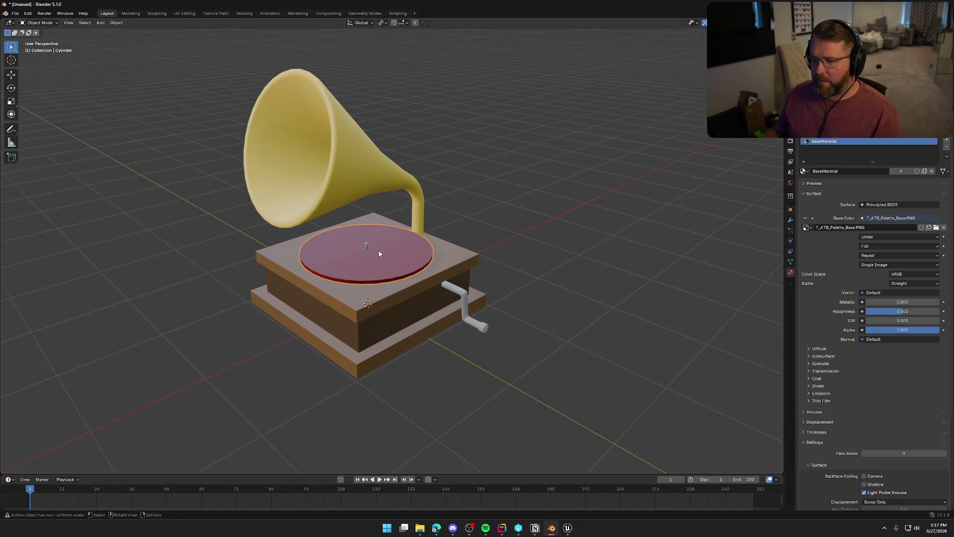
Step: Invert the UV selection to the platter disc and move its island onto a green bar
click(185, 13)
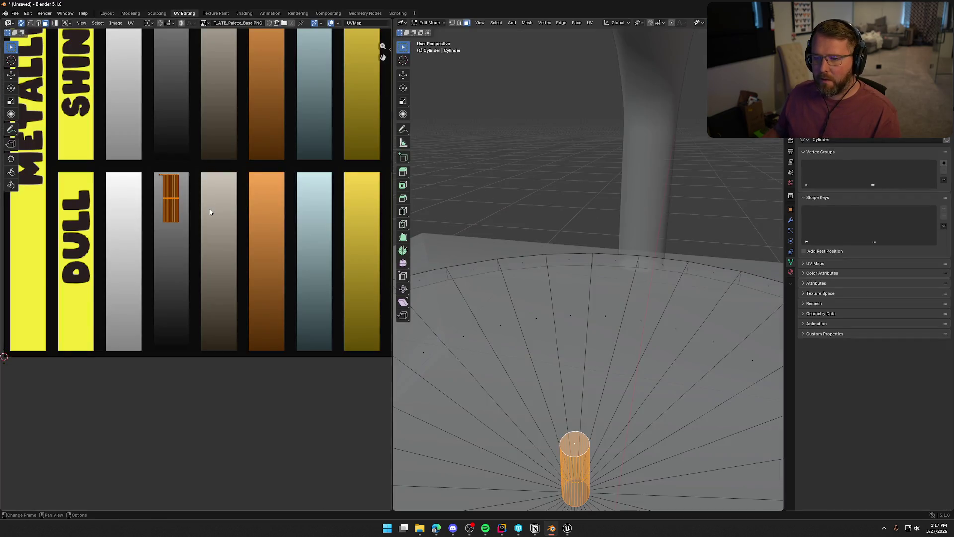
scroll(210, 211, down, 4)
scroll(586, 331, down, 5)
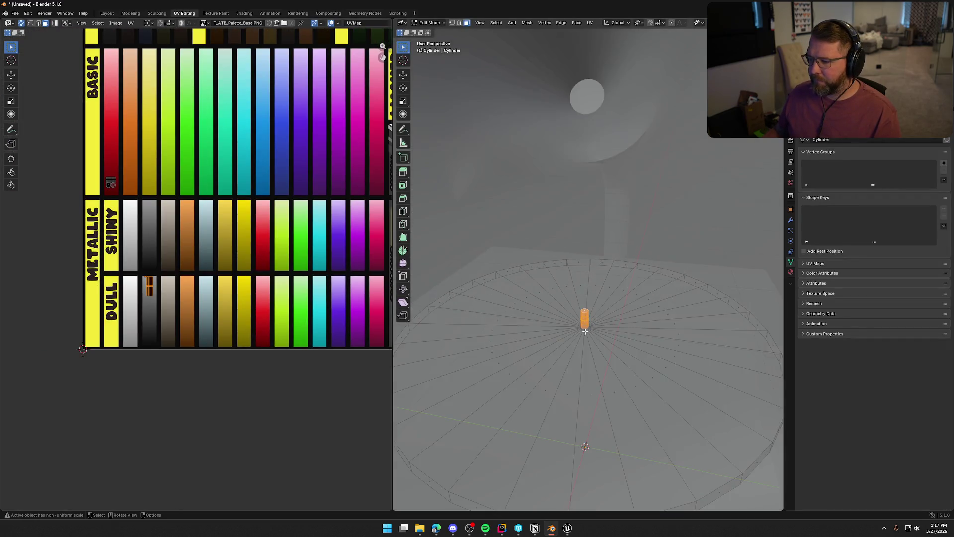
key(ctrl+i)
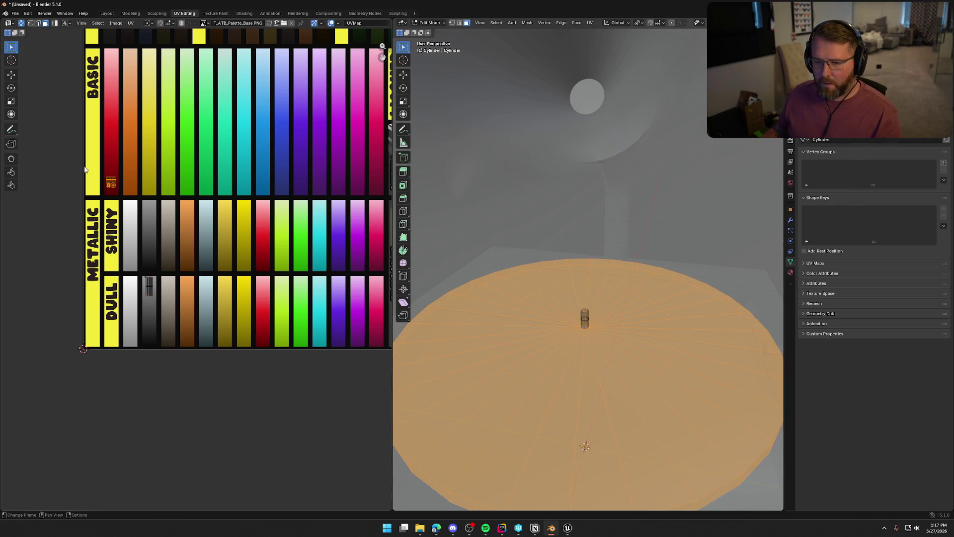
scroll(70, 177, up, 2)
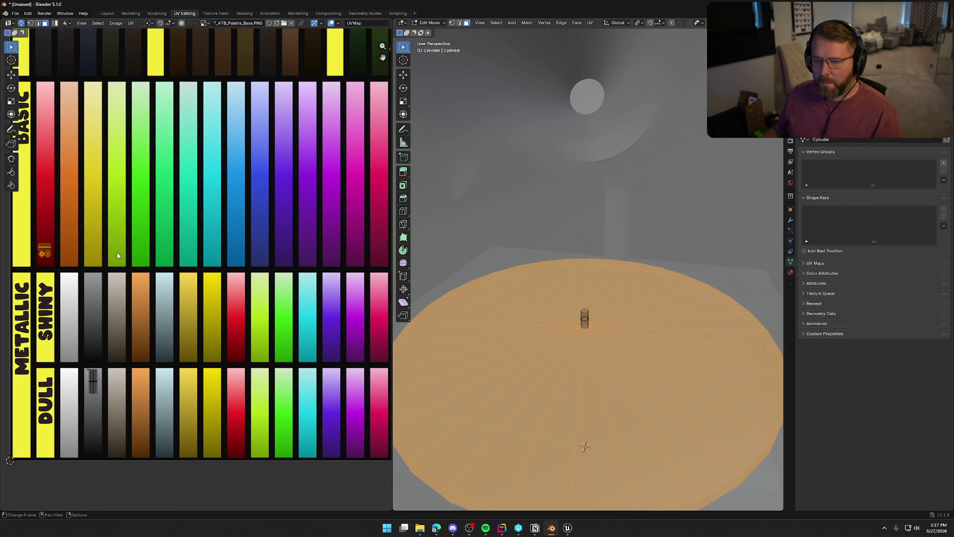
scroll(151, 263, down, 2)
key(g)
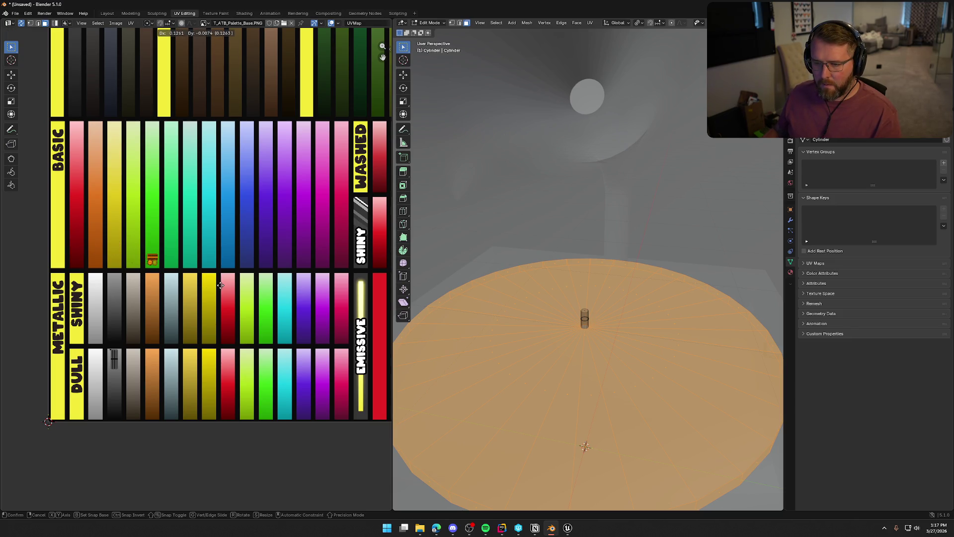
click(220, 285)
Step: Return to Layout and frame the green turntable disc
click(107, 13)
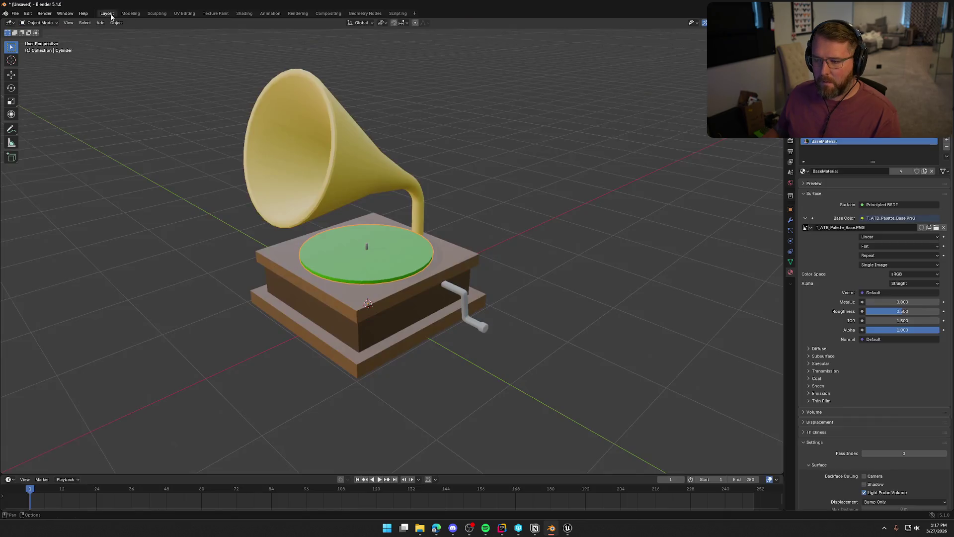
mouse_move(165, 264)
mouse_down()
mouse_move(320, 273)
mouse_move(262, 271)
mouse_move(259, 253)
mouse_move(170, 266)
mouse_up()
key(KP_Decimal)
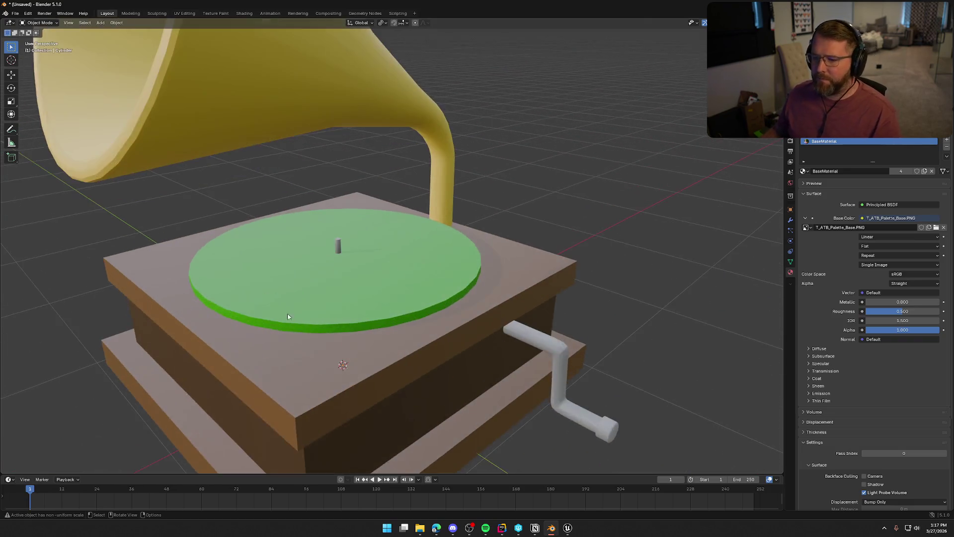
Step: In Edit Mode, select the disc's outer rim edge loop and cancel a trial bevel
key(Tab)
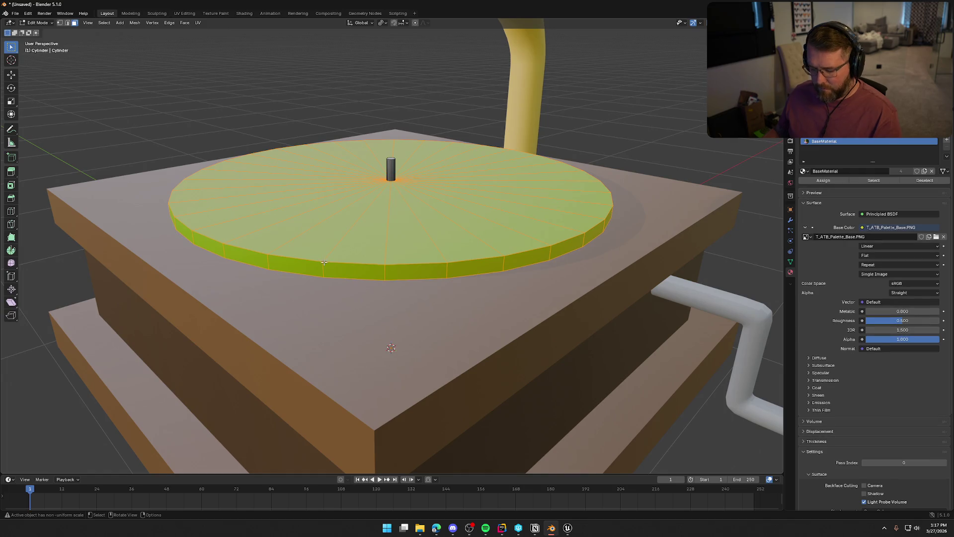
click(300, 258)
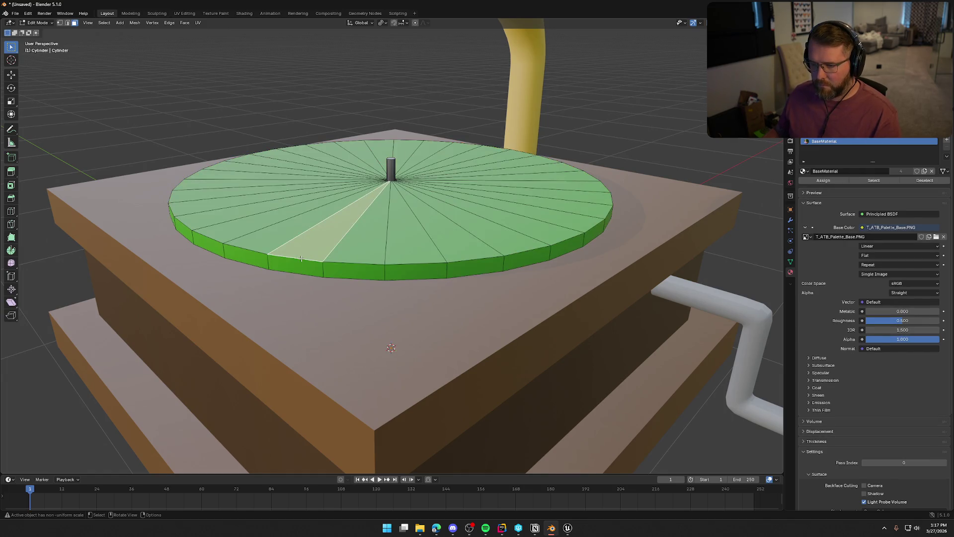
key(2)
click(307, 262)
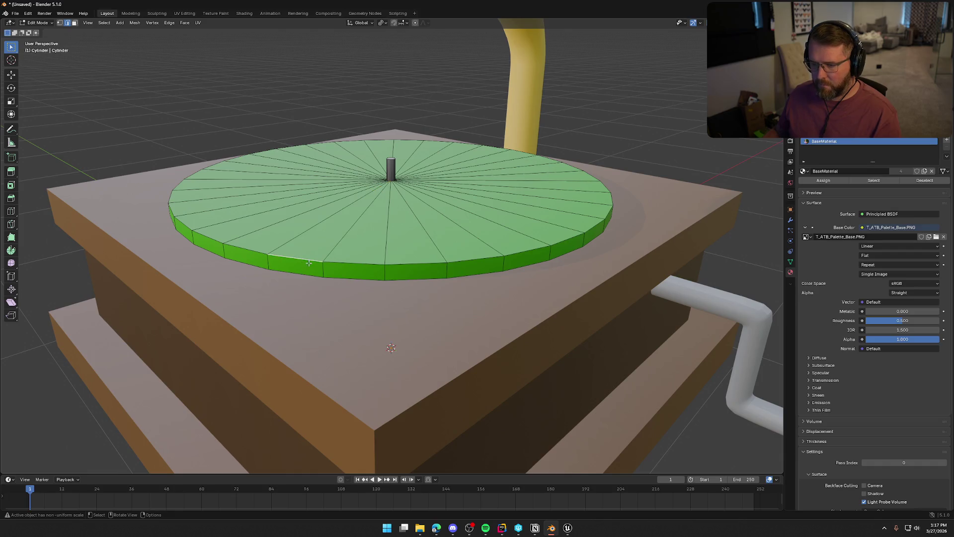
alt+click(333, 262)
key(ctrl+b)
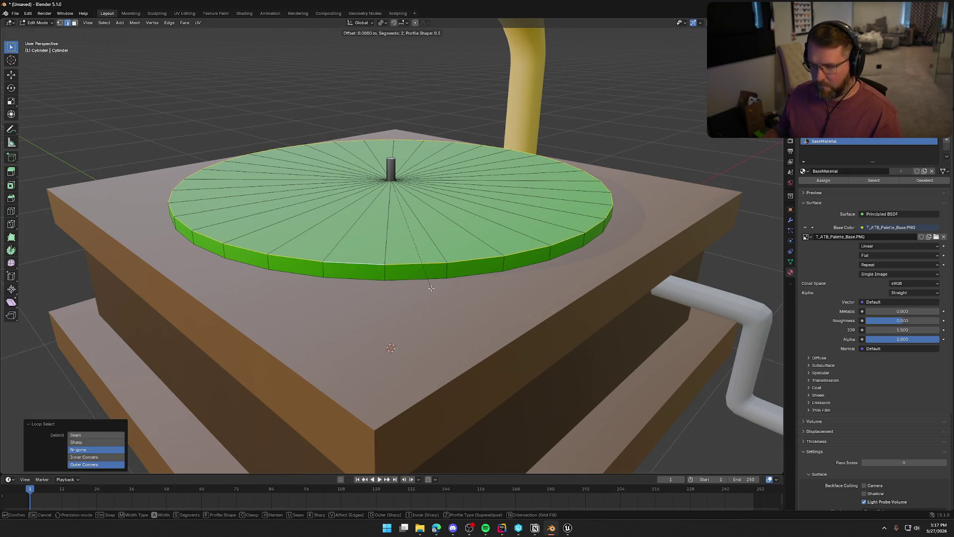
key(Escape)
Step: Loop-cut a new edge loop low on the disc's side, then cancel a top-rim bevel
key(ctrl+r)
click(324, 271)
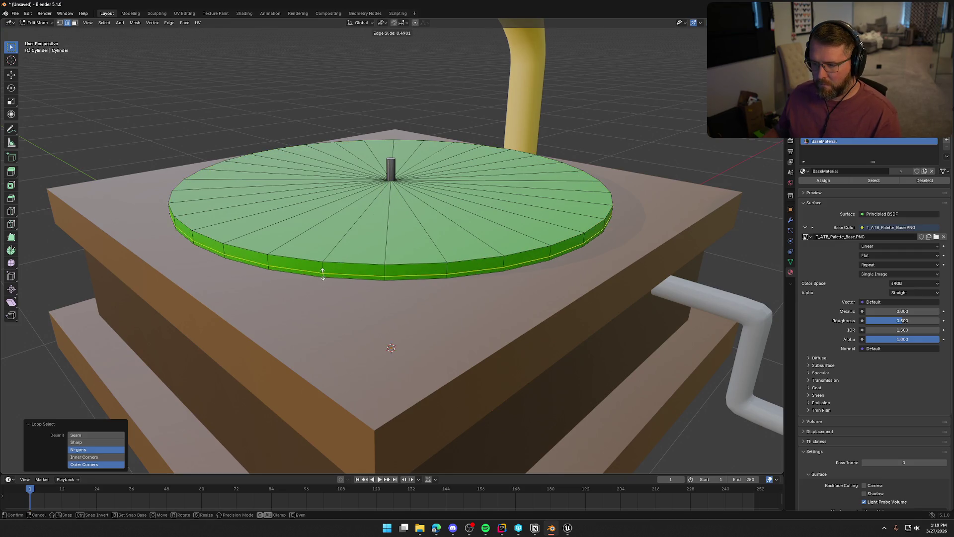
click(323, 273)
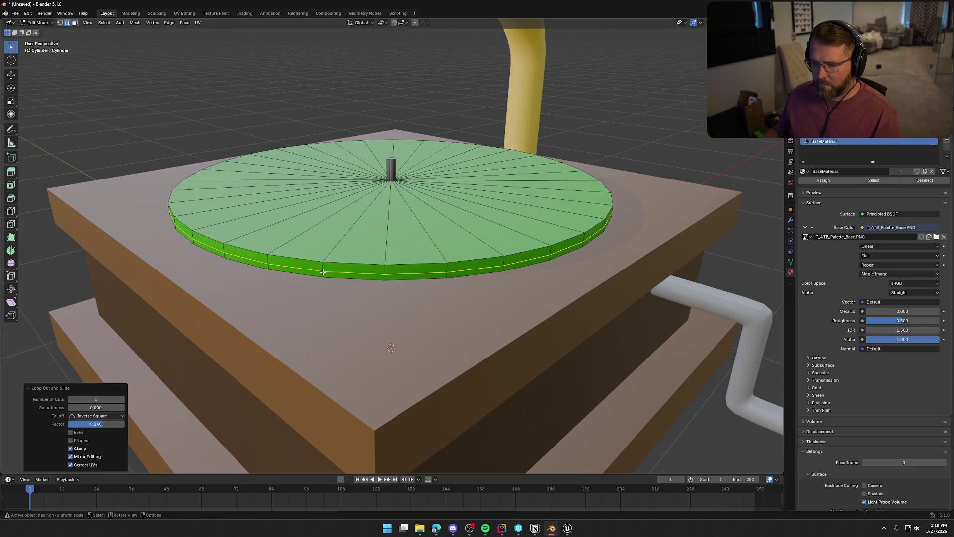
click(323, 261)
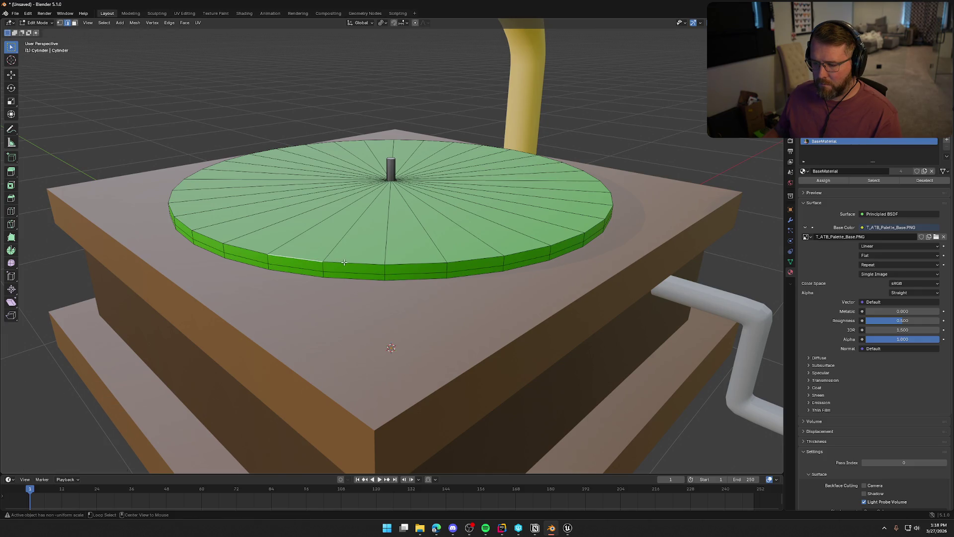
alt+click(344, 262)
key(ctrl+b)
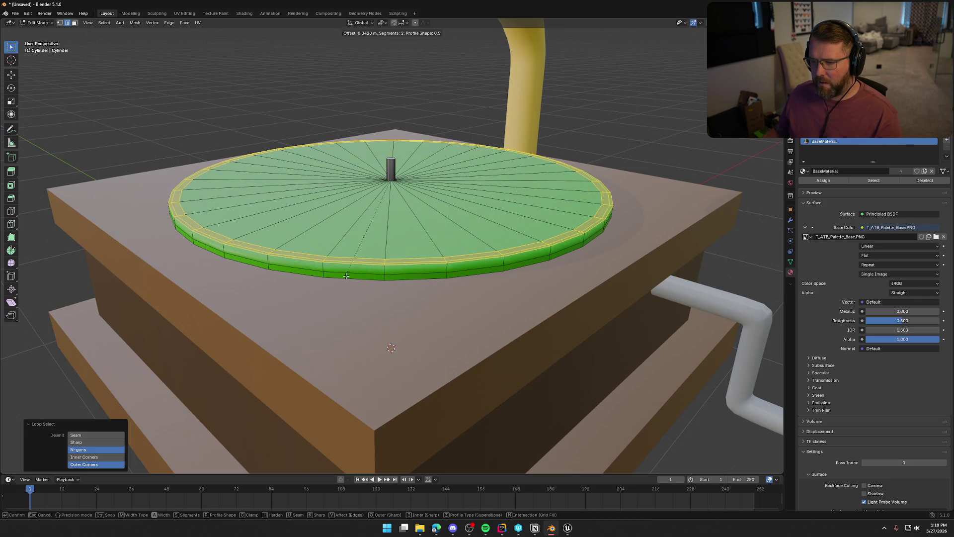
key(Escape)
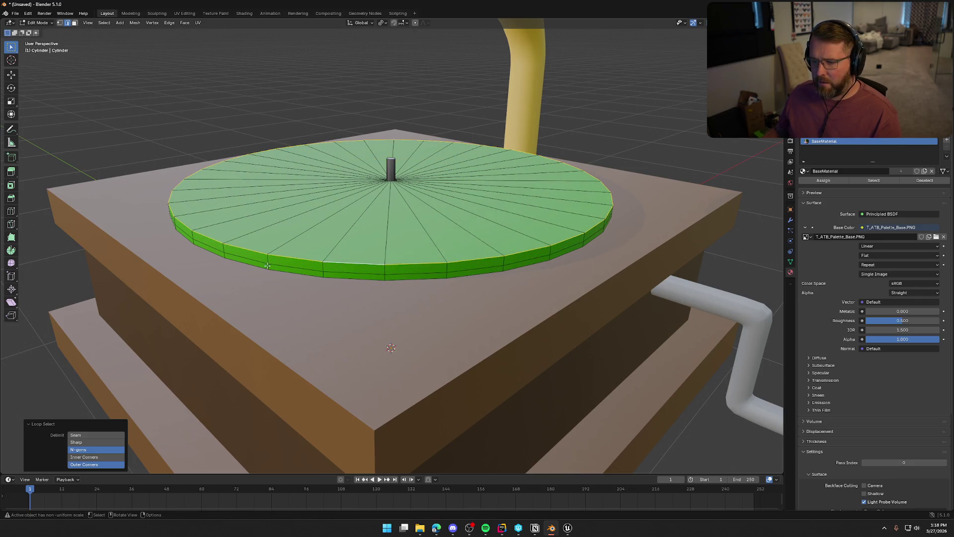
Step: Clear the selection, select the whole disc mesh, and return to Object Mode
drag(281, 256, 370, 263)
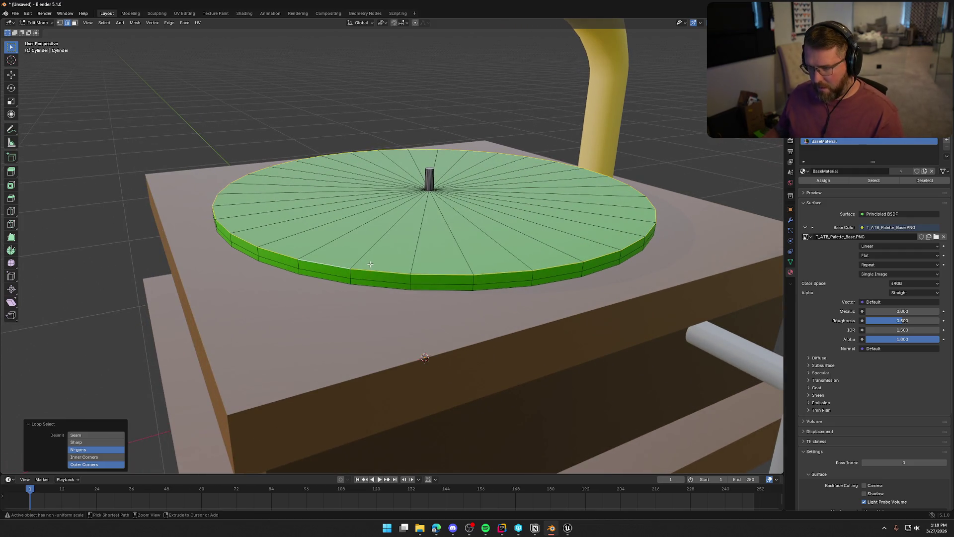
key(shift+a)
key(Escape)
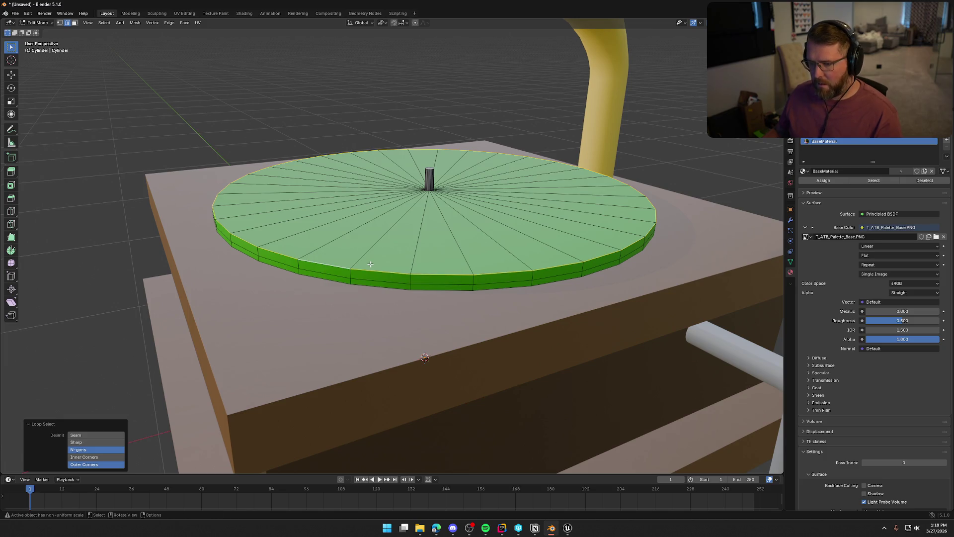
key(alt+a)
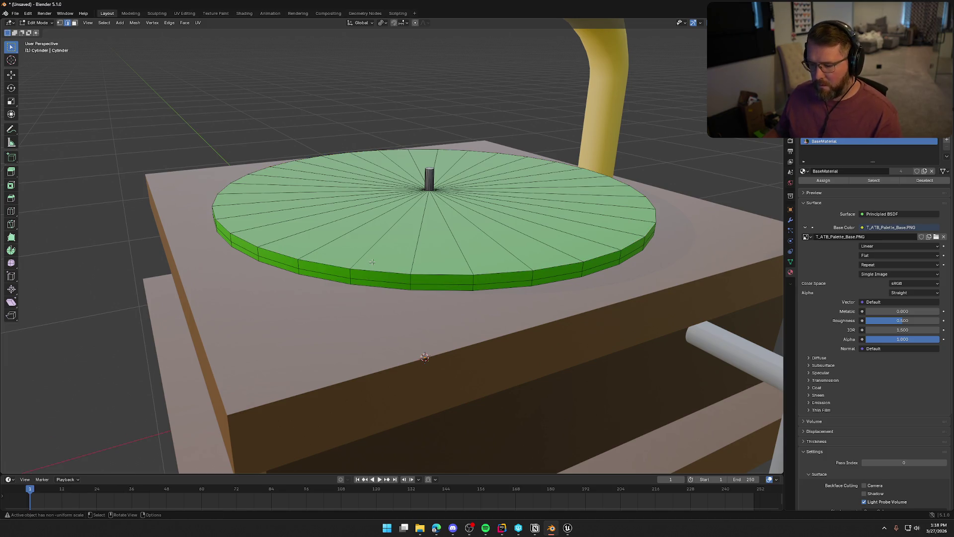
key(a)
key(ctrl+e)
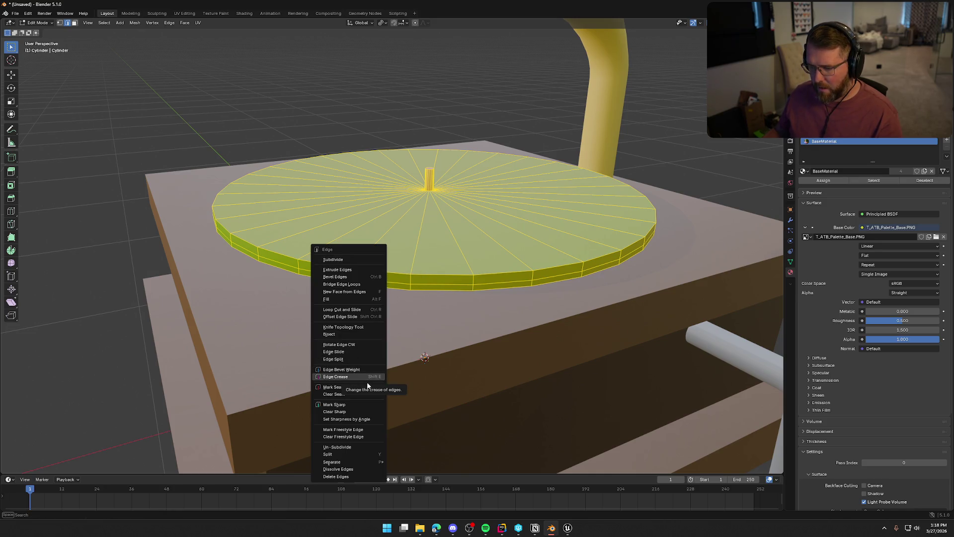
key(Escape)
key(Tab)
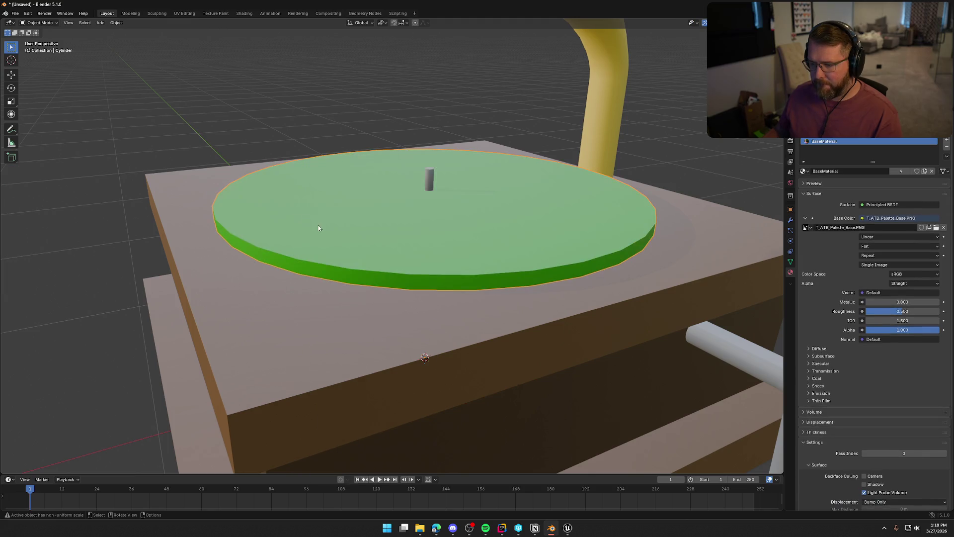
Step: Apply all transforms to the green platter
right_click(331, 217)
mouse_move(332, 217)
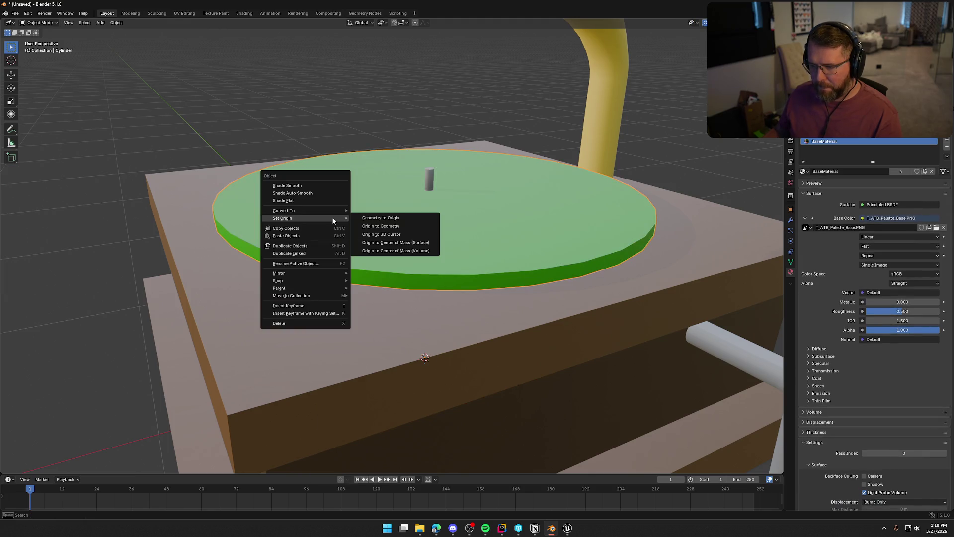
click(434, 221)
right_click(433, 223)
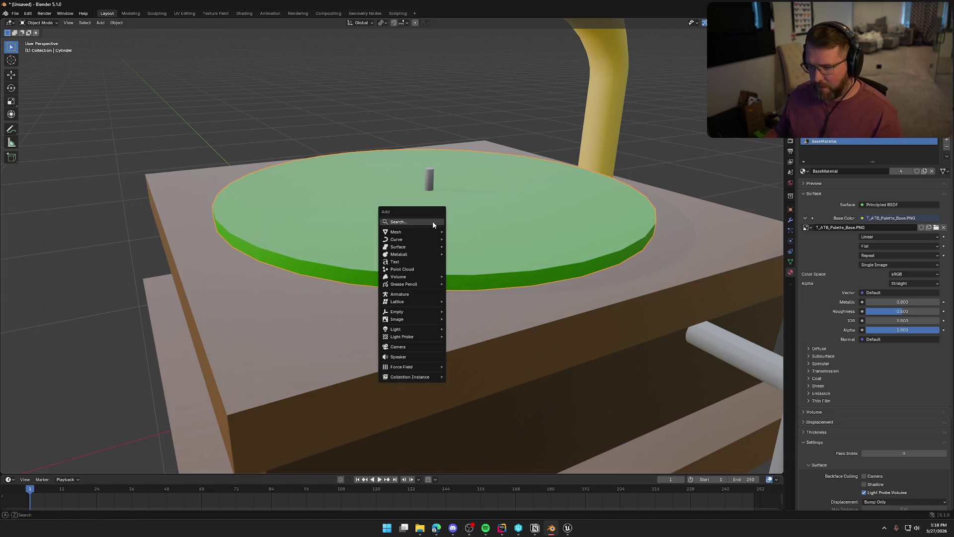
click(432, 220)
key(ctrl+a)
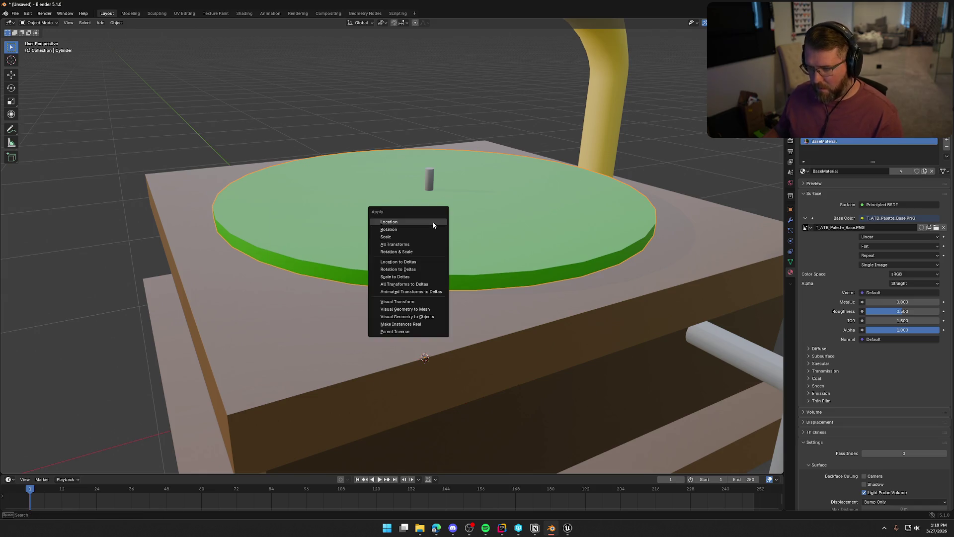
click(425, 244)
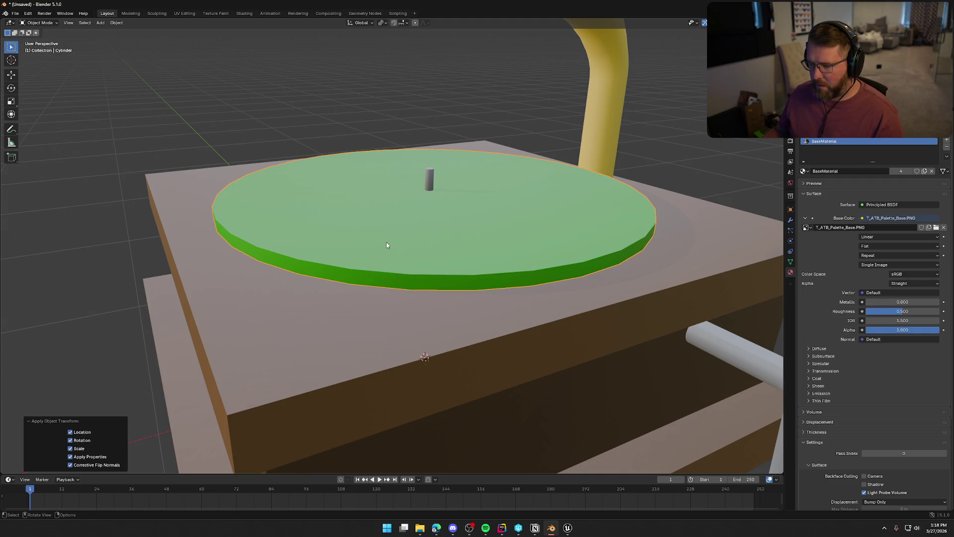
Step: Bevel the platter's top rim edge loop in Edit Mode
key(Tab)
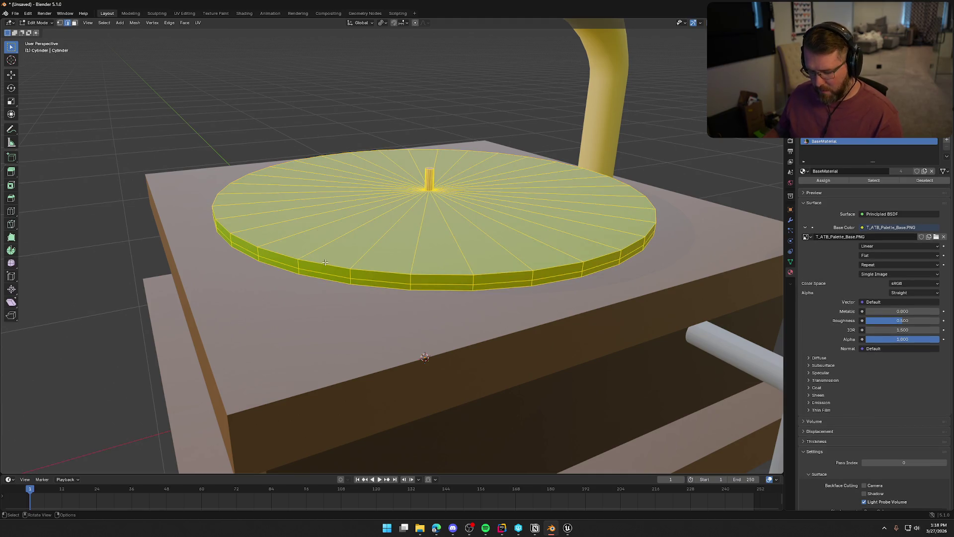
alt+click(325, 263)
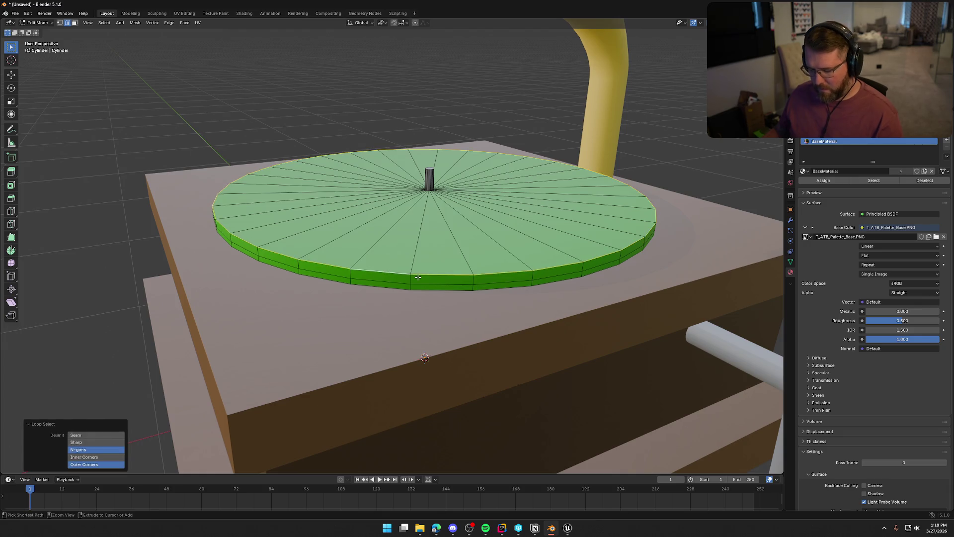
key(ctrl+b)
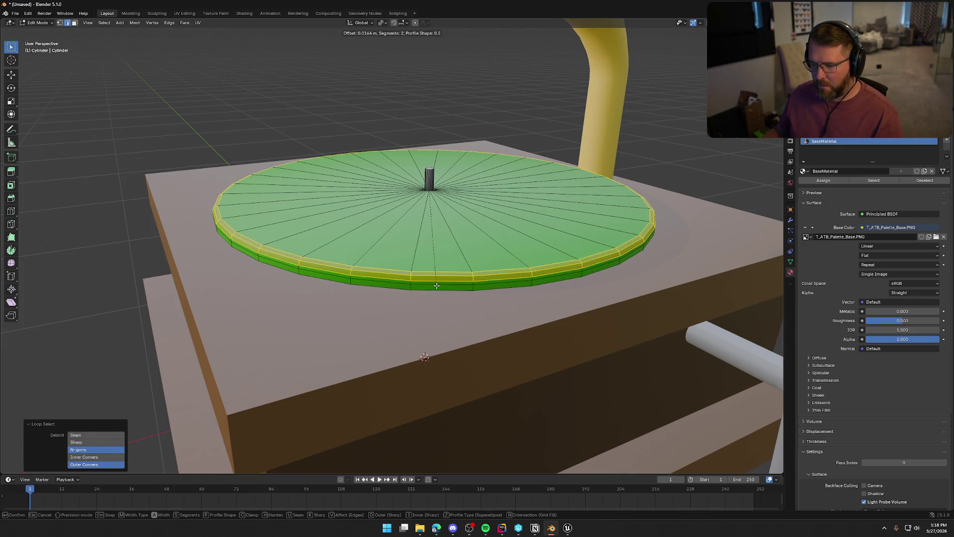
click(436, 286)
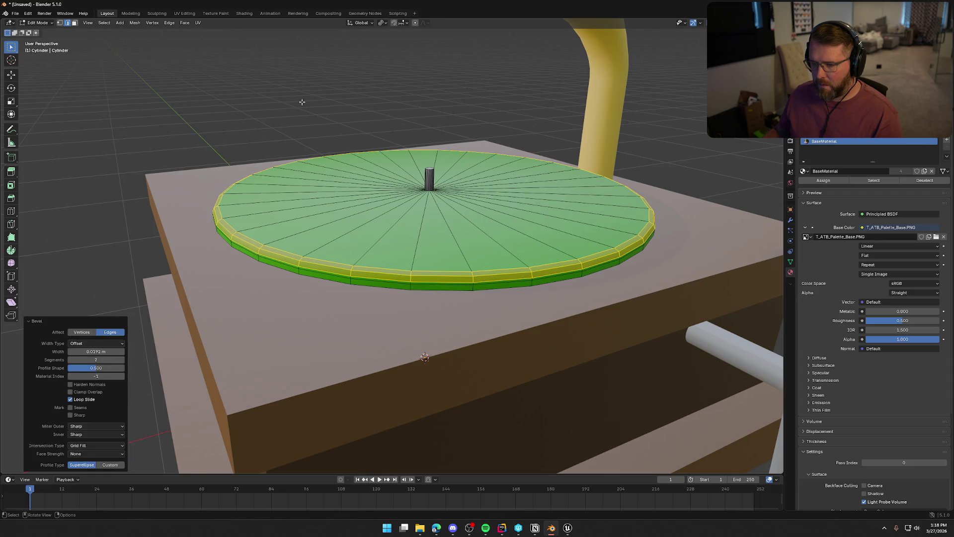
key(Tab)
Step: Toggle Edit Mode, try and cancel a loop cut, and view the disc from above
scroll(229, 179, down, 3)
scroll(257, 177, up, 4)
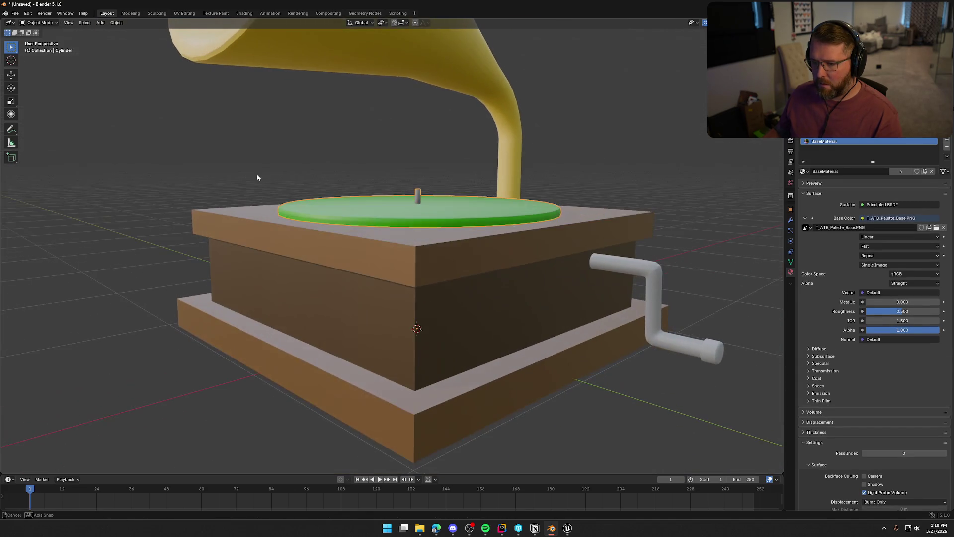
key(Tab)
scroll(293, 207, up, 2)
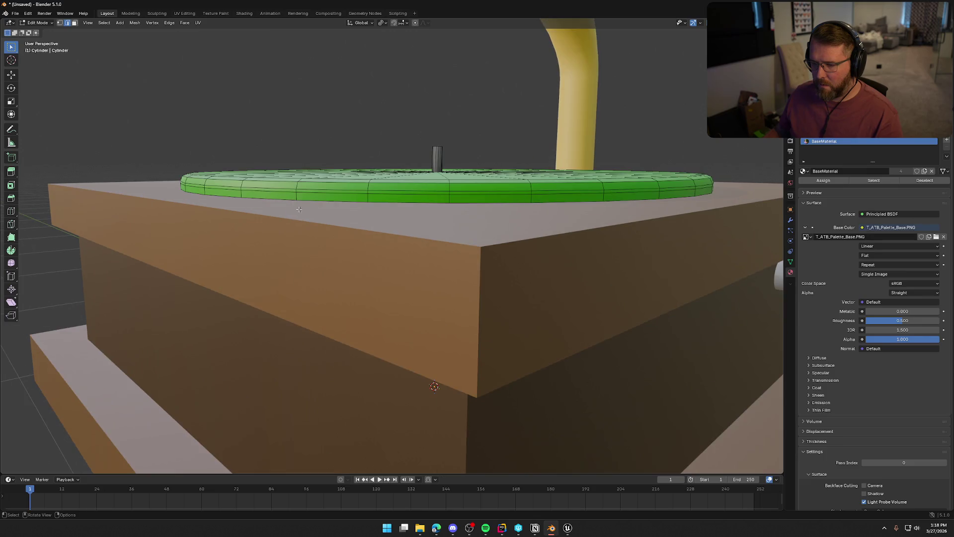
key(Tab)
key(Tab)
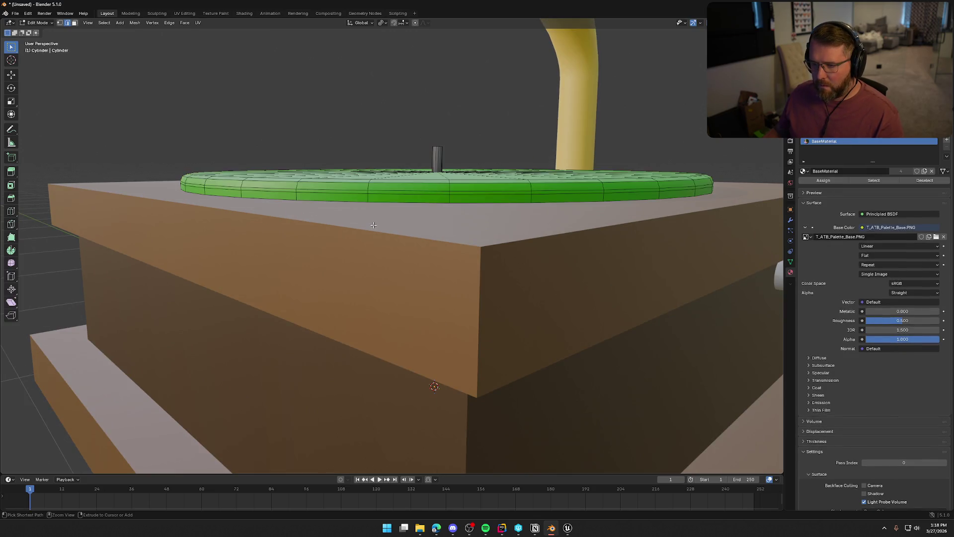
key(Tab)
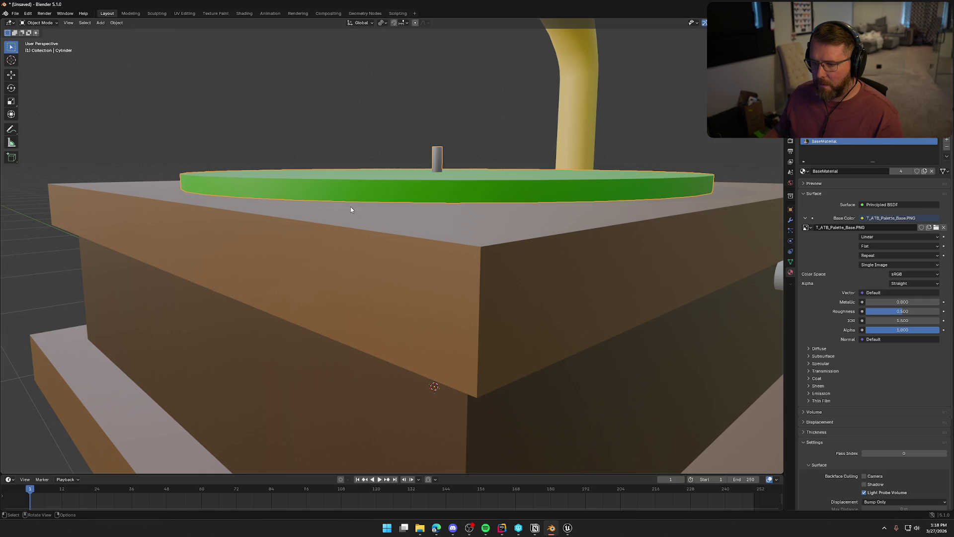
key(Tab)
key(alt+a)
key(ctrl+r)
key(Escape)
drag(353, 203, 351, 216)
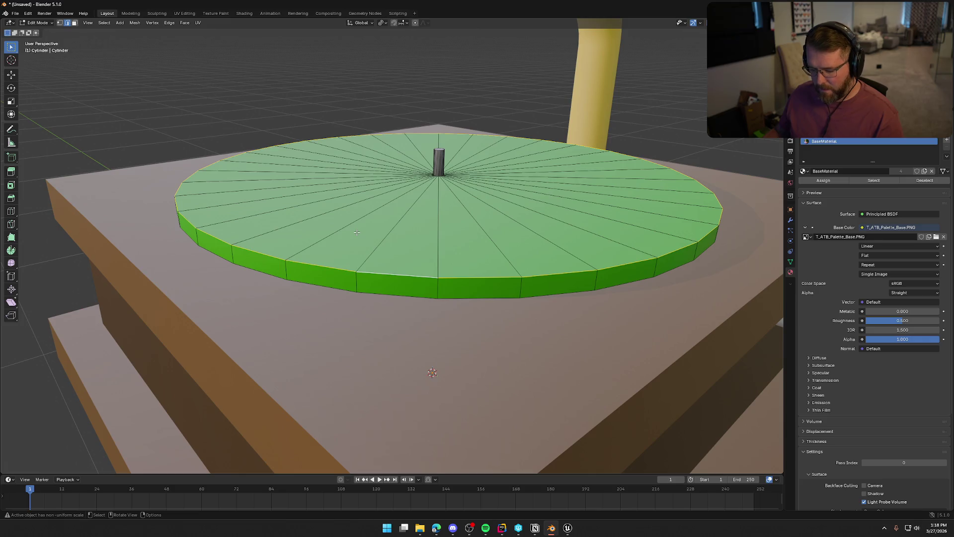
key(Tab)
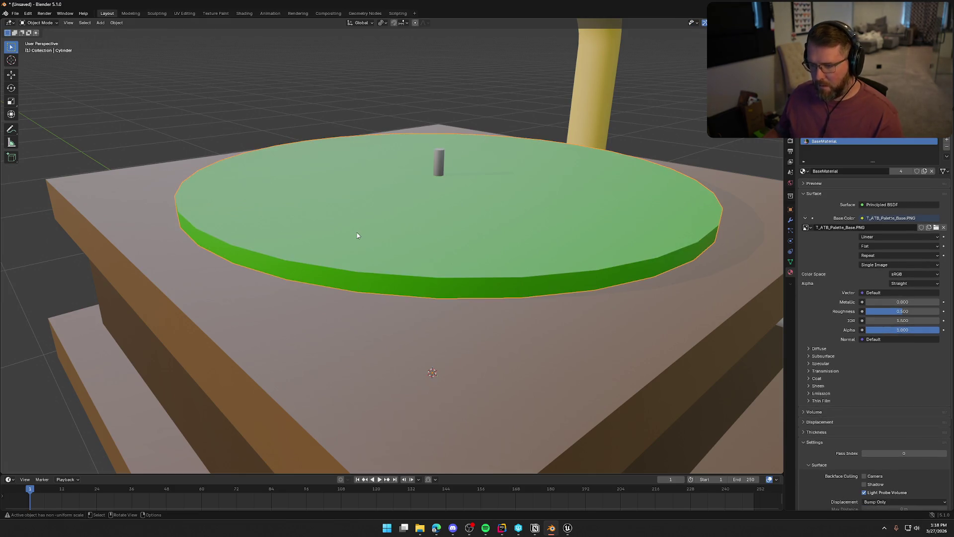
Step: Reapply all transforms and confirm a three-segment rim bevel about 0.0244 m wide
key(ctrl+a)
click(351, 233)
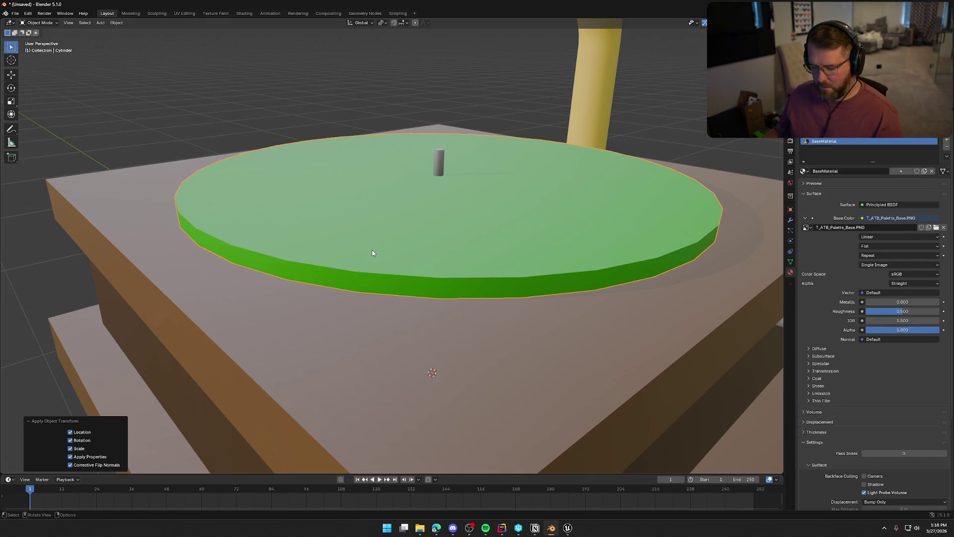
key(Tab)
mouse_move(395, 288)
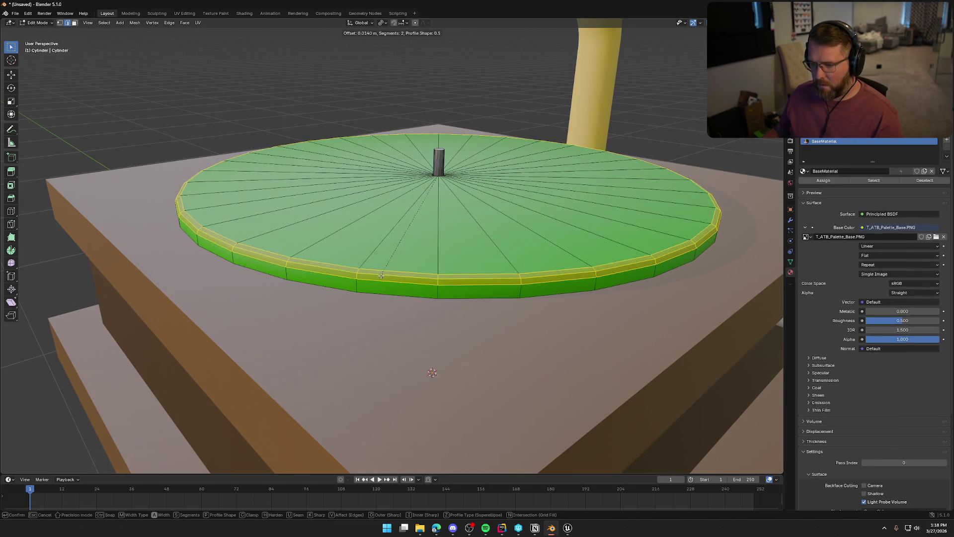
scroll(394, 288, up, 1)
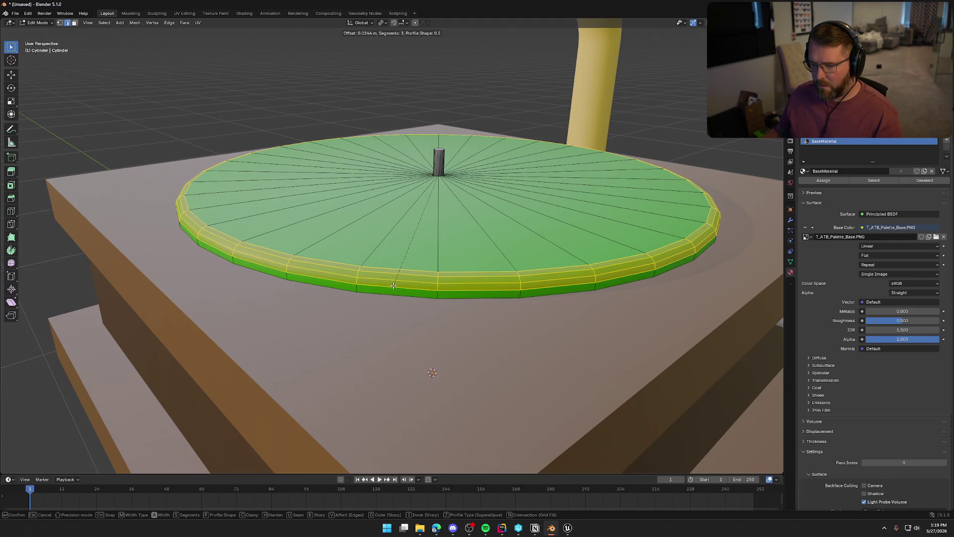
click(393, 286)
key(Tab)
Step: Frame the bevelled green platter in the view and re-enter Edit Mode
scroll(168, 84, down, 6)
mouse_move(204, 156)
mouse_down()
mouse_move(234, 174)
mouse_move(222, 201)
mouse_move(276, 211)
mouse_move(247, 215)
mouse_up()
scroll(247, 214, up, 4)
mouse_move(263, 268)
mouse_down()
mouse_move(388, 246)
mouse_move(368, 251)
mouse_up()
scroll(370, 252, up, 2)
scroll(370, 252, up, 1)
key(Tab)
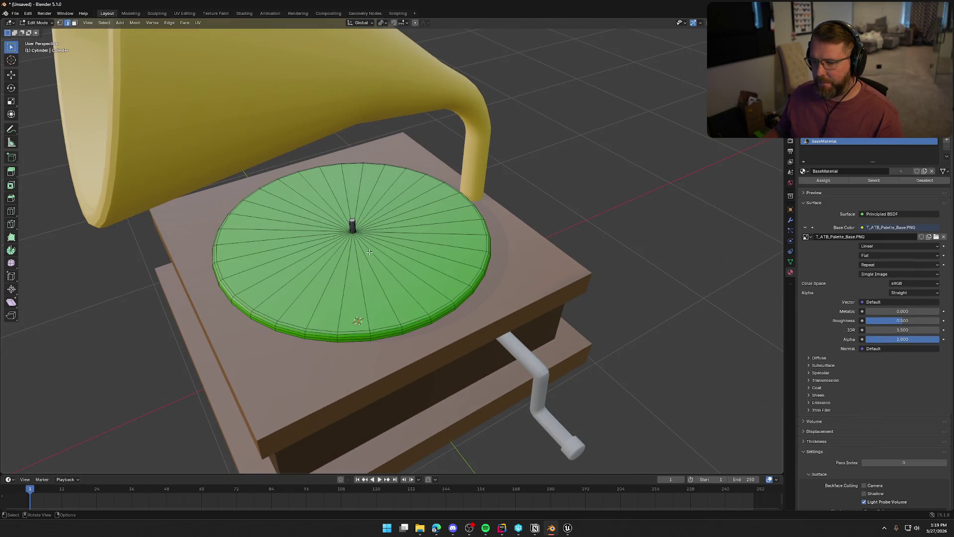
Step: Select a wedge face of the platter, then all its linked geometry with Ctrl+L
click(393, 294)
key(3)
click(392, 294)
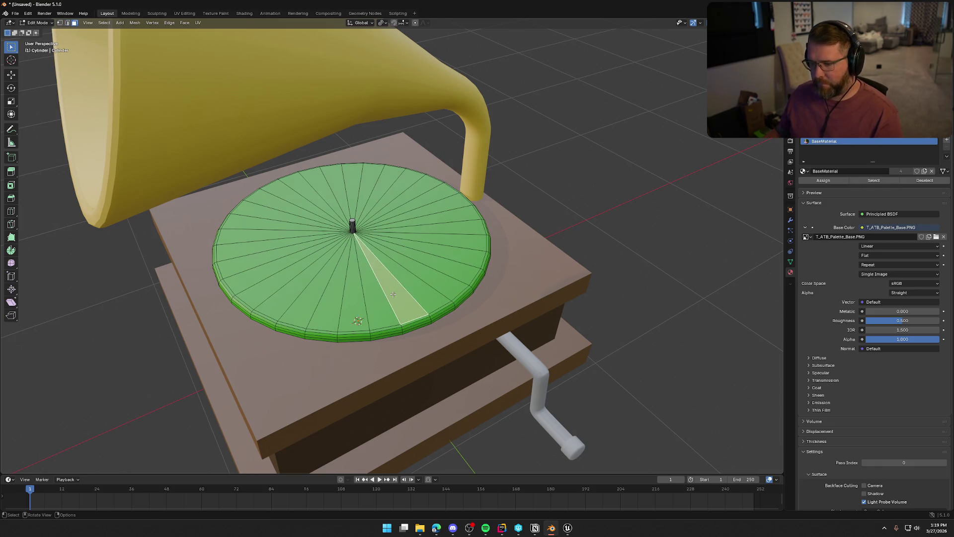
key(ctrl+z)
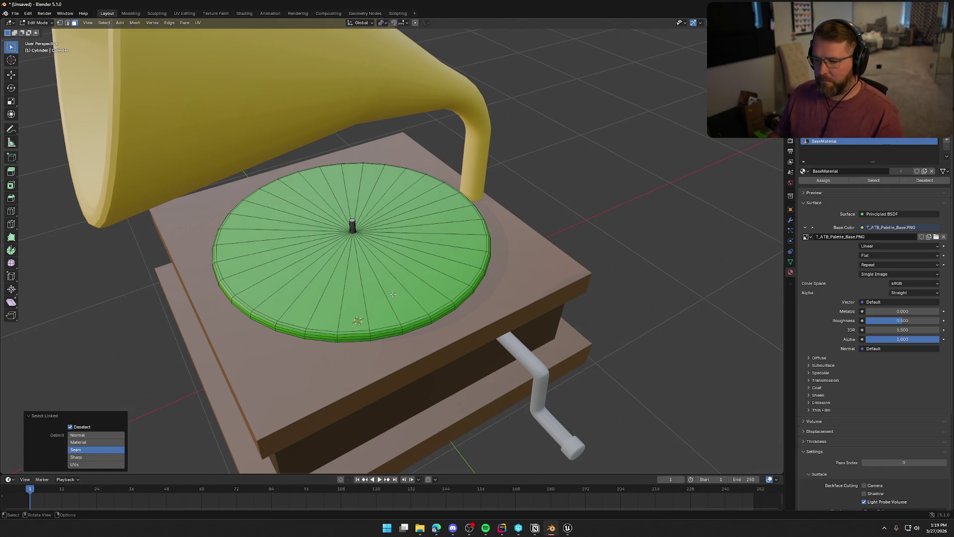
key(ctrl+shift+z)
key(ctrl+l)
Step: Show the platter's side-strip and two disc UV islands over the green palette swatch
scroll(367, 246, up, 3)
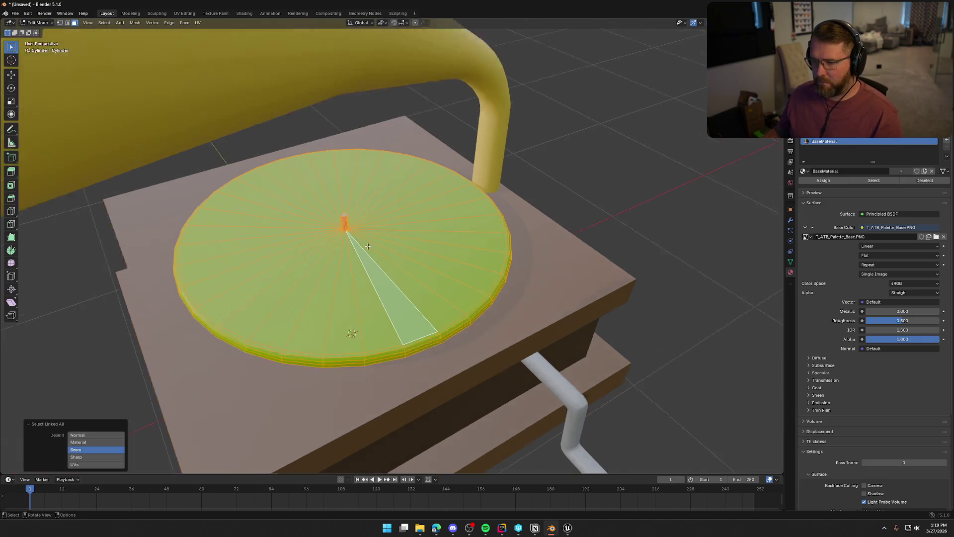
click(184, 13)
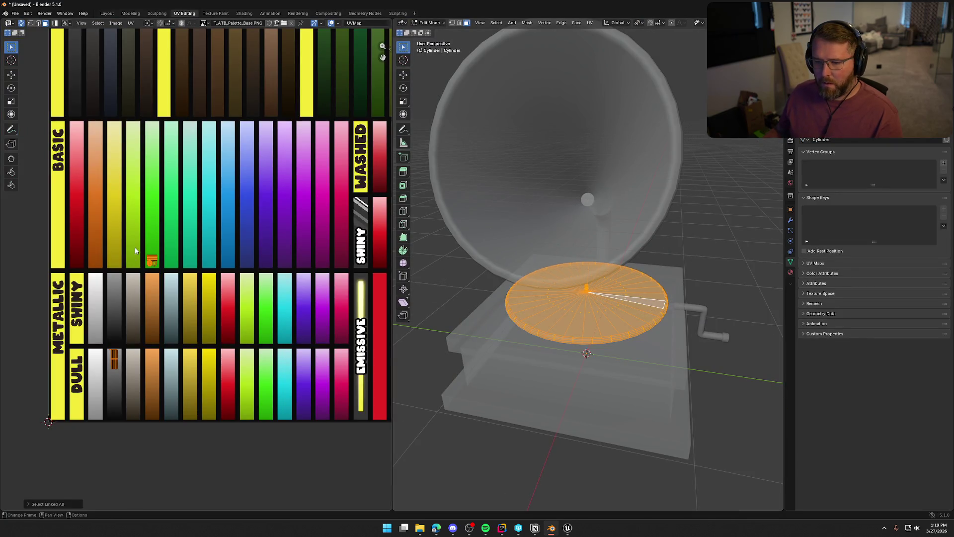
scroll(135, 250, up, 5)
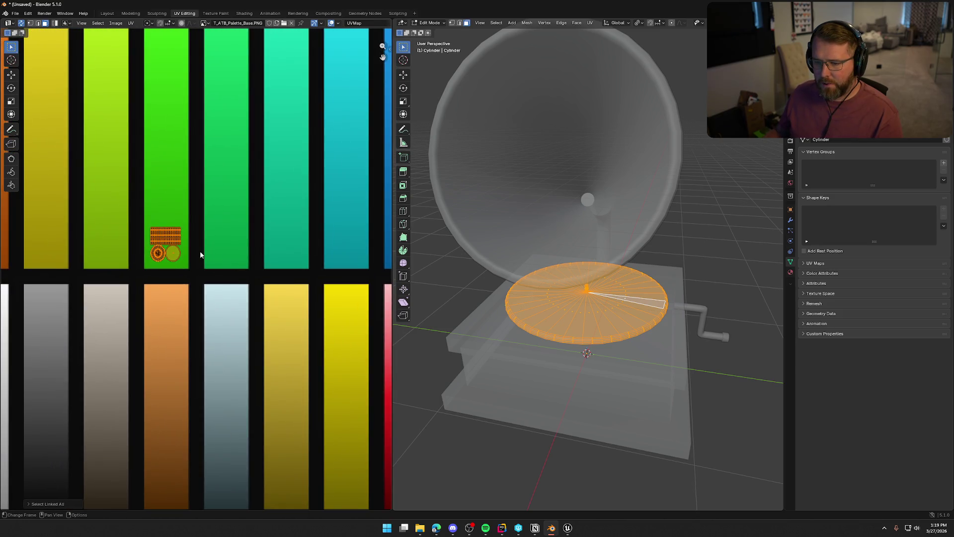
scroll(199, 253, up, 5)
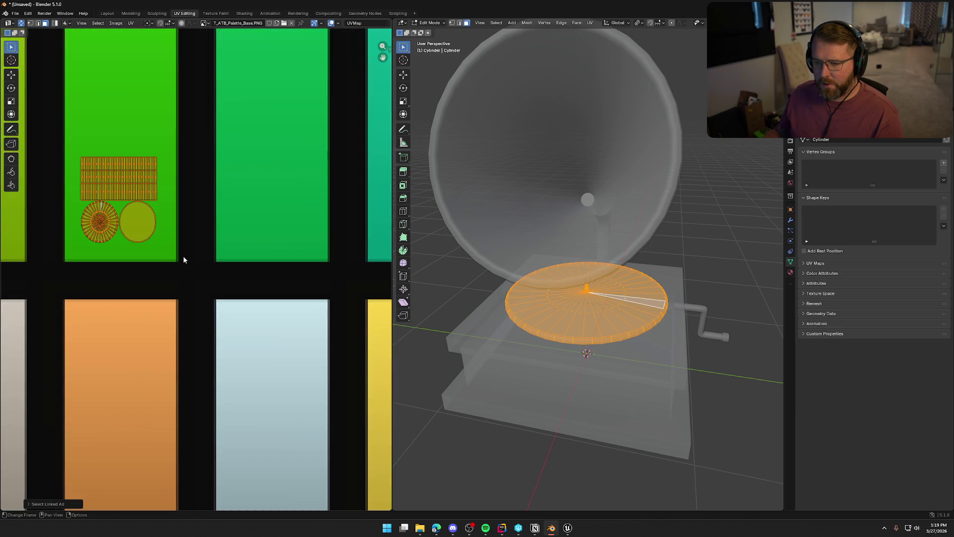
drag(183, 260, 299, 296)
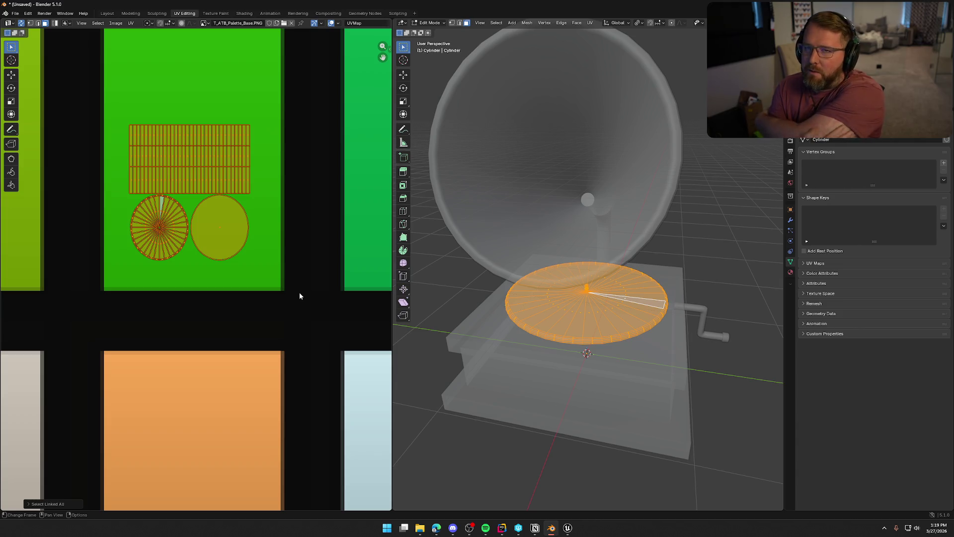
Step: Pan and zoom the palette image to bring the METALLIC section and platter islands into view
scroll(299, 292, down, 10)
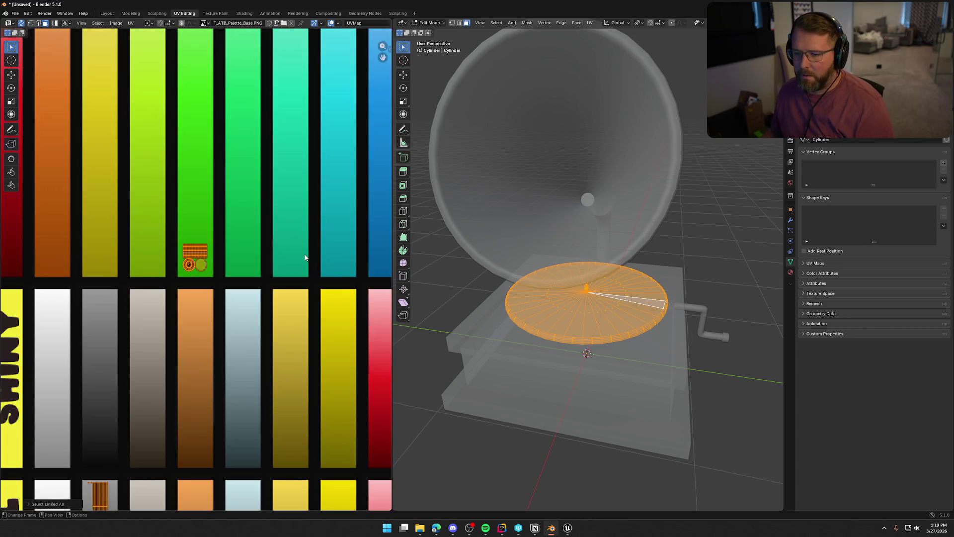
scroll(307, 262, down, 4)
scroll(159, 356, up, 4)
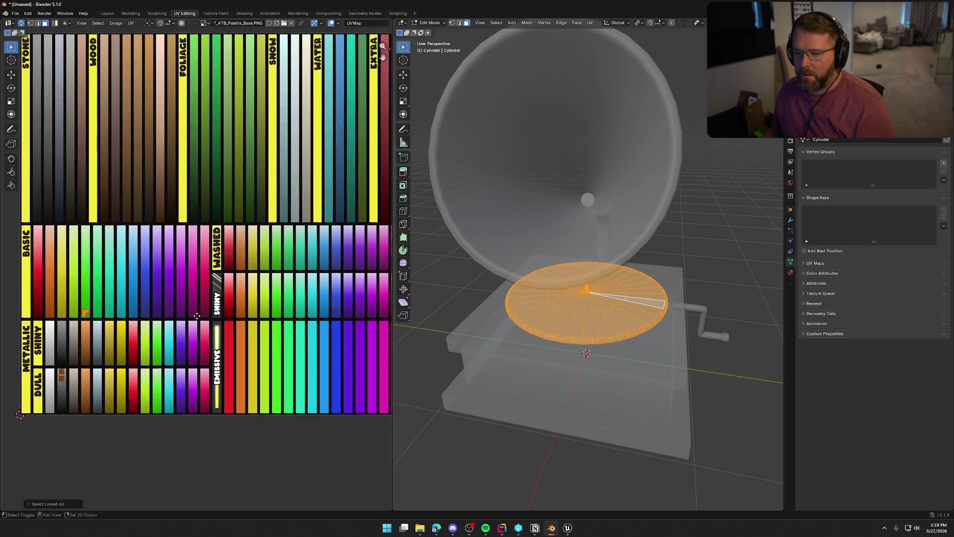
scroll(158, 357, right, 1)
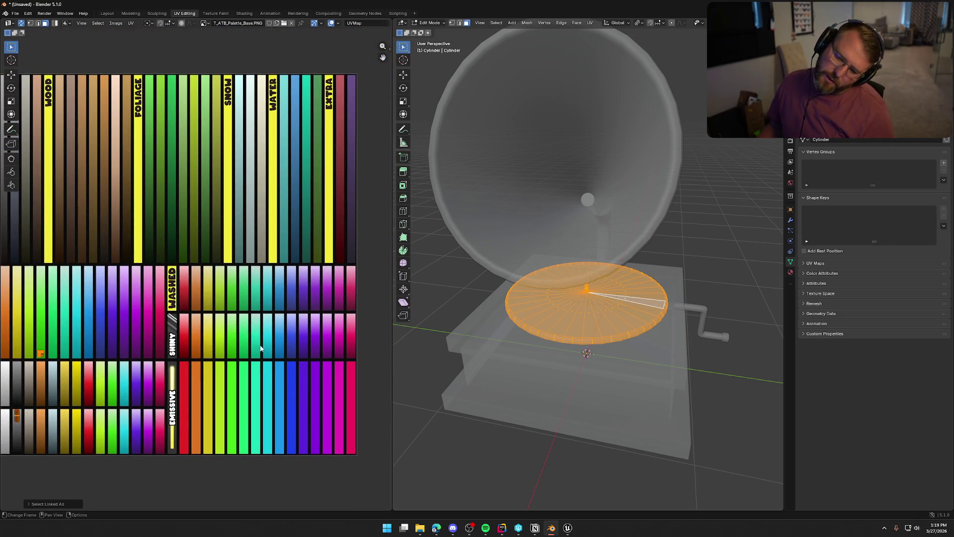
drag(232, 307, 292, 259)
scroll(227, 265, up, 3)
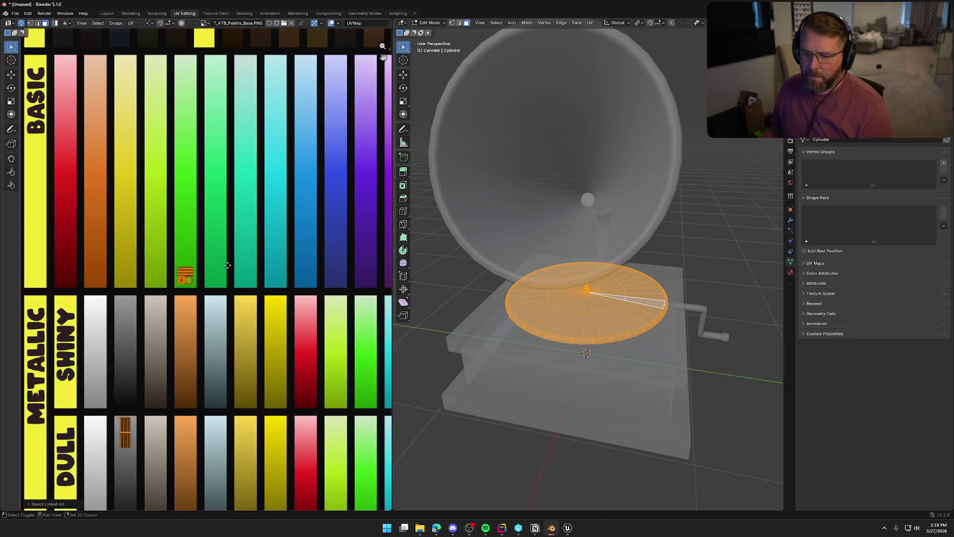
drag(227, 265, 243, 284)
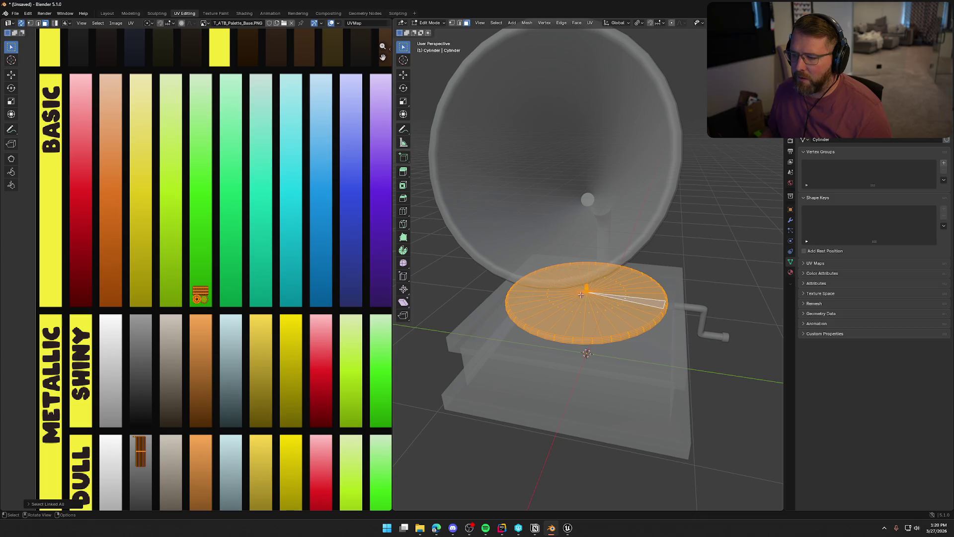
scroll(250, 347, up, 4)
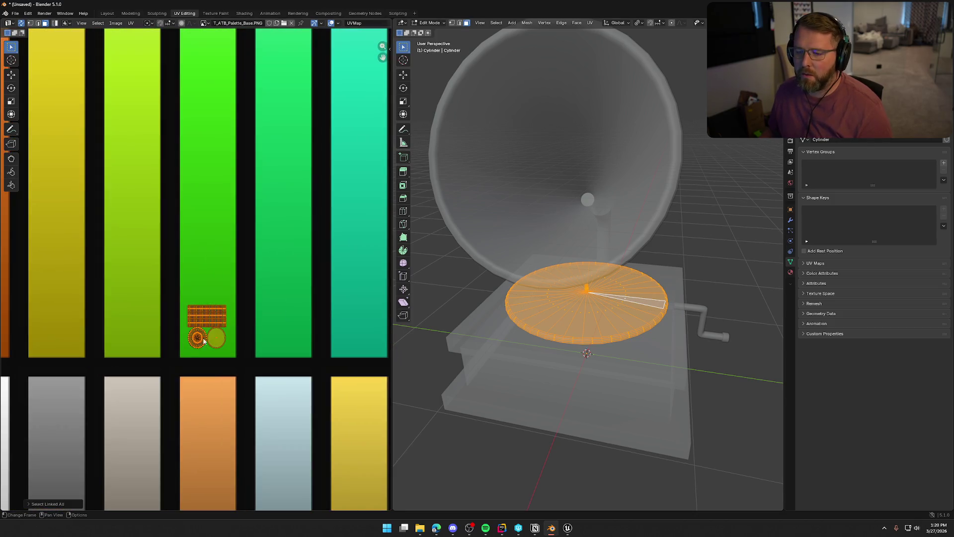
scroll(239, 351, up, 2)
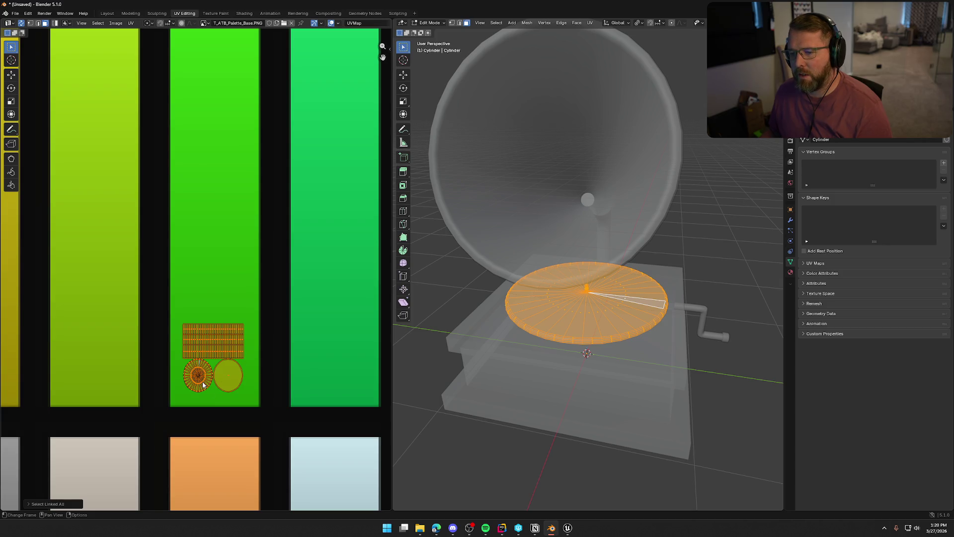
scroll(192, 376, up, 7)
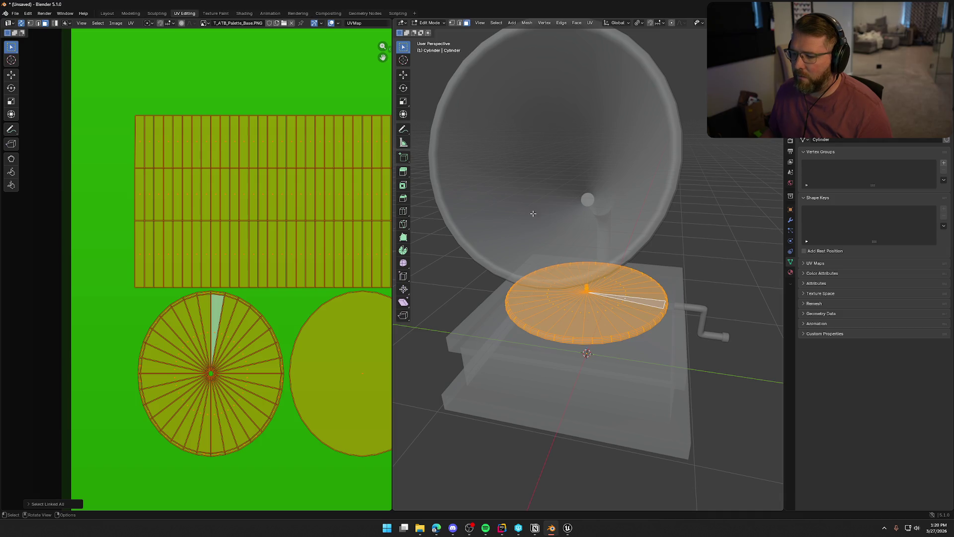
scroll(606, 334, down, 4)
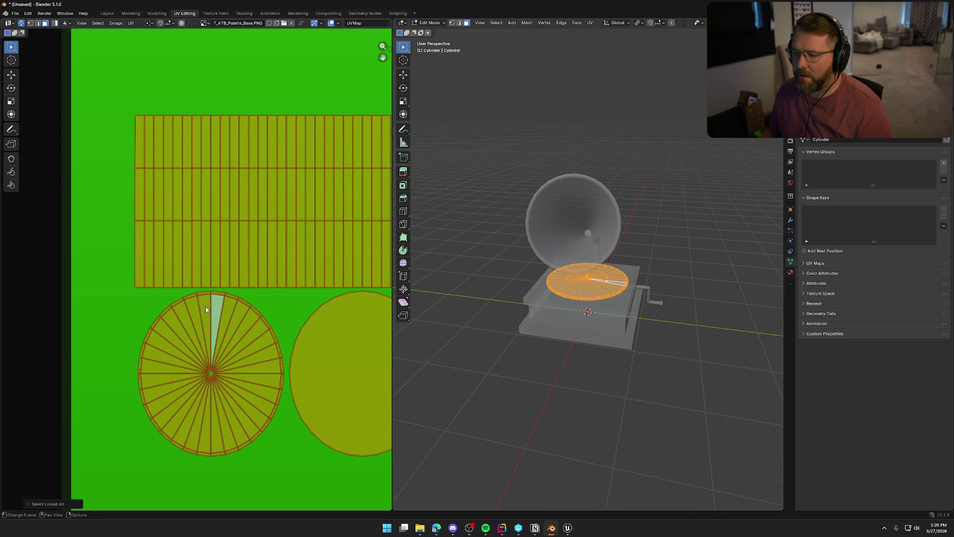
scroll(239, 293, down, 10)
scroll(254, 391, down, 3)
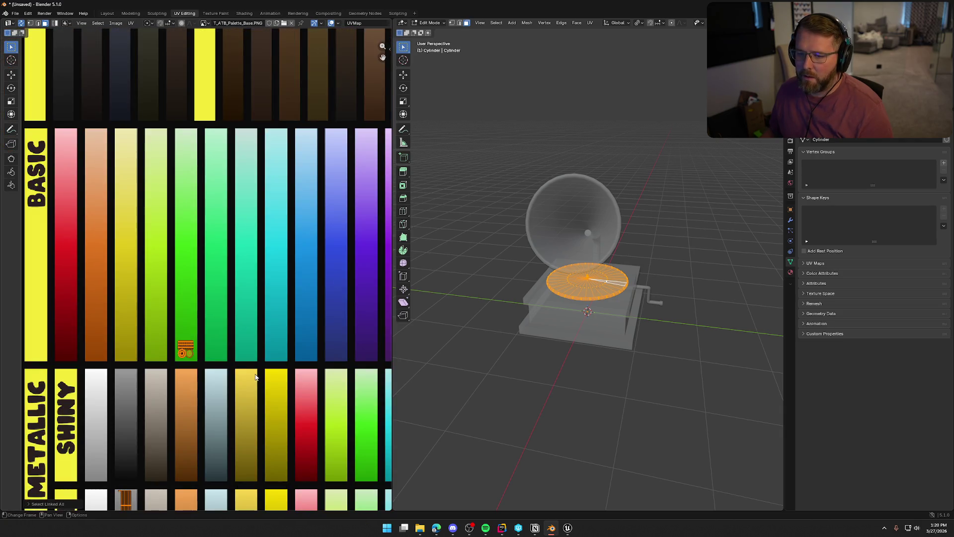
scroll(256, 376, up, 1)
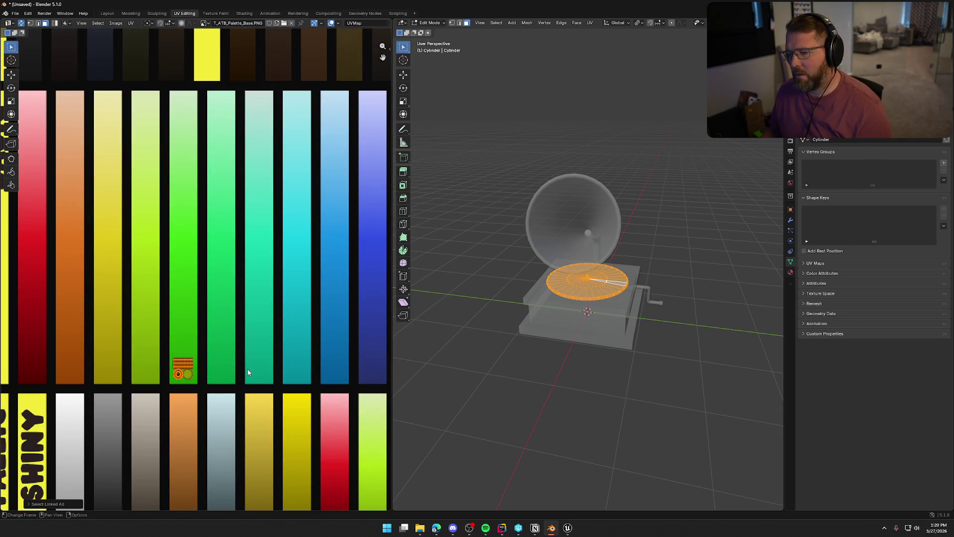
scroll(258, 368, down, 2)
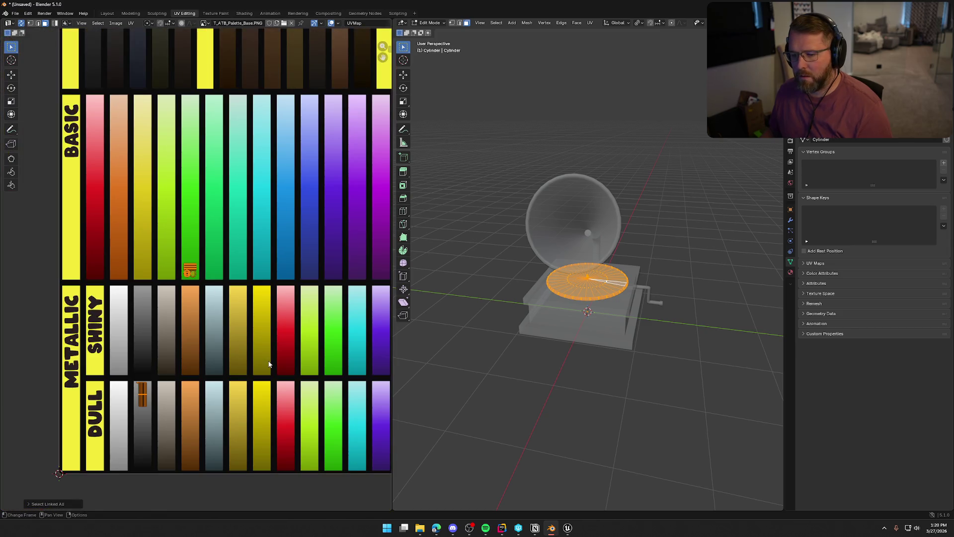
drag(285, 337, 268, 283)
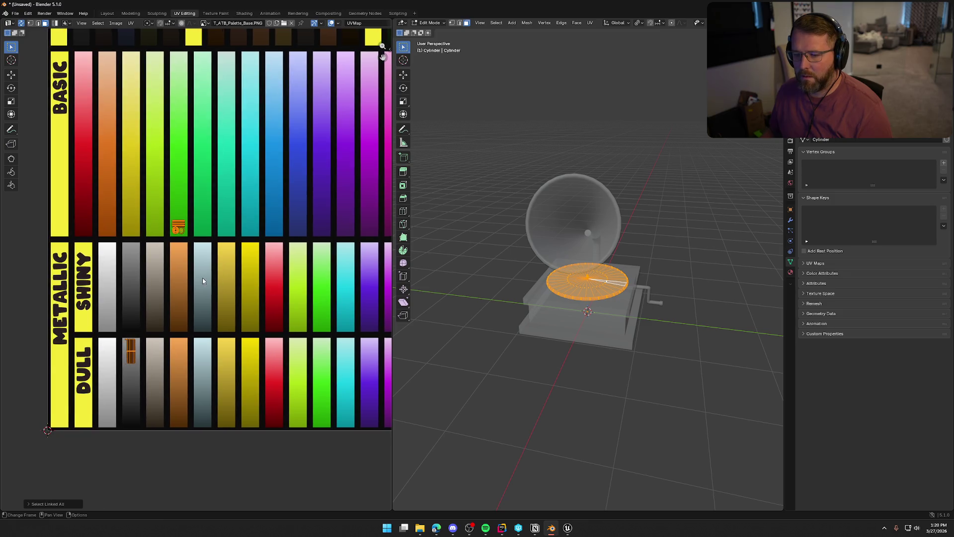
scroll(171, 273, up, 1)
scroll(170, 272, up, 1)
Step: Move the platter's UV islands low onto the beige DULL metallic strip and deselect them
key(g)
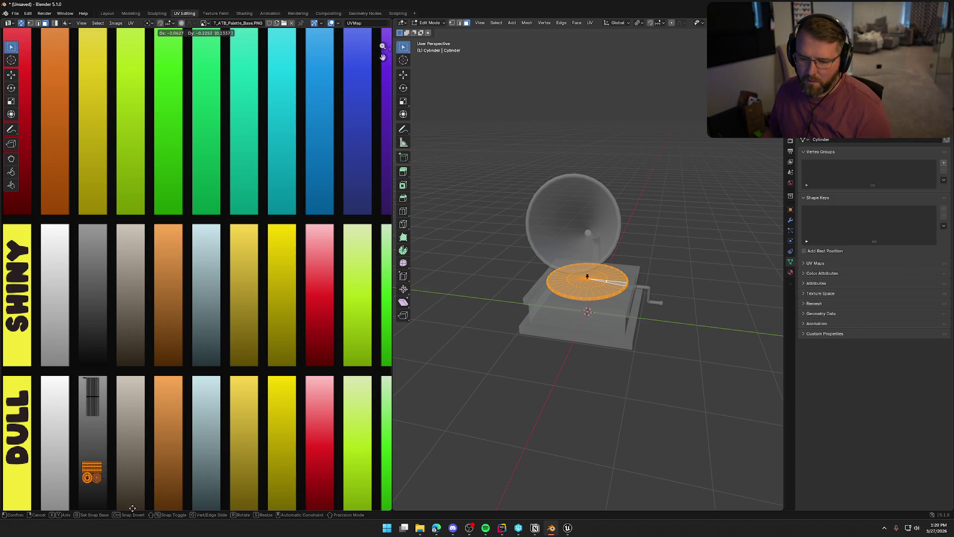
click(173, 473)
key(KP_Decimal)
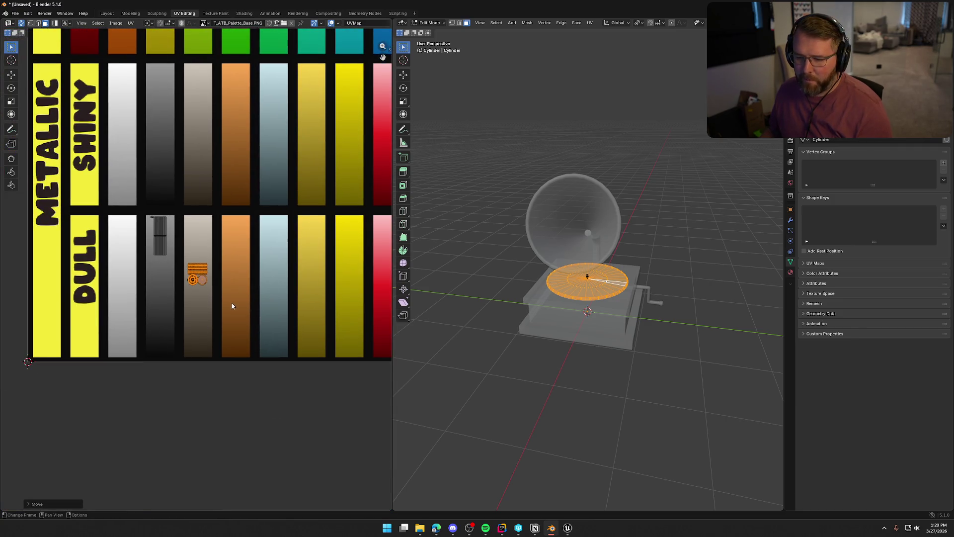
key(g)
click(231, 355)
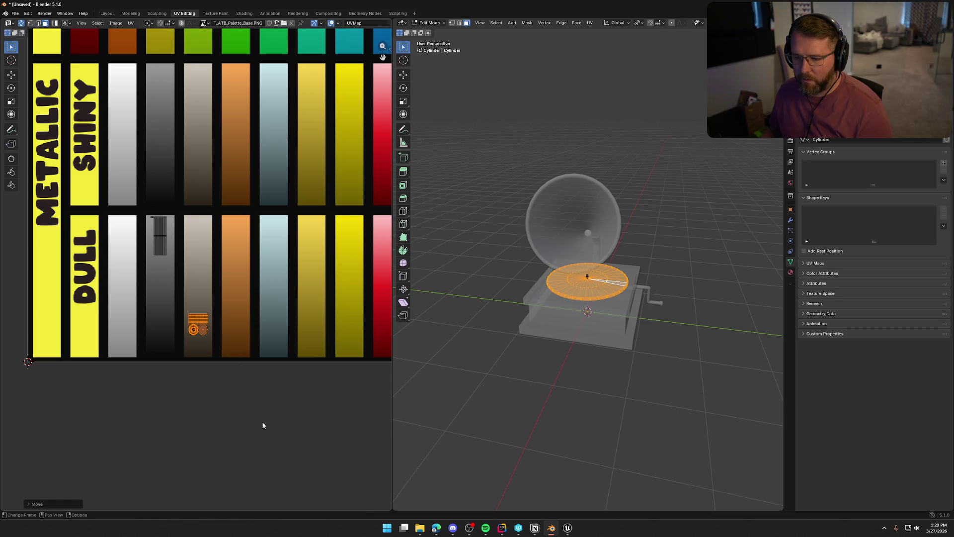
click(264, 423)
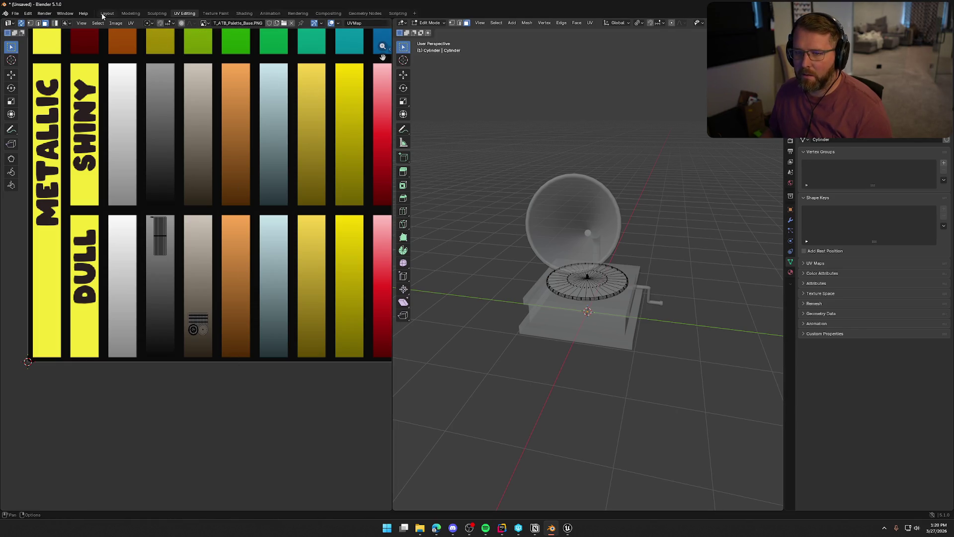
Step: Select the gramophone's horn in Layout and bring up its UVs in UV Editing
click(107, 14)
scroll(584, 206, down, 3)
mouse_move(621, 201)
mouse_down()
mouse_move(606, 228)
mouse_move(607, 247)
mouse_move(619, 245)
mouse_move(423, 234)
mouse_move(642, 231)
mouse_move(585, 245)
mouse_move(556, 272)
mouse_move(530, 238)
mouse_up()
scroll(507, 214, up, 2)
click(487, 197)
click(185, 13)
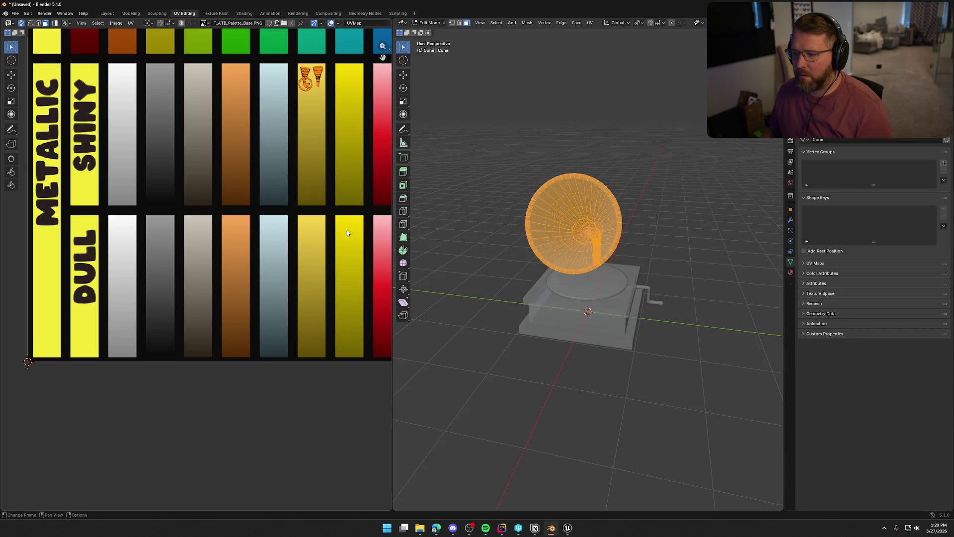
Step: Place the cone's UV islands in the yellow column and stretch them tall vertically
scroll(254, 172, up, 5)
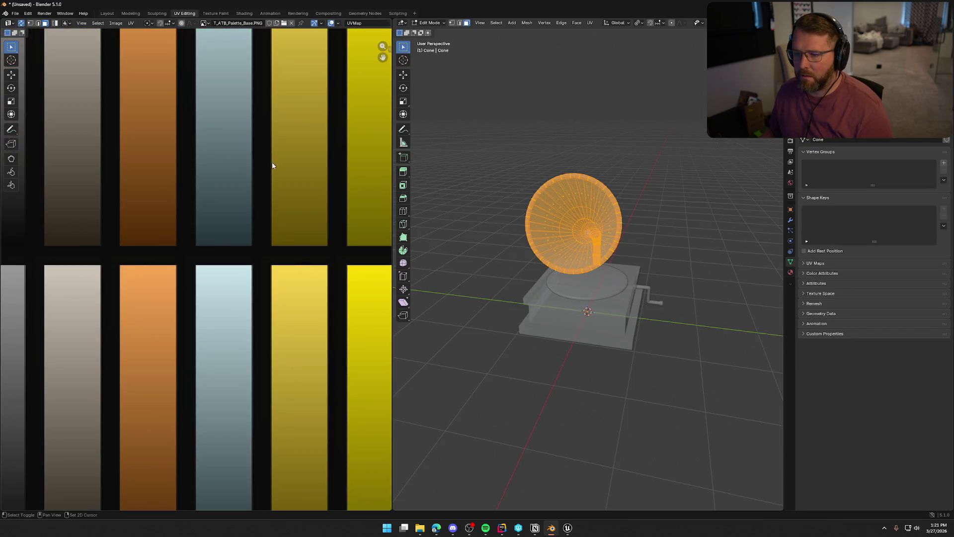
scroll(265, 268, up, 2)
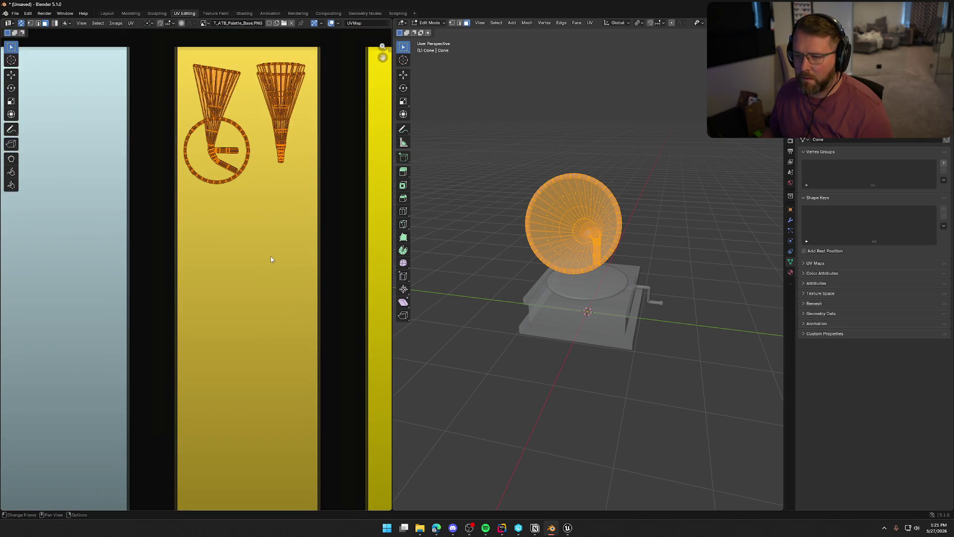
scroll(277, 260, down, 4)
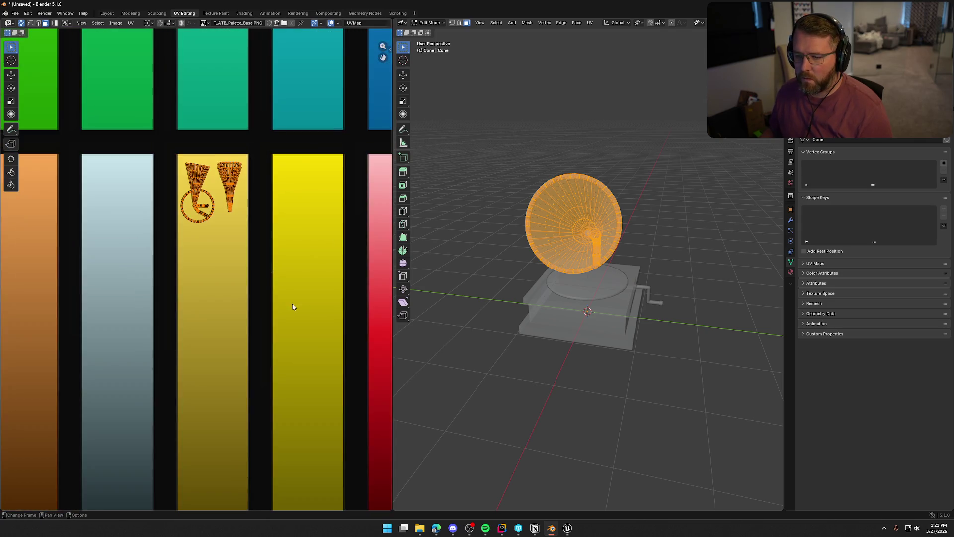
scroll(274, 203, down, 1)
scroll(283, 213, up, 3)
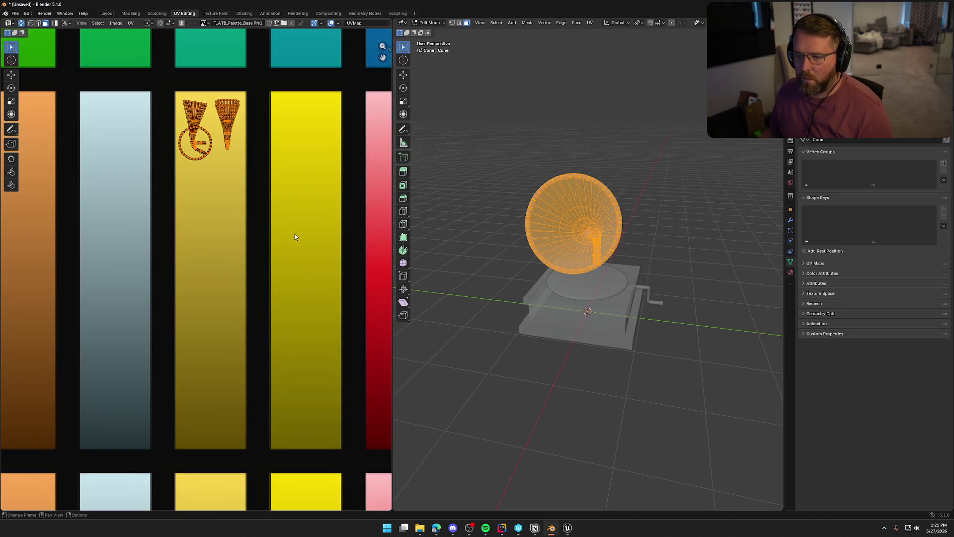
scroll(294, 237, down, 1)
scroll(294, 237, up, 1)
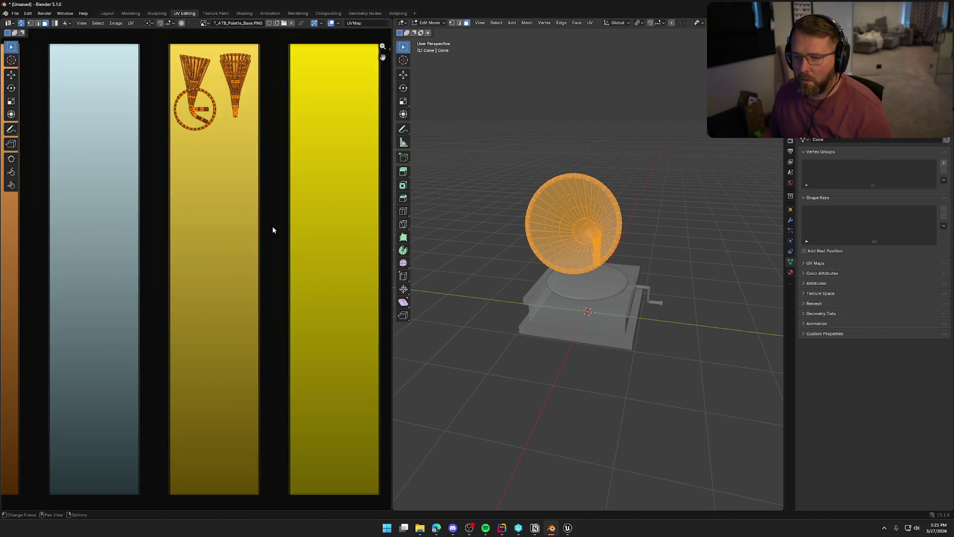
scroll(272, 228, down, 2)
key(g)
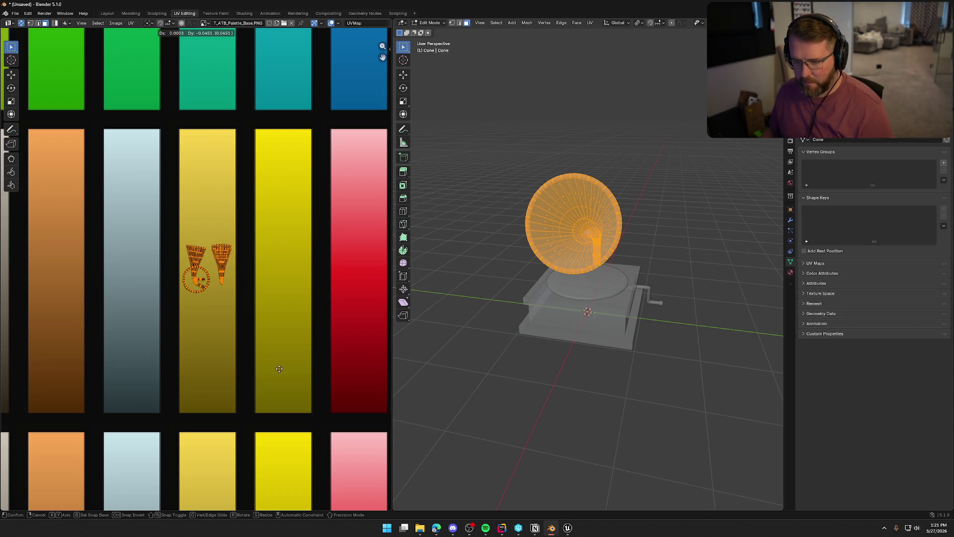
click(281, 372)
key(s)
key(y)
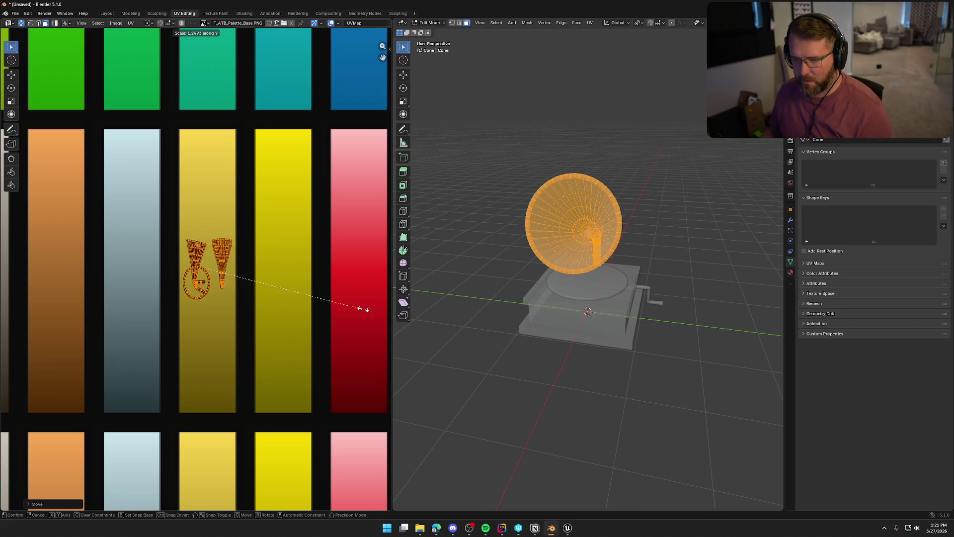
click(149, 106)
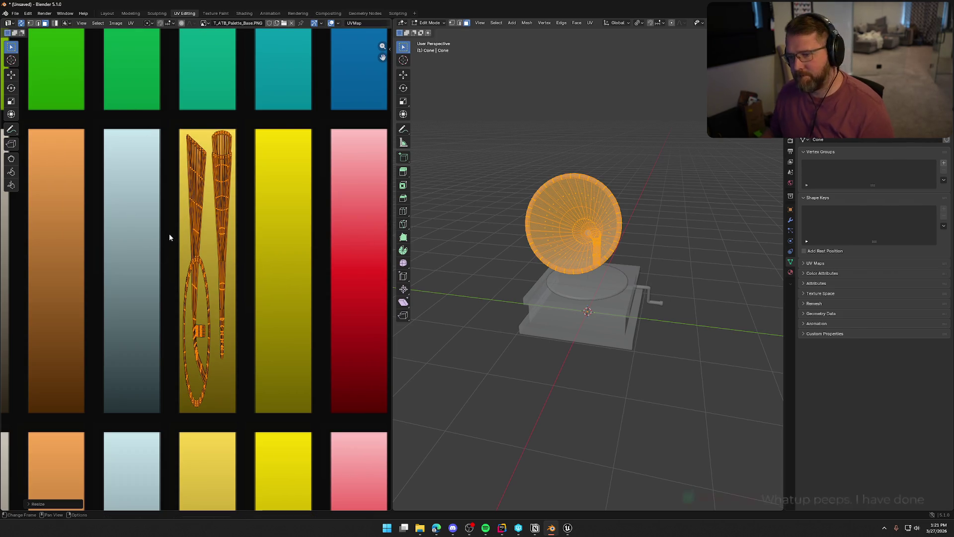
Step: Return to Layout and orbit to view the gramophone with its yellow horn
click(109, 15)
mouse_move(254, 201)
mouse_down()
mouse_move(272, 183)
mouse_move(372, 195)
mouse_move(431, 190)
mouse_move(214, 223)
mouse_move(302, 231)
mouse_up()
scroll(327, 157, up, 4)
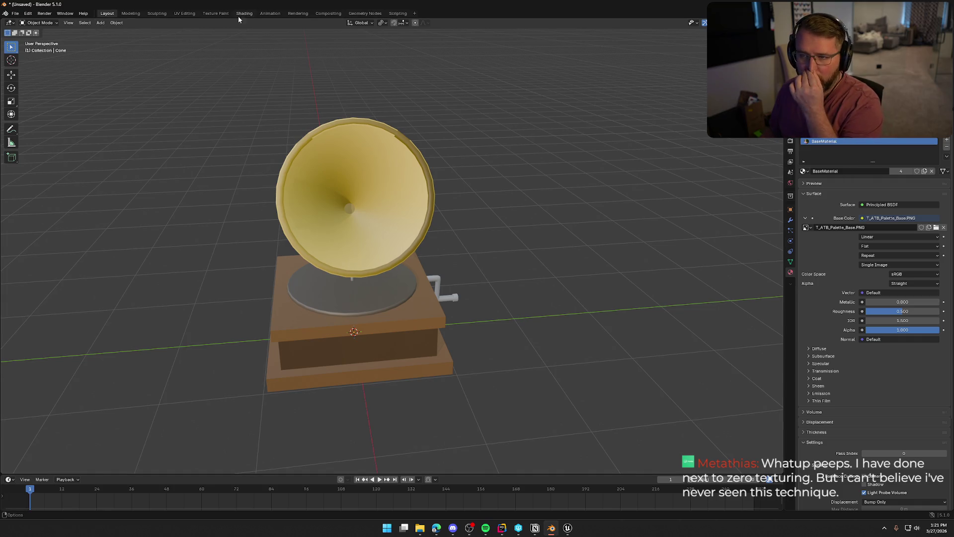
Step: Select the horn rim's whole UV island and squash it vertically
click(184, 14)
scroll(219, 365, up, 3)
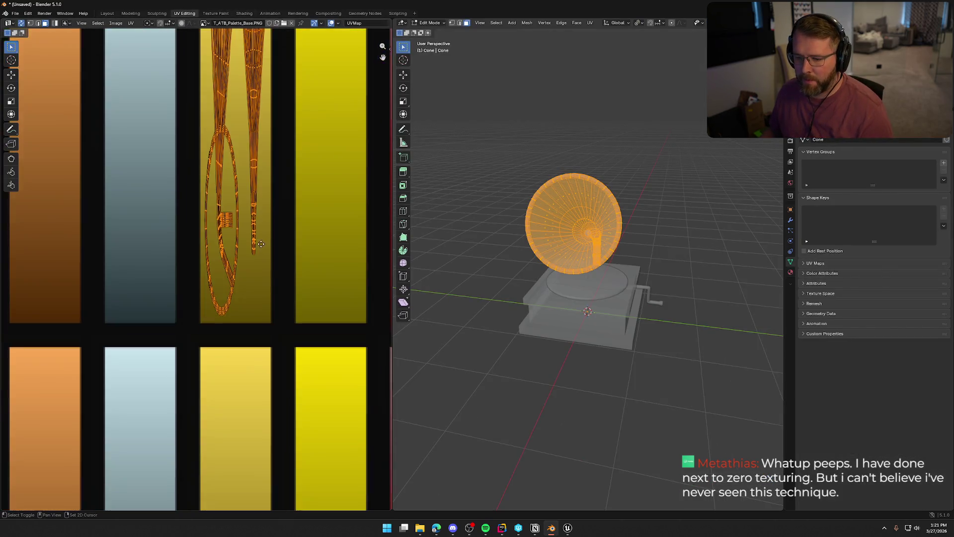
scroll(536, 280, up, 4)
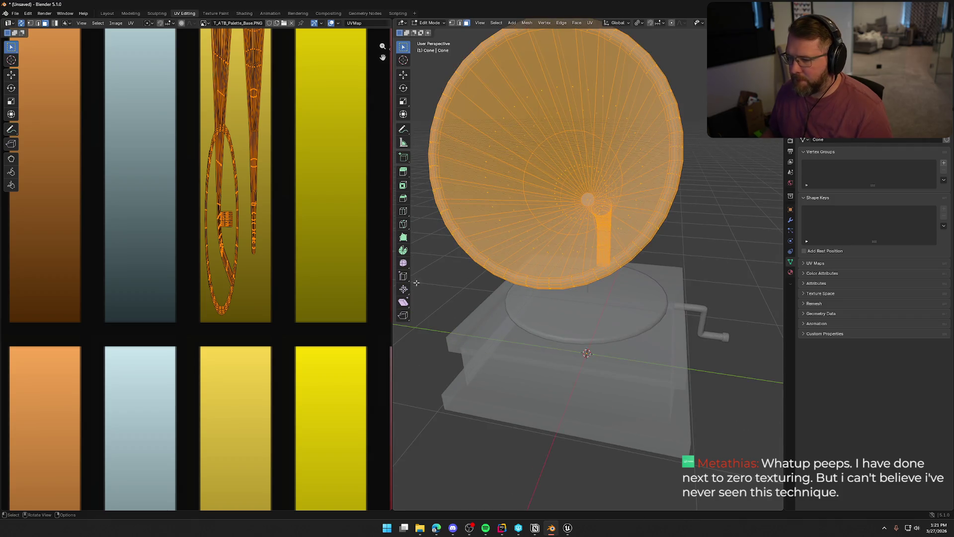
click(226, 310)
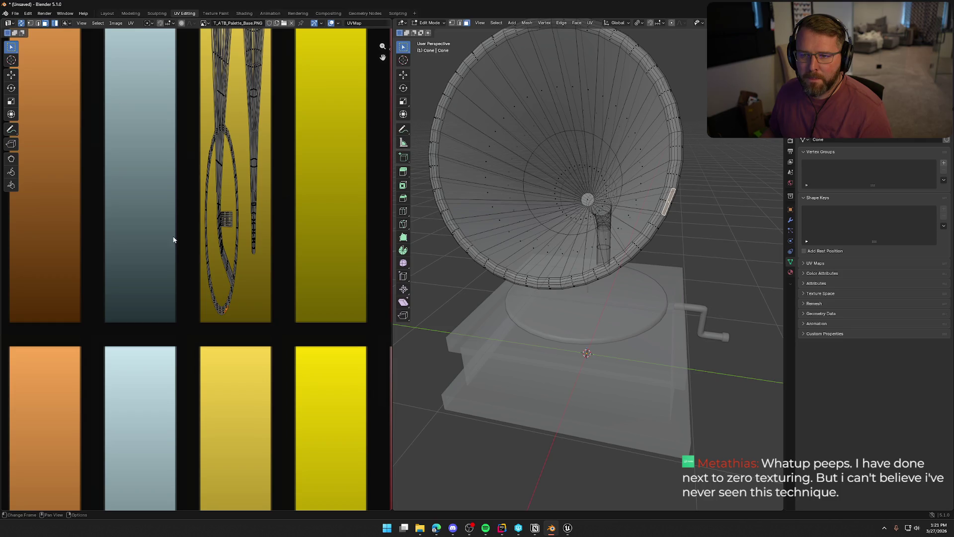
key(l)
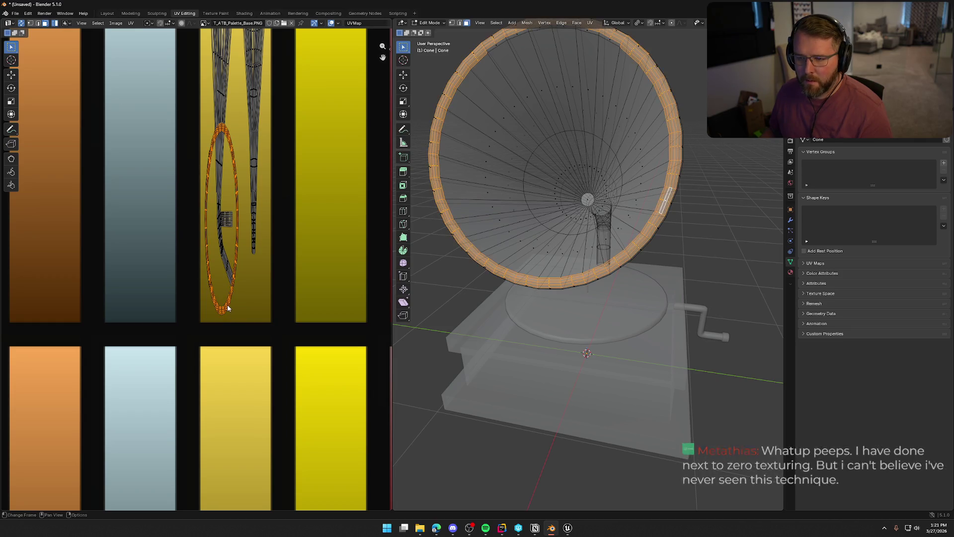
key(s)
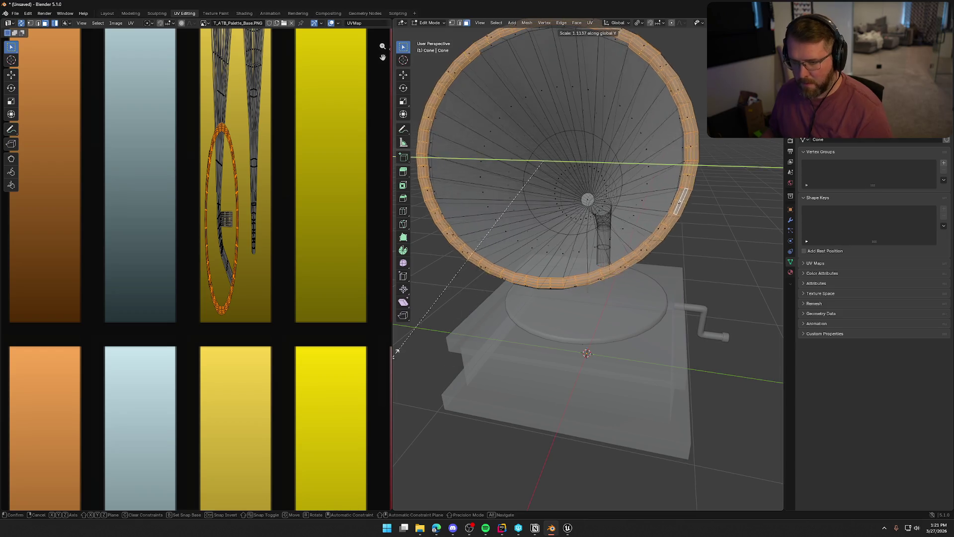
key(Escape)
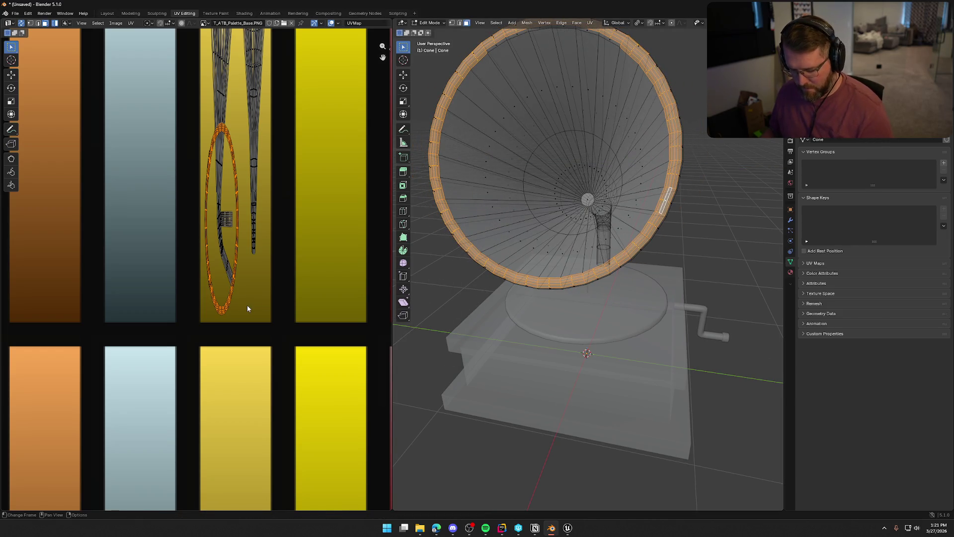
key(s)
key(y)
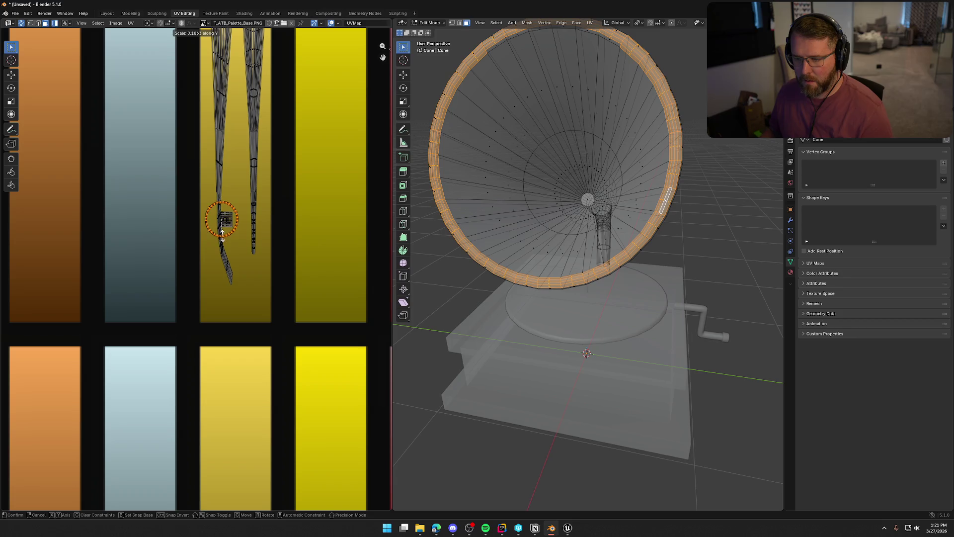
click(222, 233)
Step: Move the rim island up near the top of the yellow column, then view Layout
scroll(221, 234, down, 3)
scroll(214, 236, up, 1)
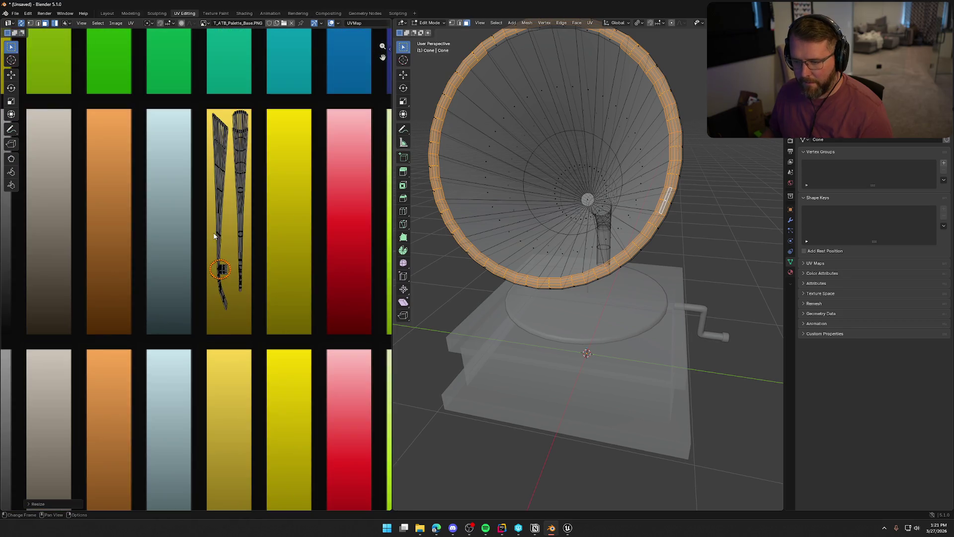
key(g)
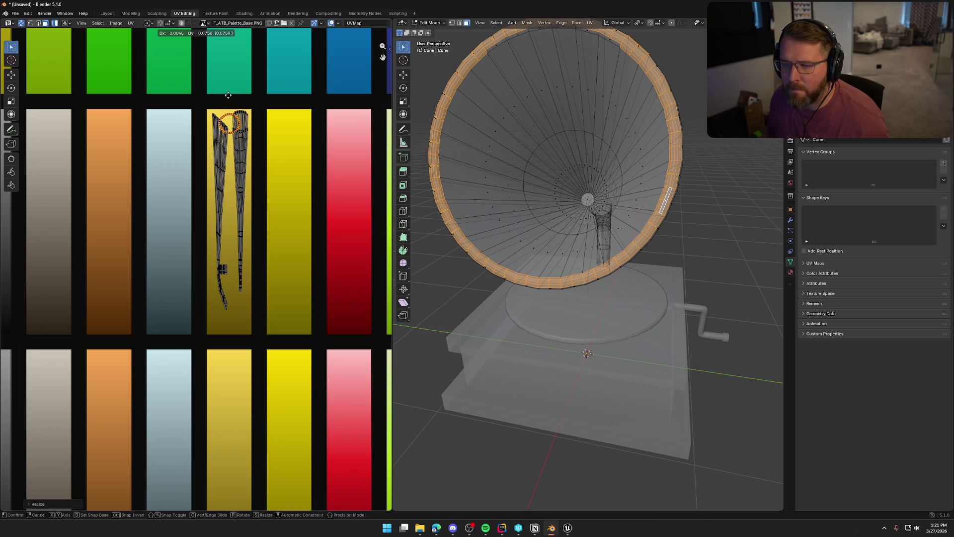
click(228, 95)
click(107, 14)
Step: Orbit around the textured gramophone from several angles, then select the crank handle
mouse_move(213, 194)
mouse_down()
mouse_move(417, 180)
mouse_move(530, 196)
mouse_move(456, 200)
mouse_move(487, 215)
mouse_move(553, 192)
mouse_move(517, 202)
mouse_move(494, 253)
mouse_up()
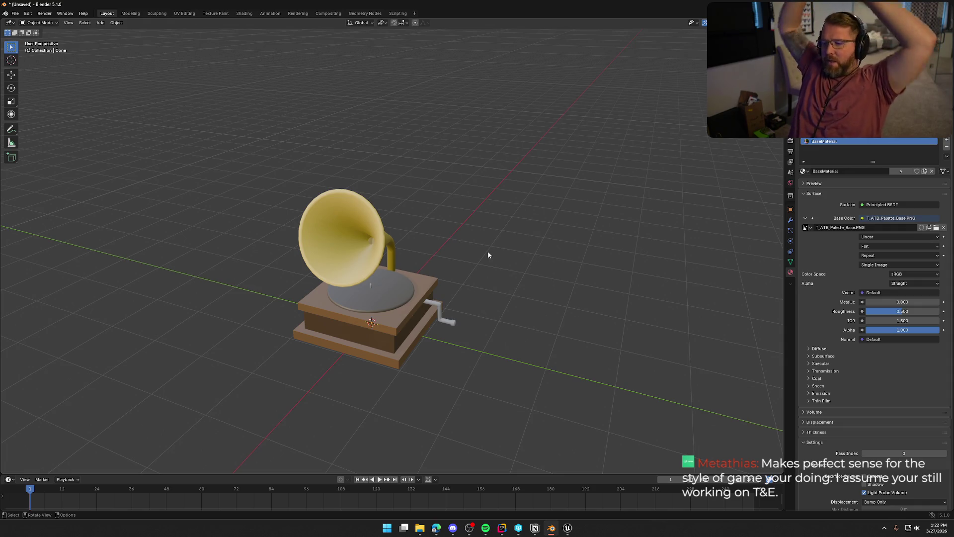
drag(487, 255, 481, 260)
scroll(480, 261, up, 5)
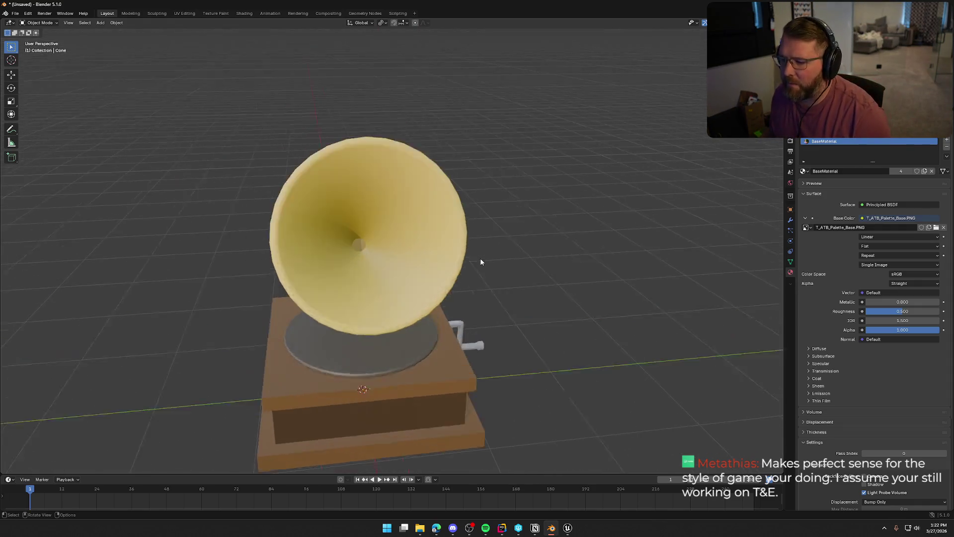
scroll(436, 288, down, 3)
mouse_move(315, 199)
mouse_down()
mouse_move(407, 221)
mouse_move(419, 252)
mouse_up()
mouse_move(490, 396)
mouse_down()
mouse_move(517, 315)
mouse_move(577, 326)
mouse_move(621, 311)
mouse_move(496, 318)
mouse_move(473, 329)
mouse_move(447, 279)
mouse_move(467, 329)
mouse_up()
mouse_move(458, 314)
mouse_down()
mouse_move(452, 271)
mouse_move(445, 330)
mouse_move(472, 309)
mouse_up()
click(469, 280)
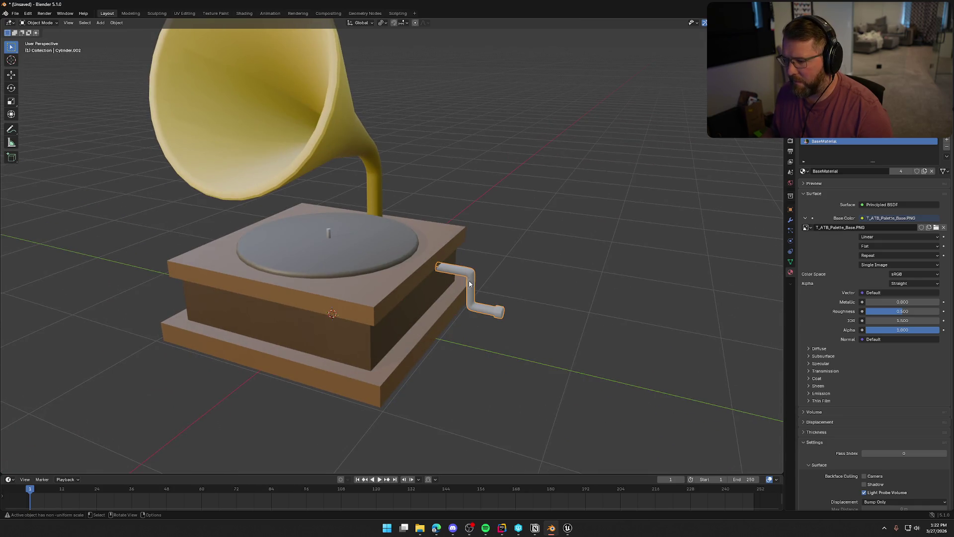
Step: Select all the crank's UVs and move the island onto the grey Metallic Shiny swatch
click(185, 13)
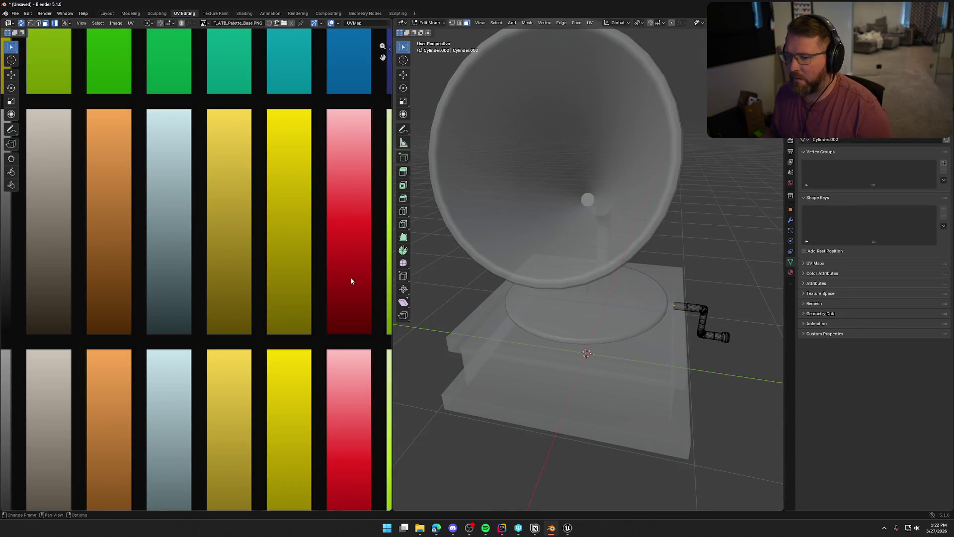
key(a)
scroll(300, 263, down, 6)
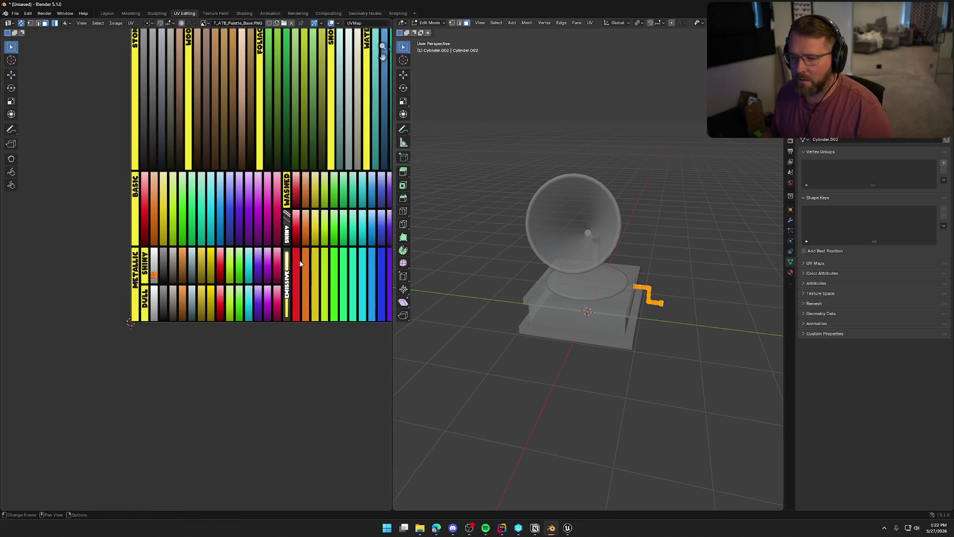
scroll(204, 283, down, 2)
scroll(154, 295, up, 10)
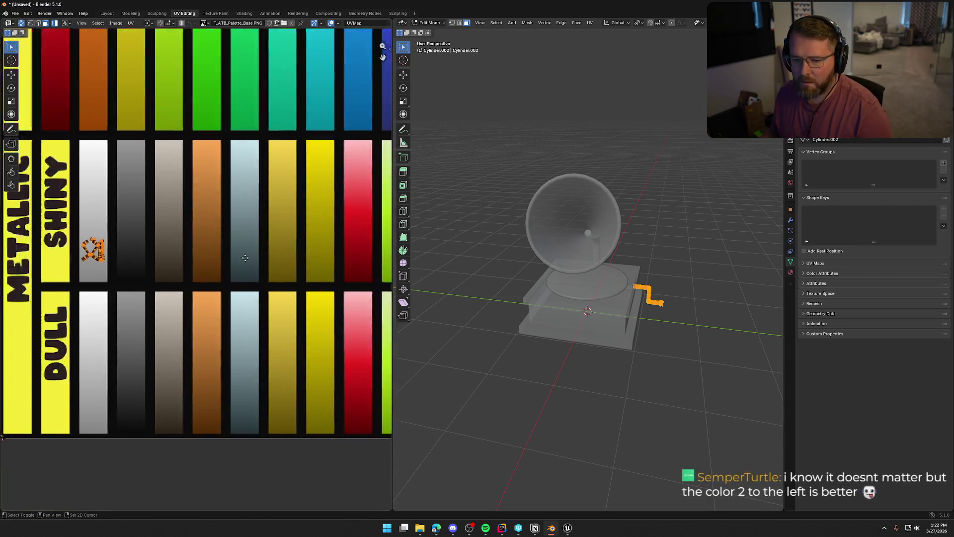
scroll(181, 234, down, 1)
key(g)
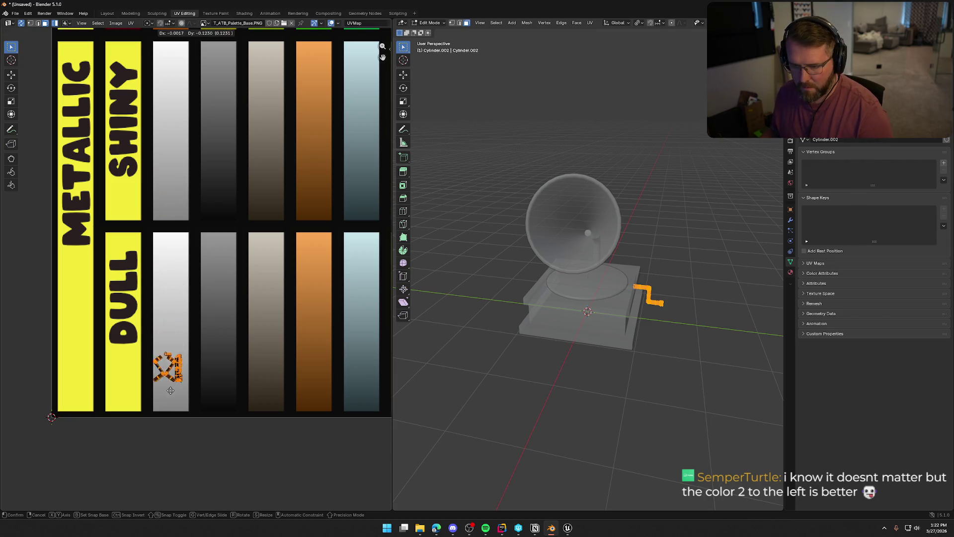
click(221, 172)
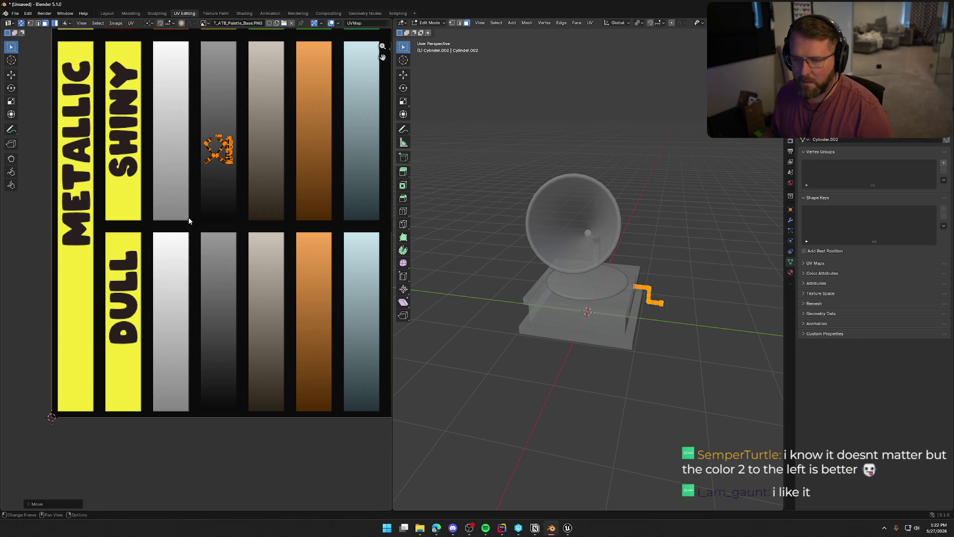
click(107, 13)
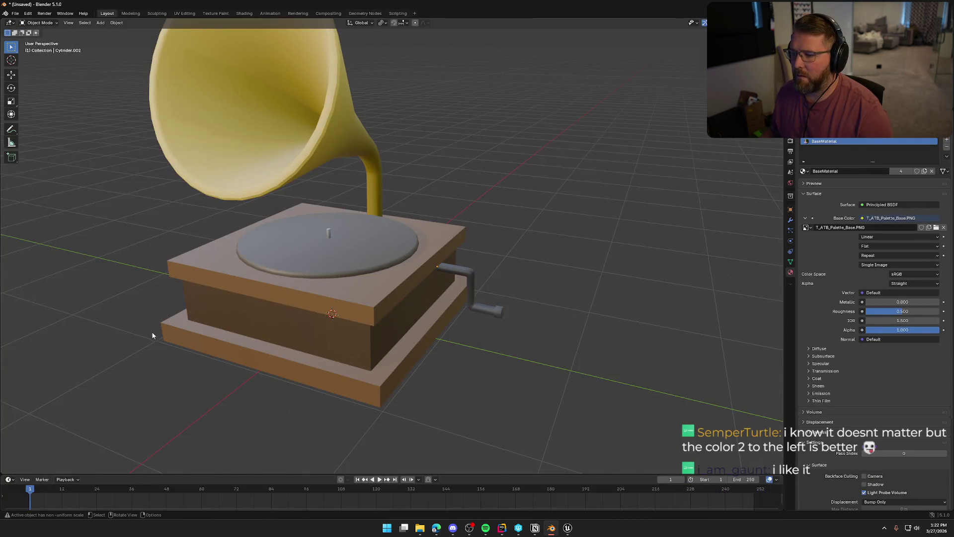
Step: Orbit around the gramophone, then select the horn (Cone) and enter Edit Mode
mouse_move(213, 347)
mouse_down()
mouse_move(366, 325)
mouse_move(240, 318)
mouse_move(400, 326)
mouse_move(497, 311)
mouse_up()
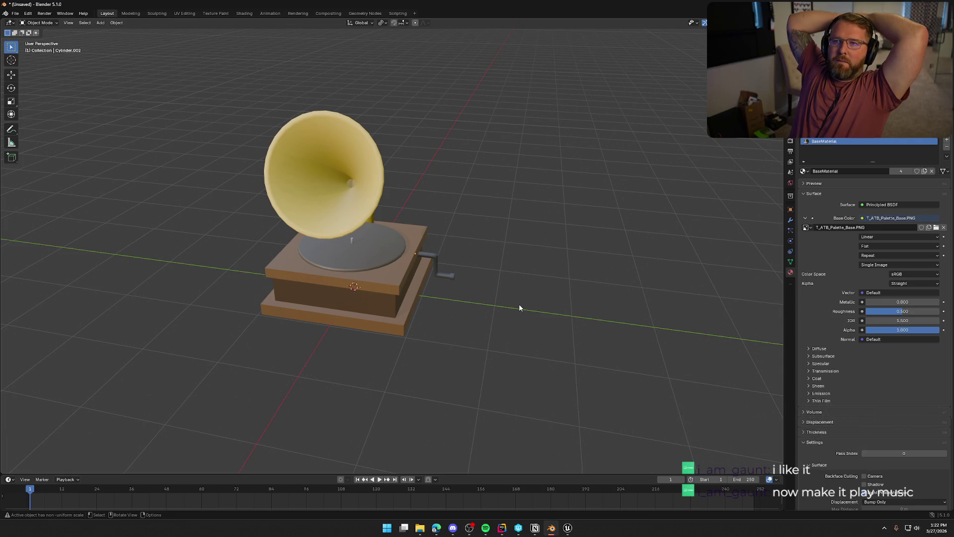
mouse_move(509, 308)
mouse_down()
mouse_move(564, 377)
mouse_move(493, 331)
mouse_move(553, 351)
mouse_move(505, 341)
mouse_move(360, 270)
mouse_move(315, 273)
mouse_move(407, 266)
mouse_move(305, 270)
mouse_up()
click(296, 252)
key(Tab)
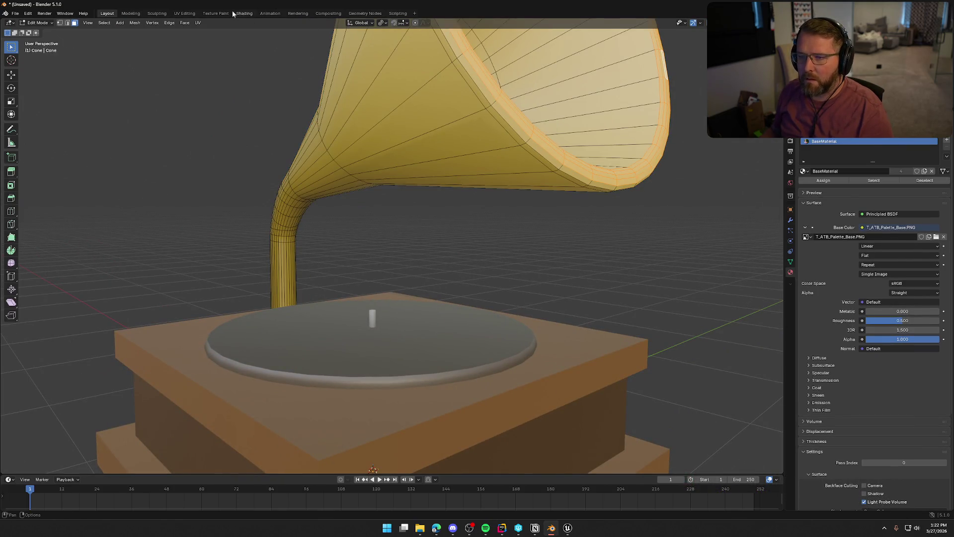
Step: In UV Editing, select the lower stem island and extend the selection up into the neck
click(185, 13)
scroll(536, 245, up, 5)
key(alt+a)
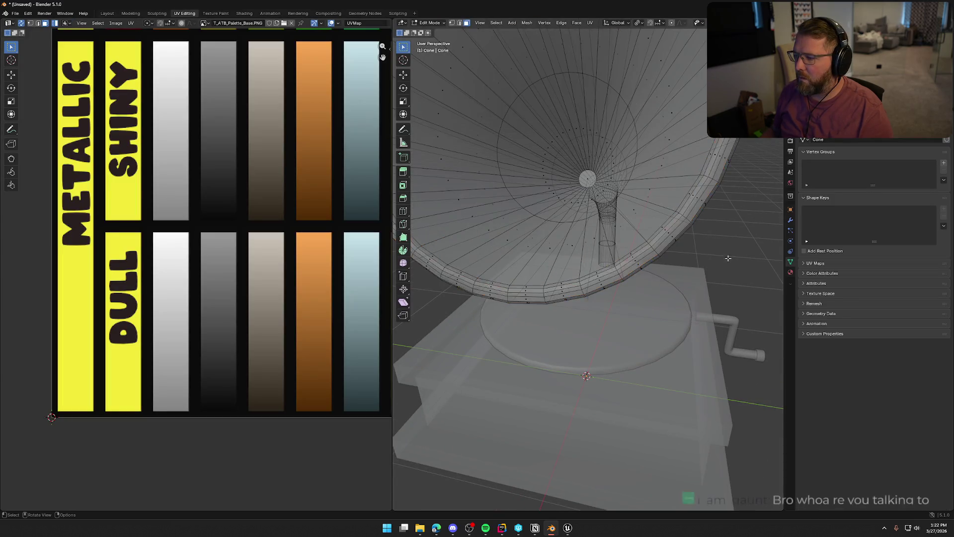
key(l)
scroll(323, 228, down, 3)
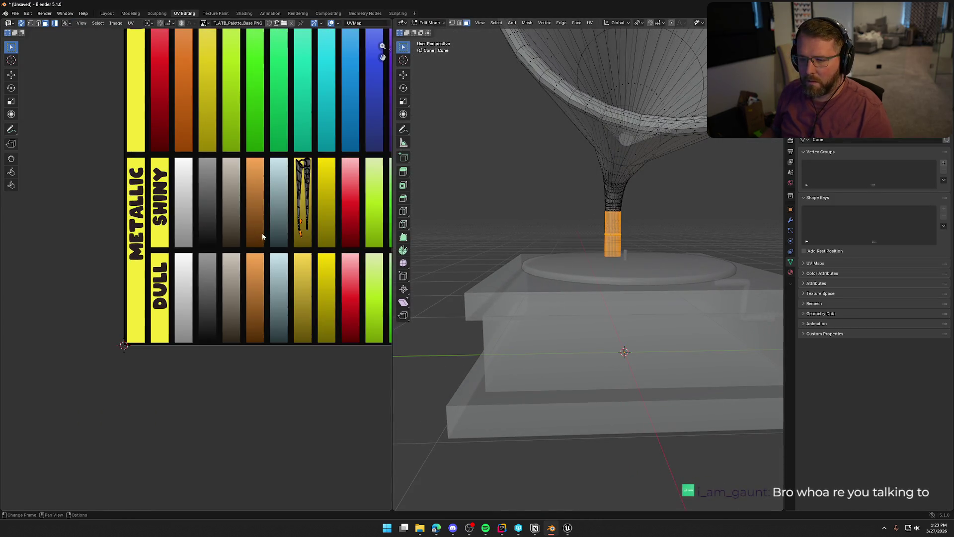
scroll(323, 227, up, 3)
scroll(323, 227, down, 3)
scroll(181, 306, up, 5)
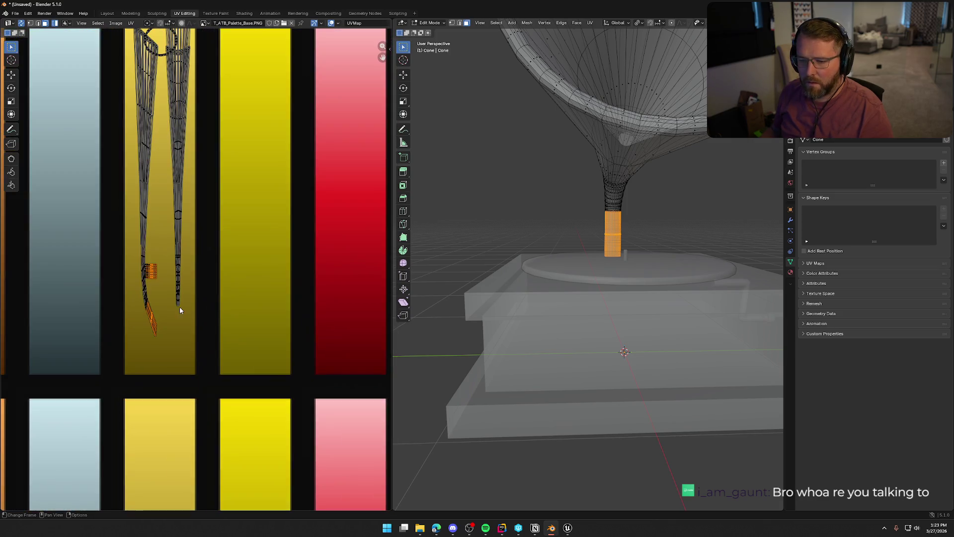
scroll(182, 308, up, 4)
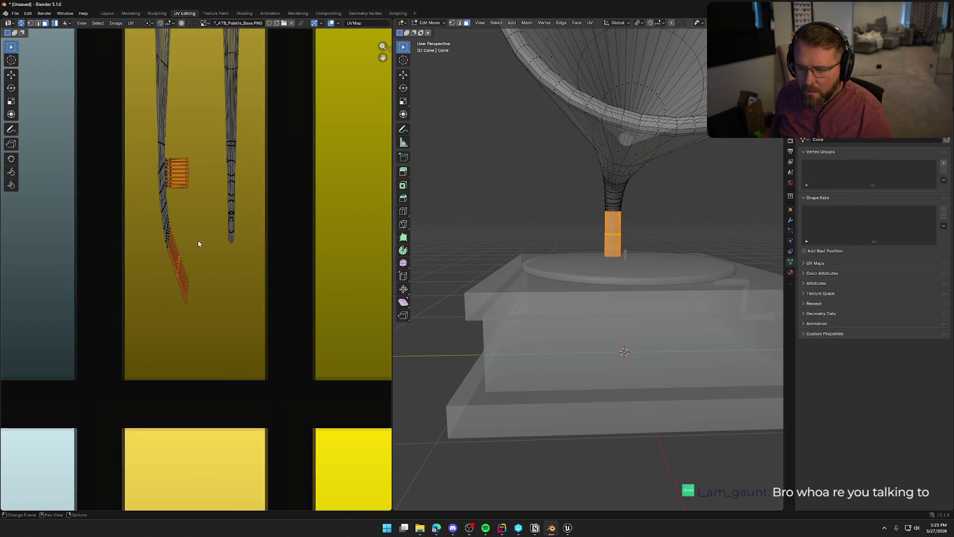
key(ctrl+KP_Add)
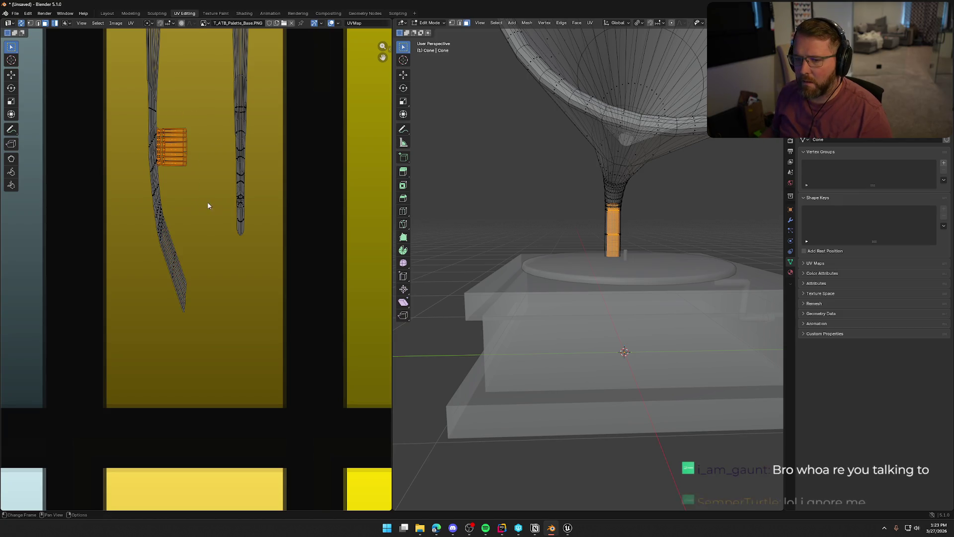
Step: Rotate the stem island 90° and stretch it vertically into a tall yellow column
text(gr90)
key(Return)
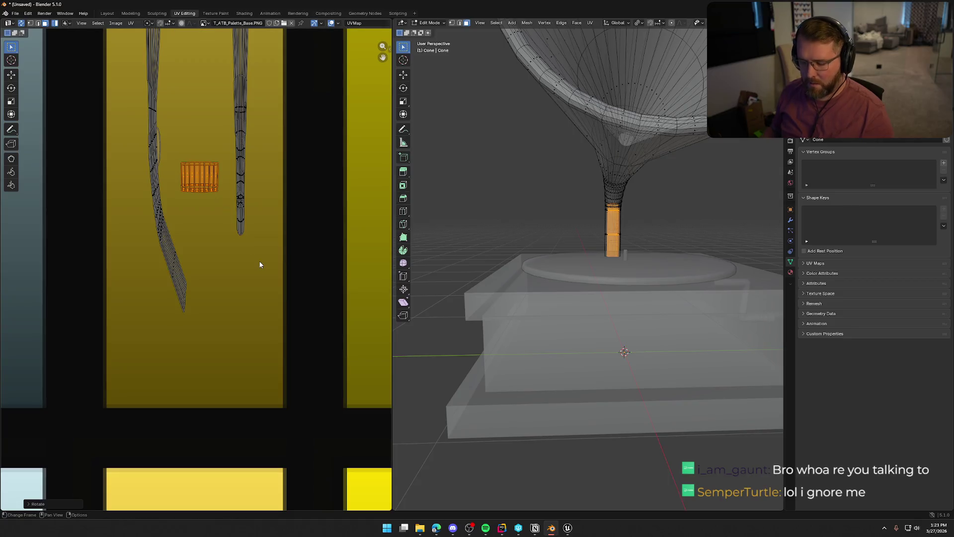
key(s)
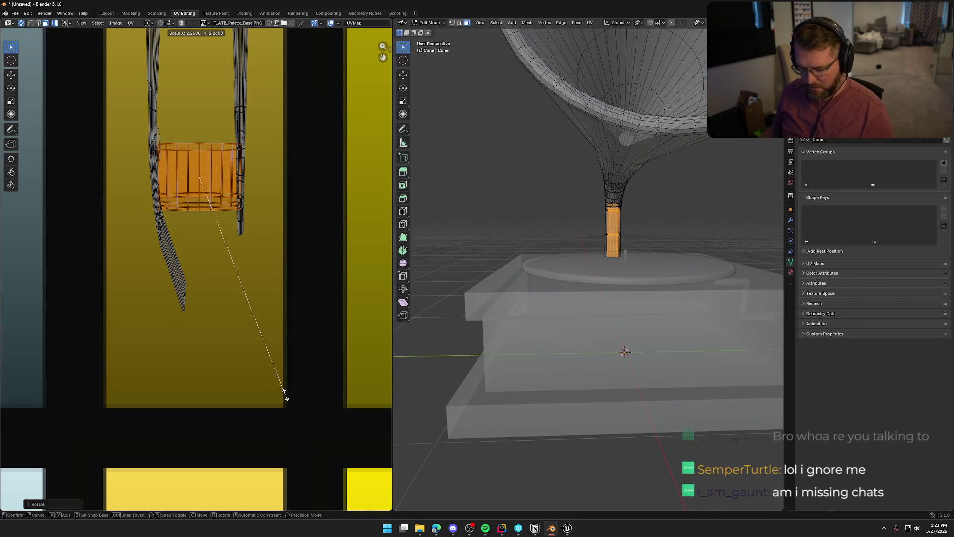
key(y)
click(55, 357)
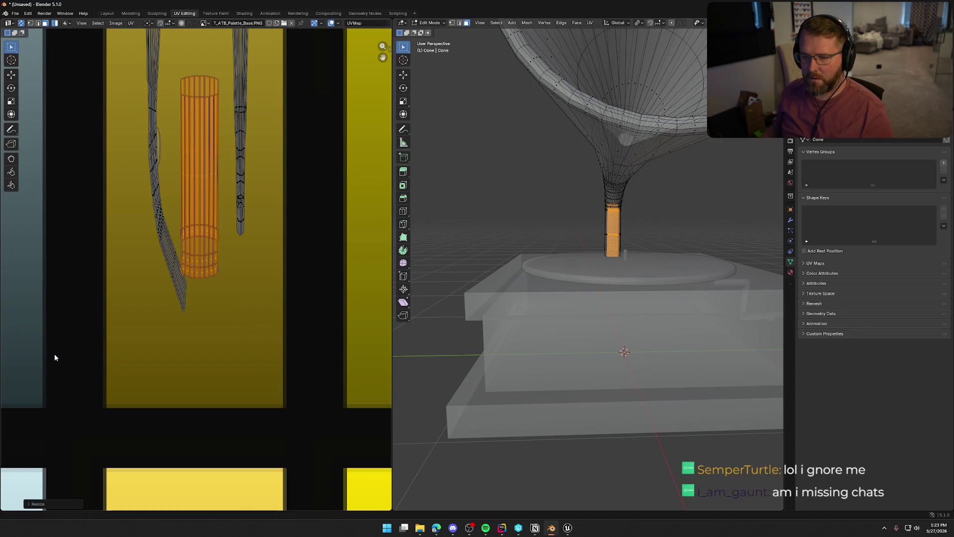
click(106, 13)
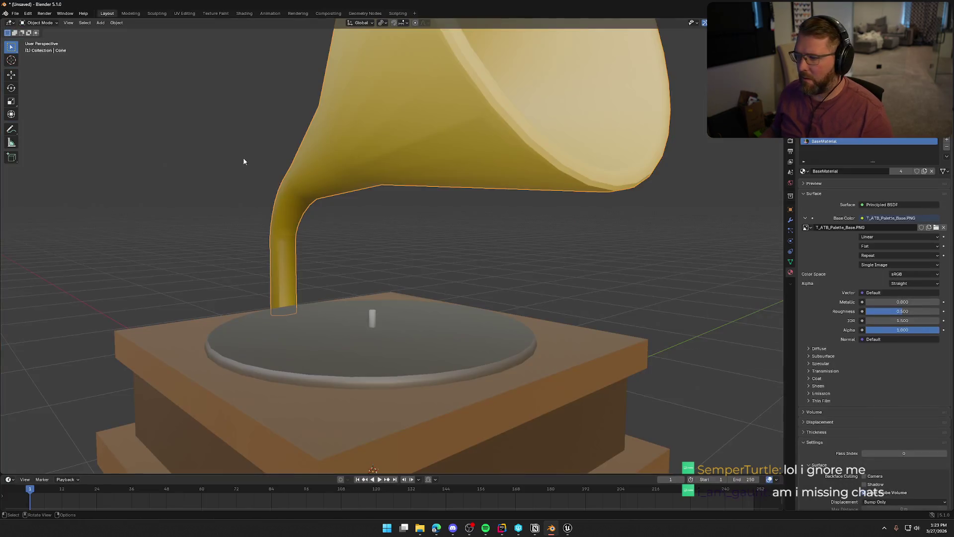
Step: Inspect the yellow neck's base at the turntable, then return to UV Editing
mouse_move(202, 203)
mouse_down()
mouse_move(116, 197)
mouse_move(231, 208)
mouse_move(267, 278)
mouse_up()
scroll(319, 208, up, 6)
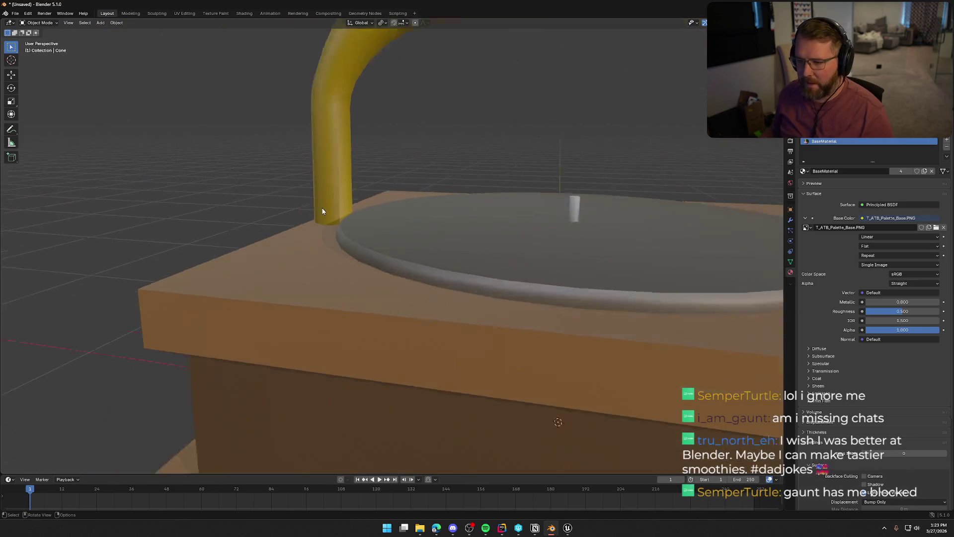
mouse_move(345, 171)
mouse_down()
mouse_move(321, 141)
mouse_move(315, 225)
mouse_up()
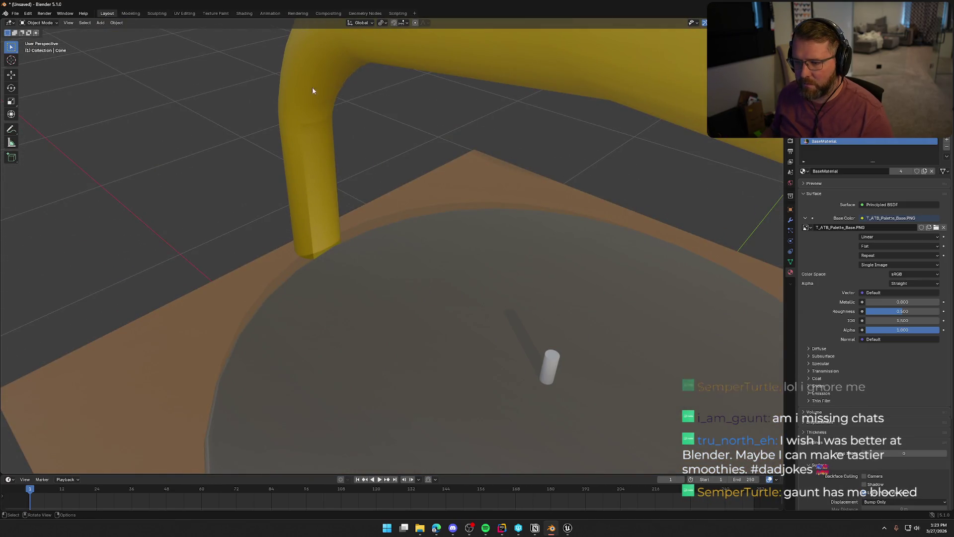
click(185, 14)
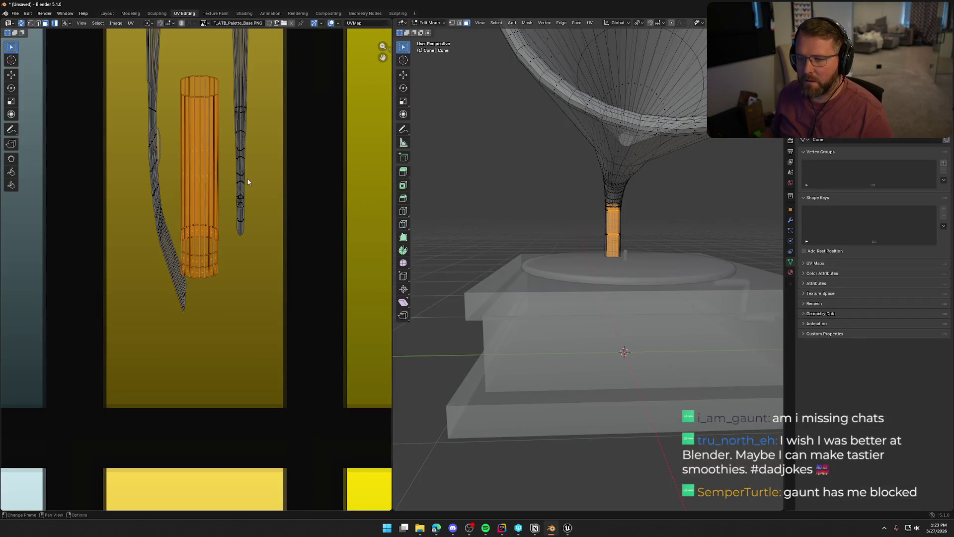
Step: Select the neck cylinder's whole UV island, move it lower and tilt it
scroll(521, 258, up, 4)
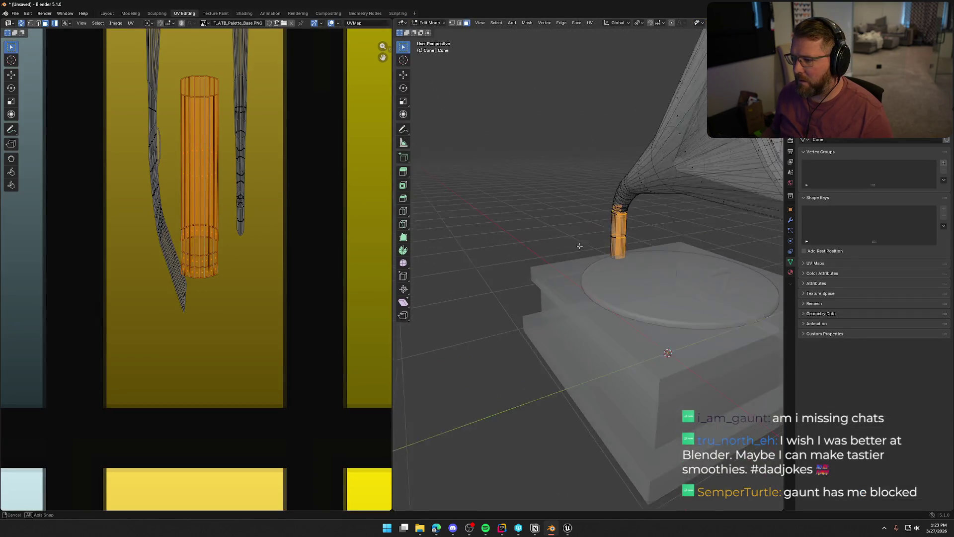
mouse_move(521, 258)
mouse_down()
mouse_move(483, 238)
mouse_move(516, 229)
mouse_up()
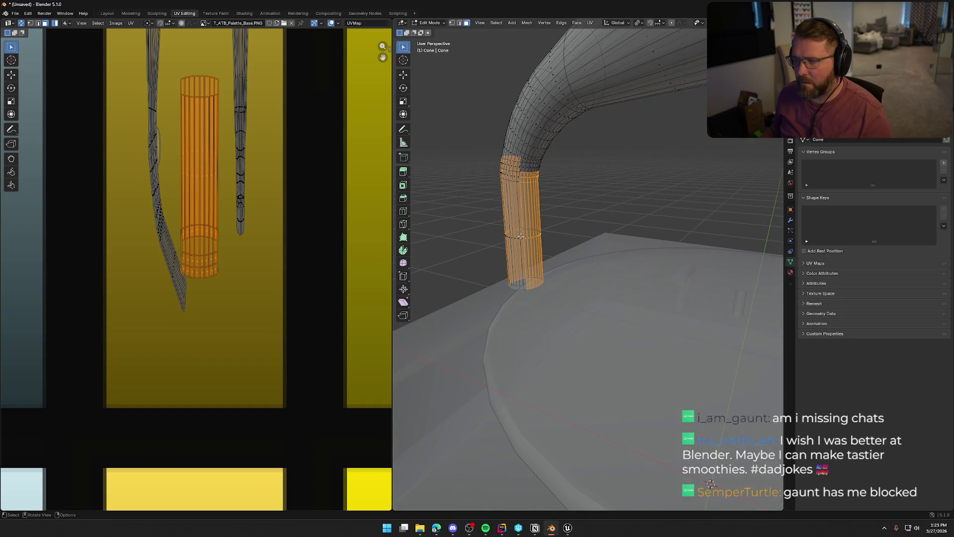
alt+click(521, 237)
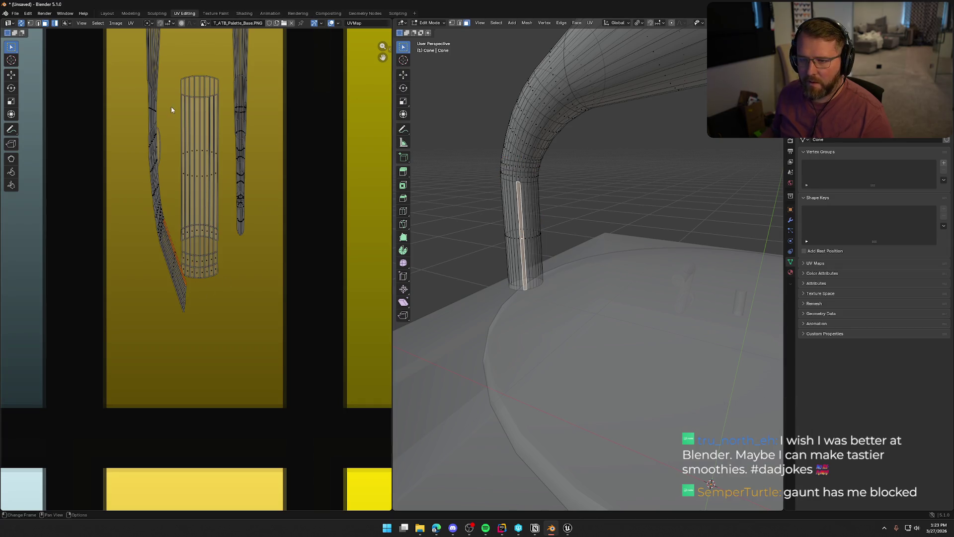
key(l)
key(l)
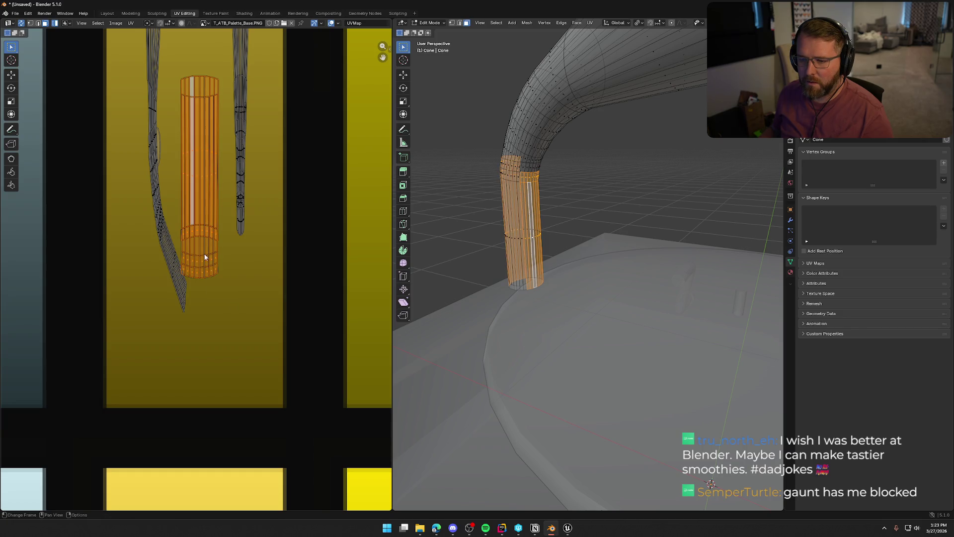
key(g)
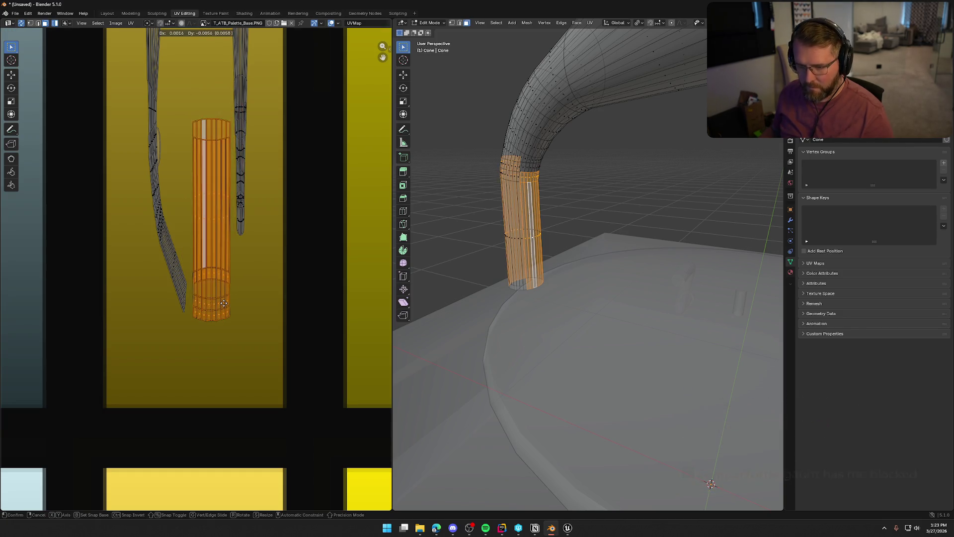
click(222, 323)
key(r)
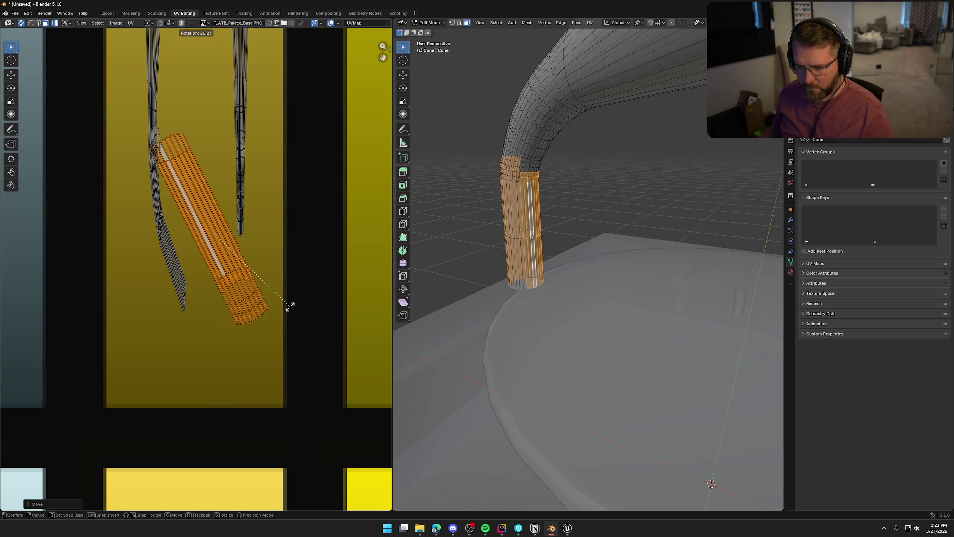
click(282, 316)
Step: Undo the tilt and shrink the cylinder island both vertically and horizontally
key(g)
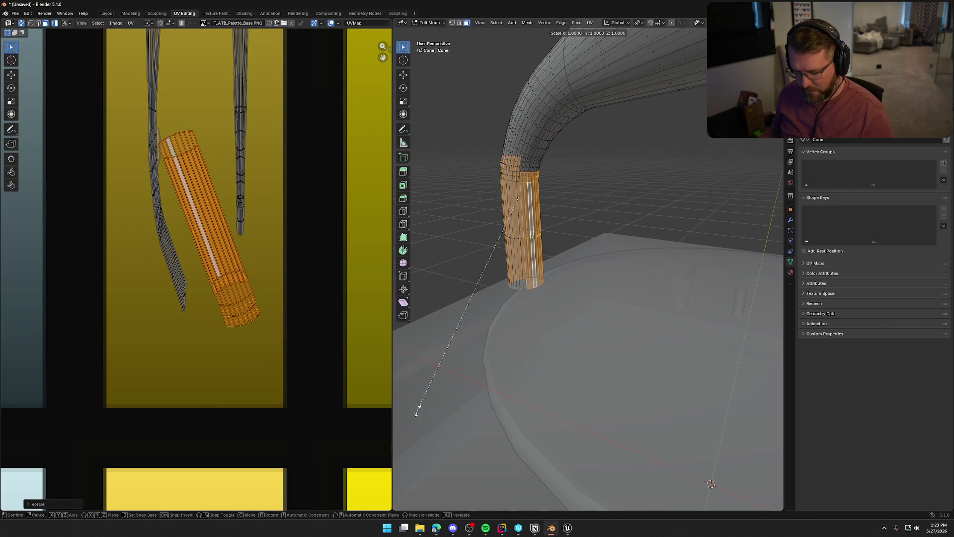
key(y)
key(Escape)
key(s)
key(y)
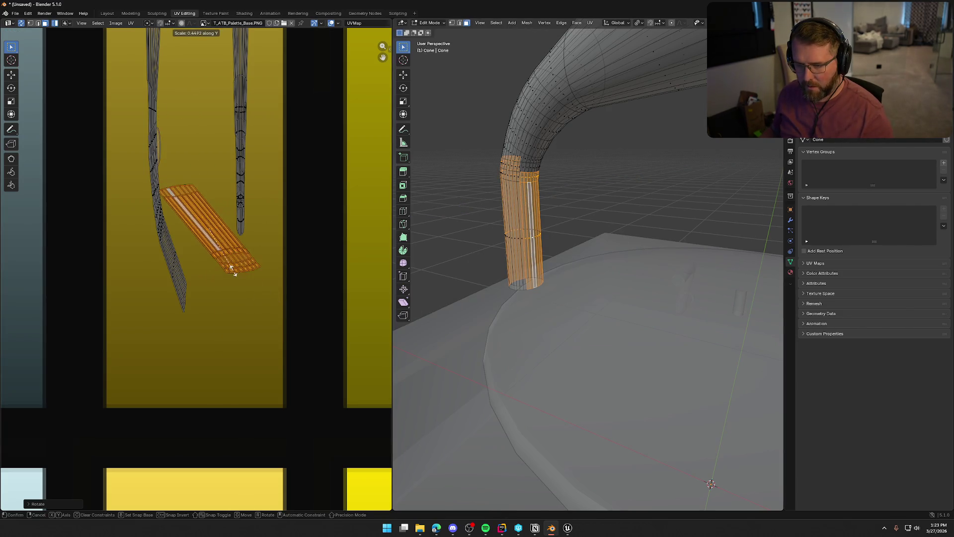
key(Escape)
key(ctrl+z)
key(s)
key(y)
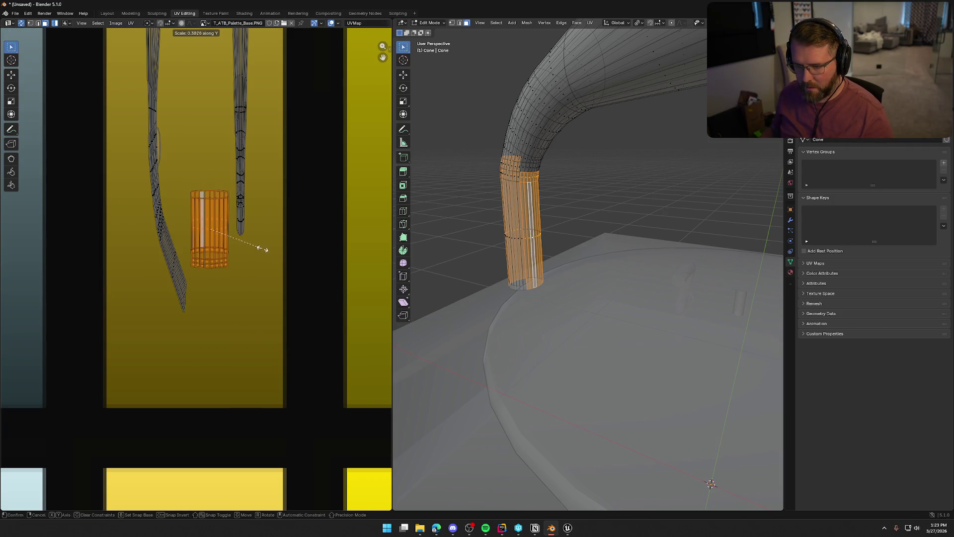
click(255, 245)
key(s)
key(x)
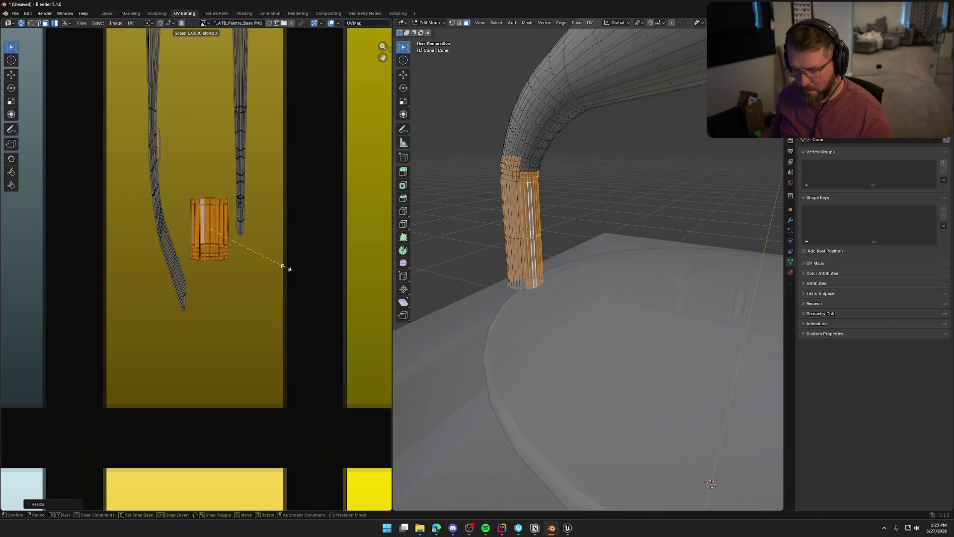
click(241, 251)
Step: Fit the shrunken island angled onto the lower end of the neck strip, then check Layout
key(g)
click(237, 320)
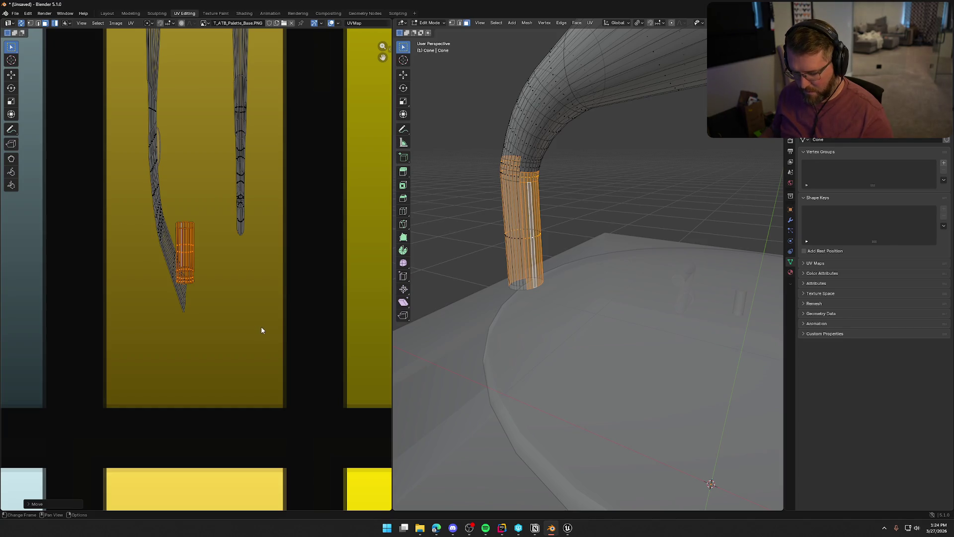
key(r)
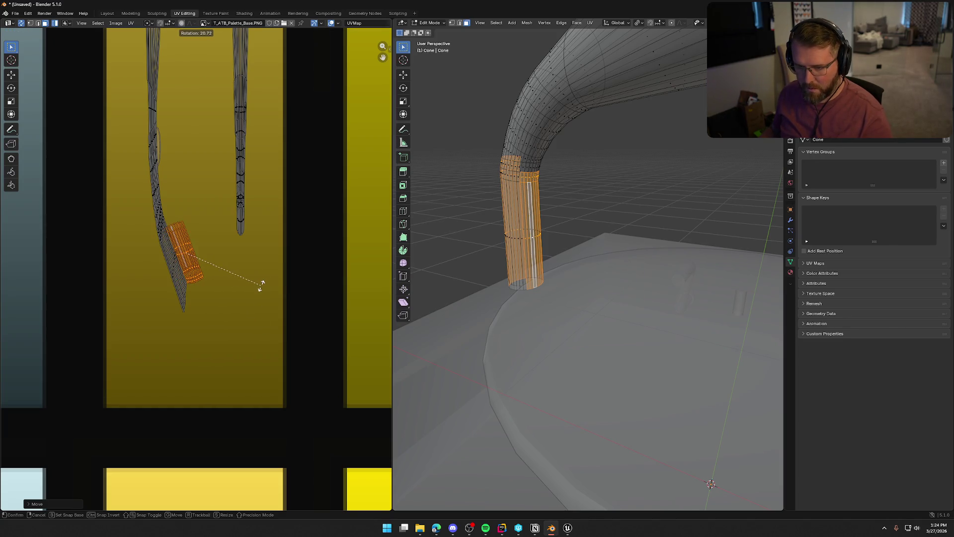
click(260, 285)
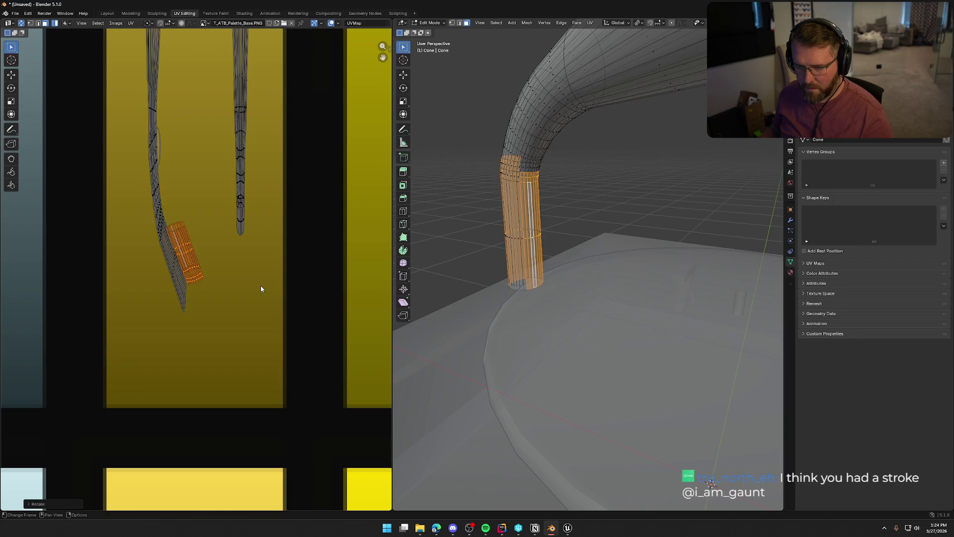
click(241, 315)
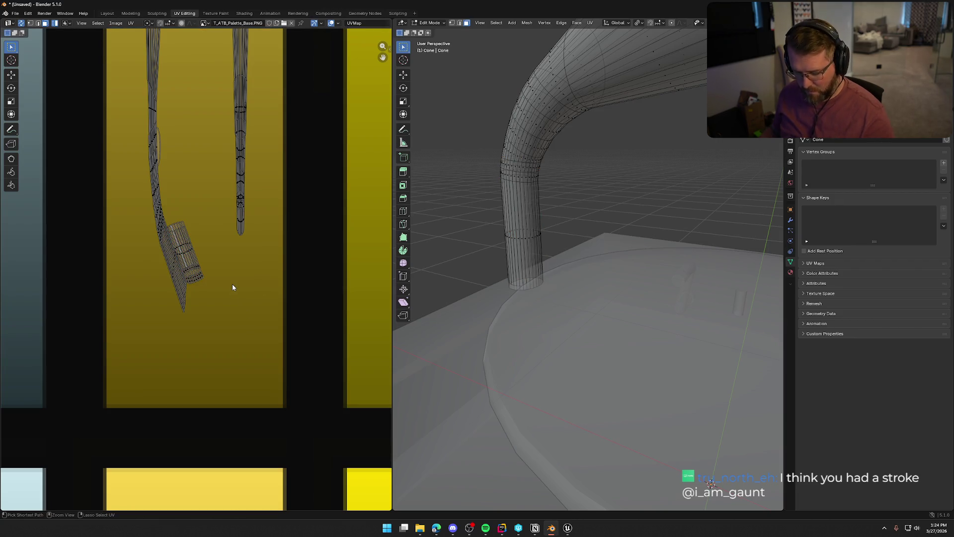
drag(189, 243, 217, 279)
key(g)
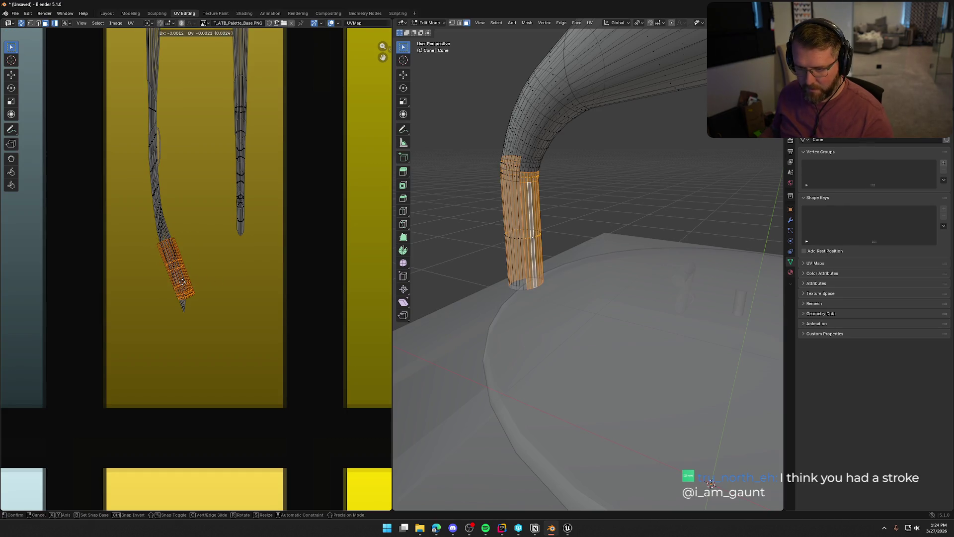
click(183, 282)
click(225, 303)
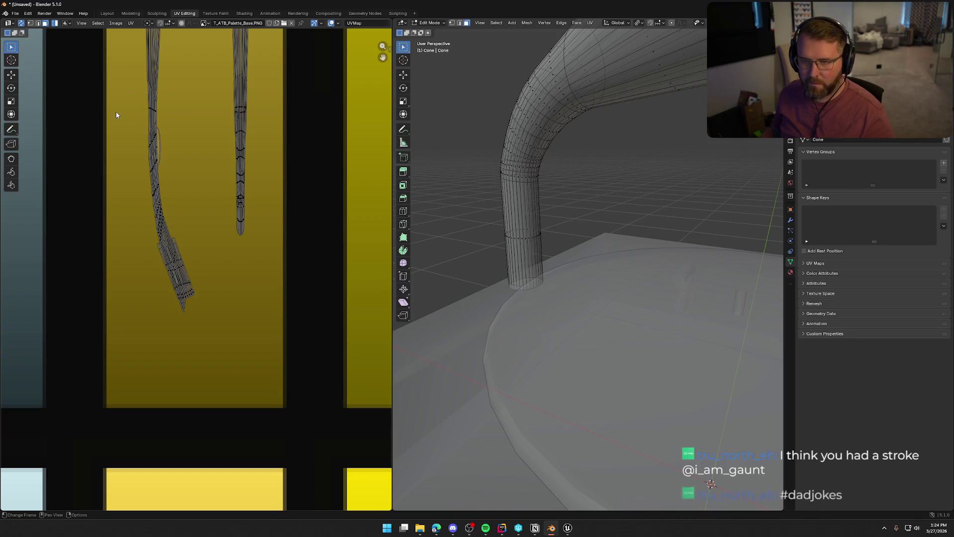
click(106, 13)
mouse_move(181, 152)
mouse_down()
mouse_move(136, 126)
mouse_move(151, 133)
mouse_move(197, 104)
mouse_up()
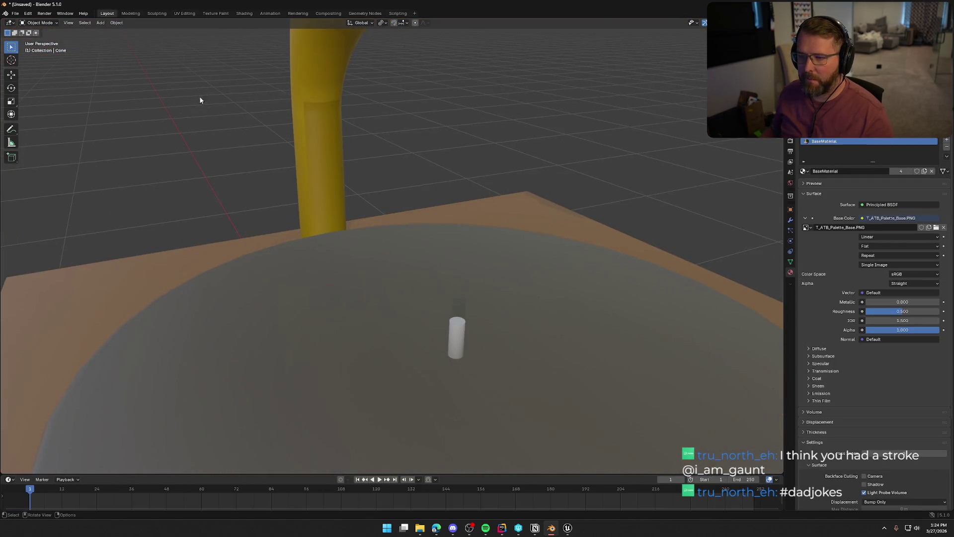
Step: In UV Editing, select the lower neck UV islands, leaving the upper island out
click(183, 14)
key(l)
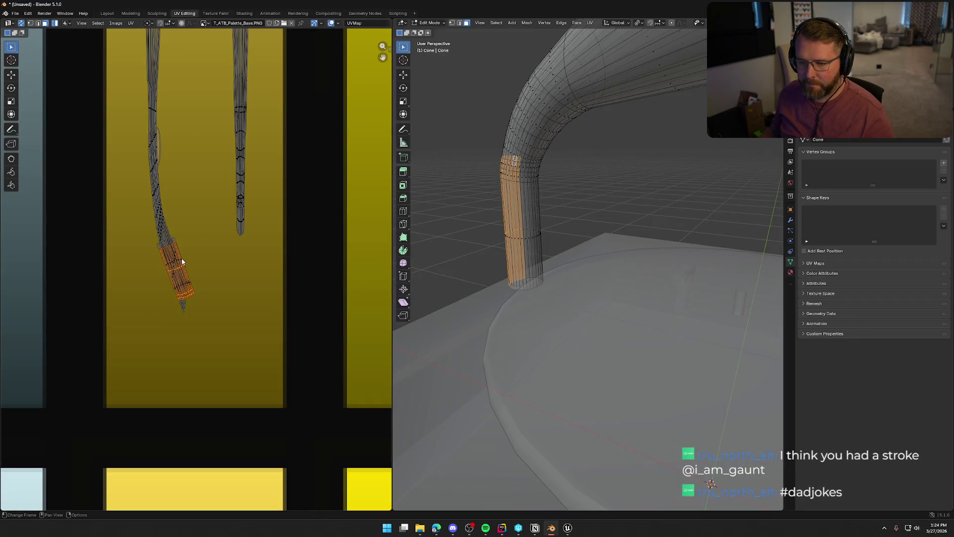
key(l)
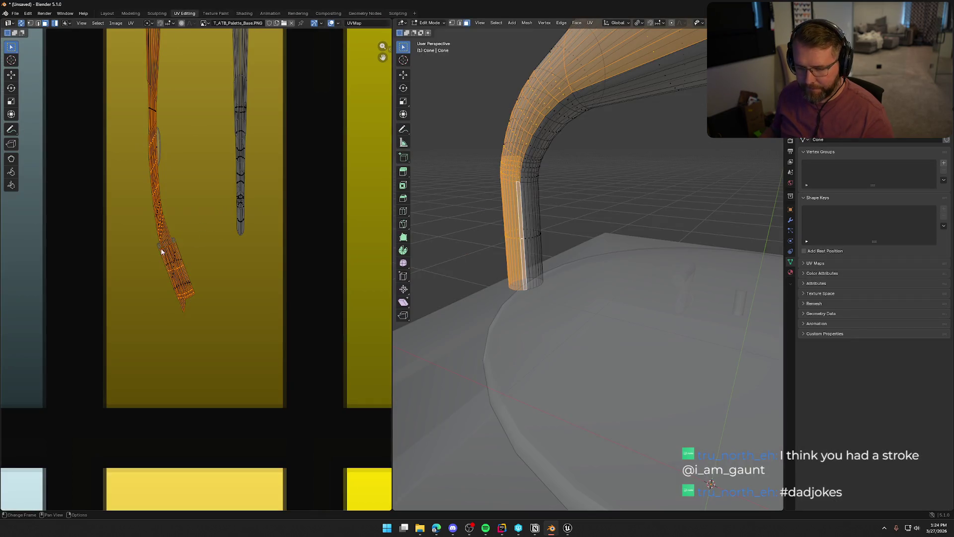
scroll(164, 247, up, 5)
click(211, 169)
key(l)
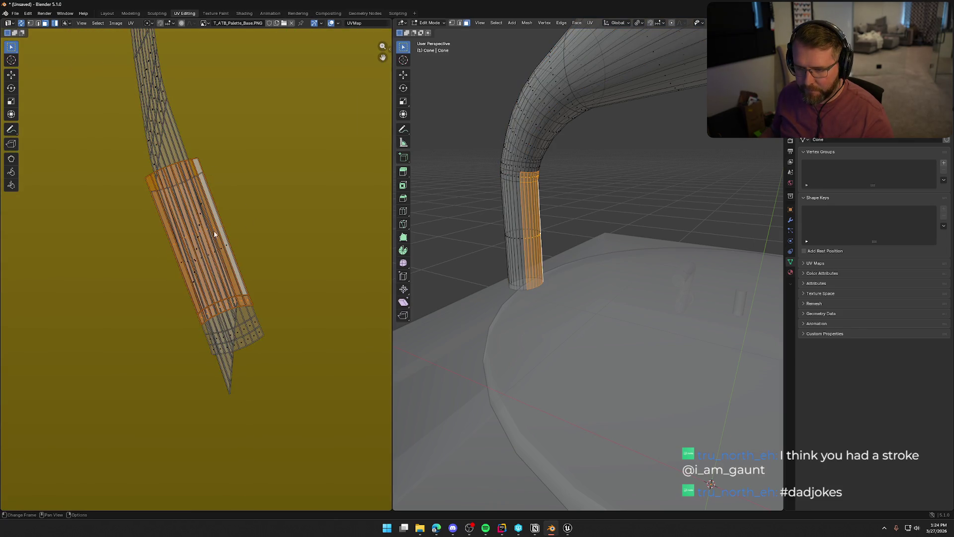
shift+click(250, 325)
key(l)
Step: Rotate the selected neck islands about 180° along the yellow strip, deselect all, and return to Layout
key(r)
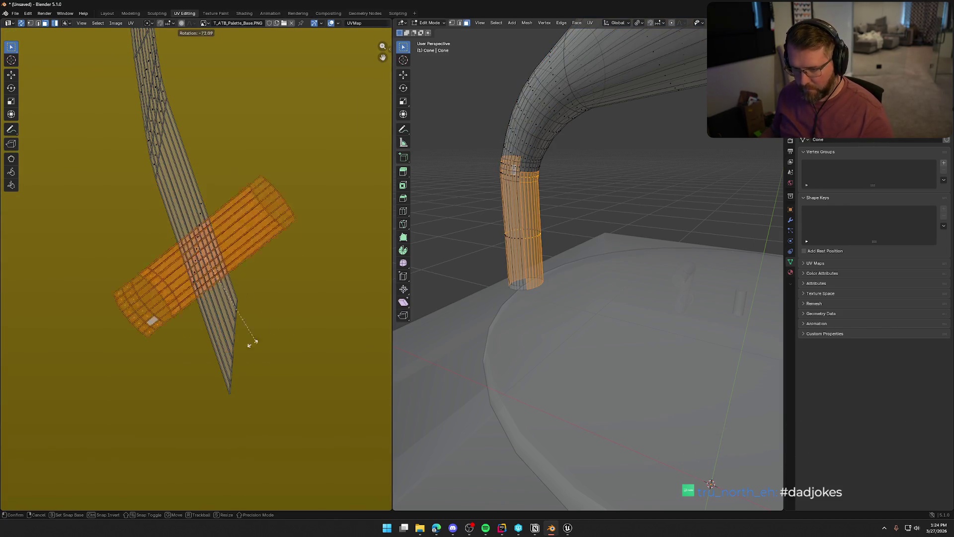
click(82, 286)
key(alt+a)
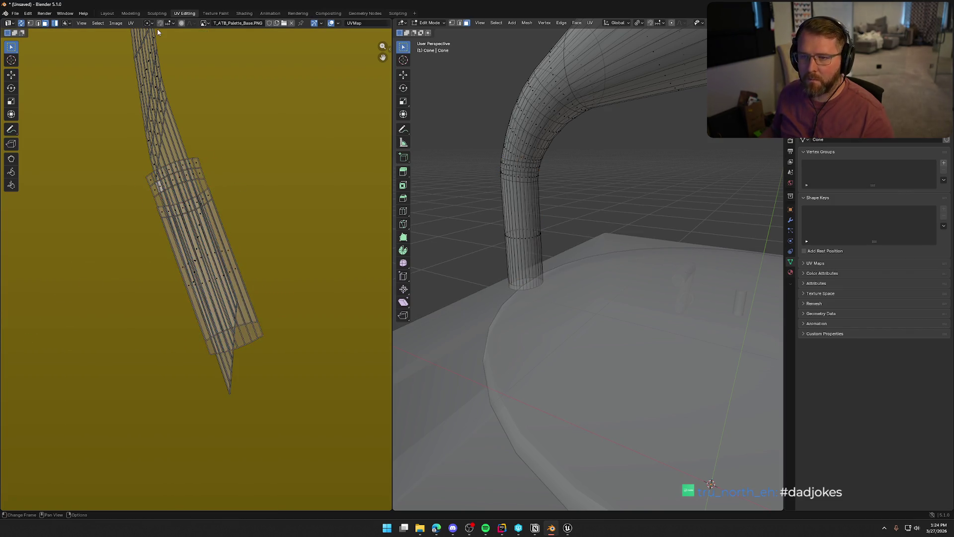
click(107, 13)
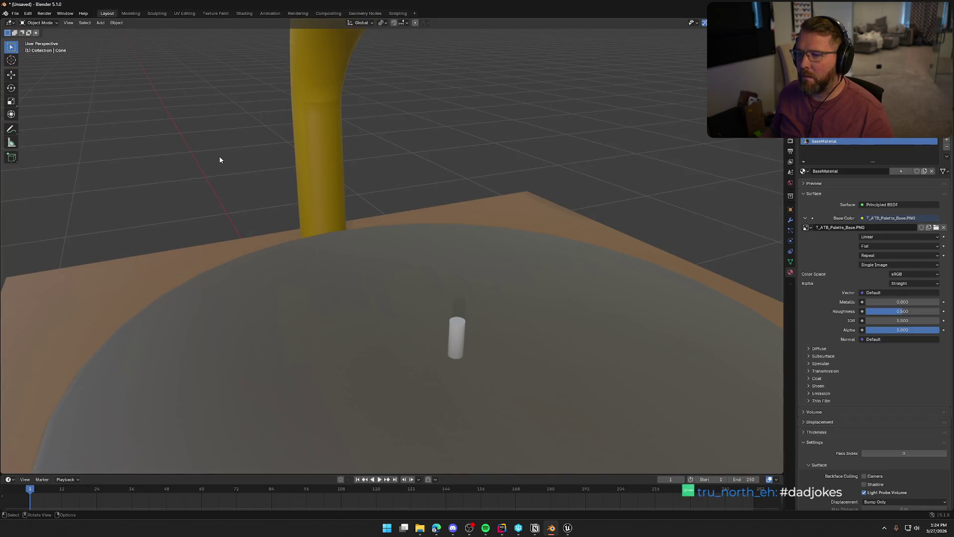
Step: Zoom out and orbit to check the continuous yellow horn and neck, gray platter and brown base
scroll(219, 154, down, 6)
mouse_move(171, 198)
mouse_down()
mouse_move(145, 189)
mouse_move(336, 204)
mouse_up()
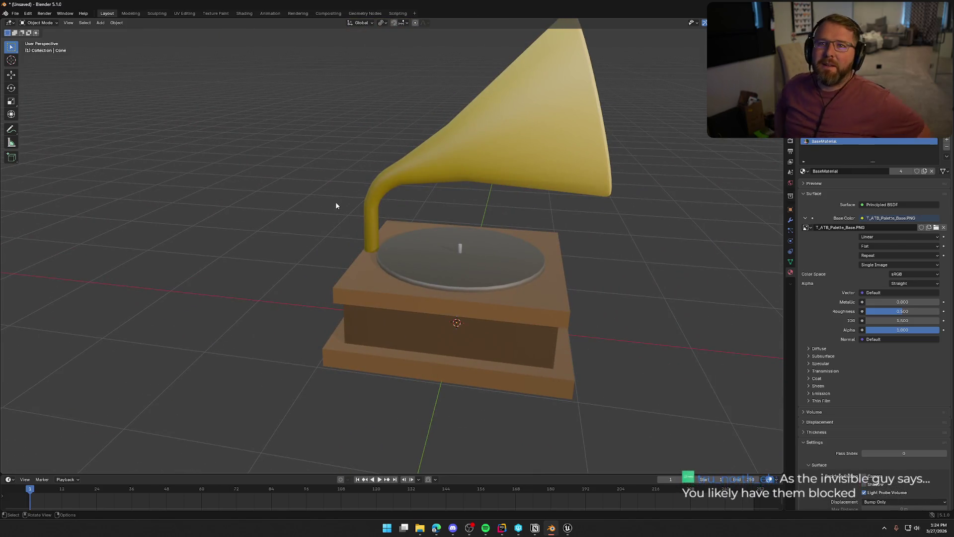
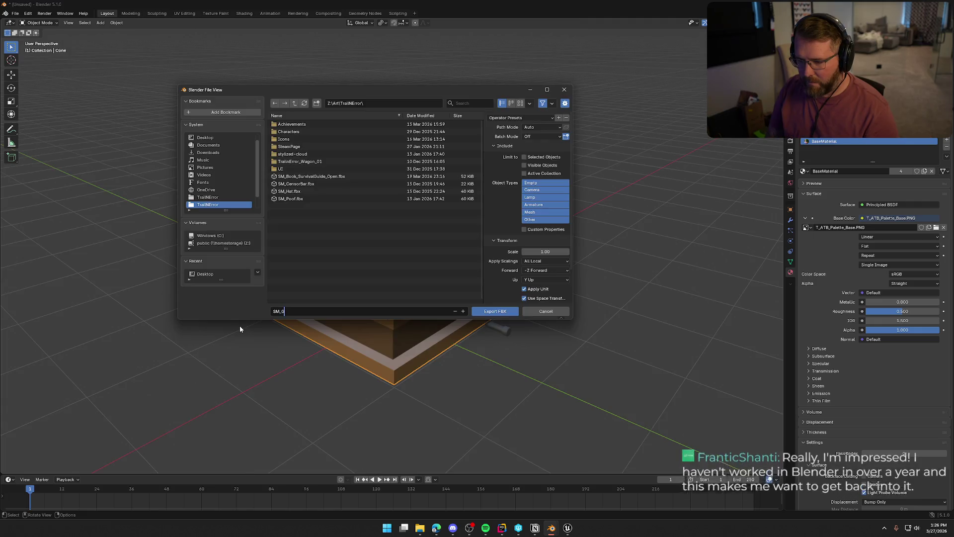
Step: Name the export SM_Grammaphone.fbx and set the axes to X Forward and Z Up
text(maphone.fbx)
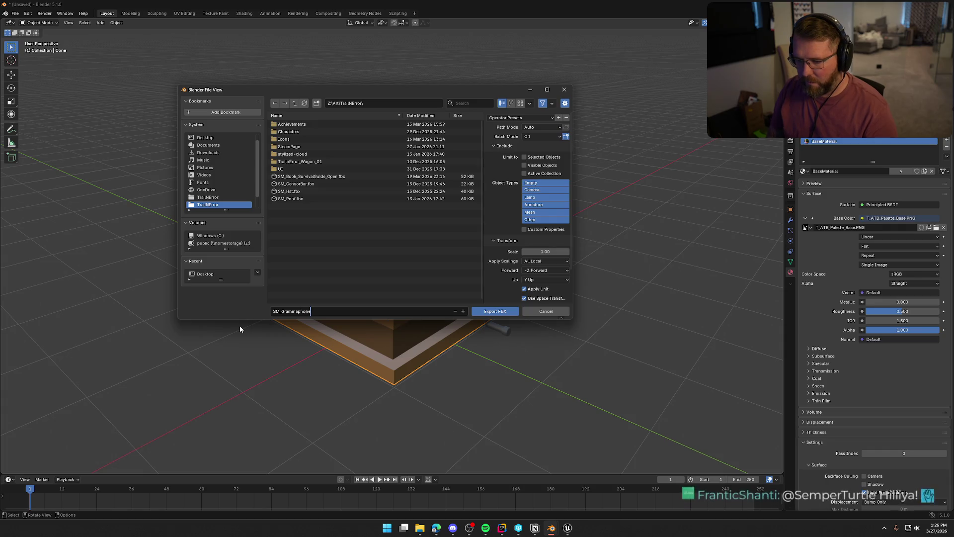
click(544, 270)
click(535, 221)
click(538, 279)
click(536, 258)
Step: Set Geometry smoothing to Face and export the FBX
scroll(533, 267, down, 3)
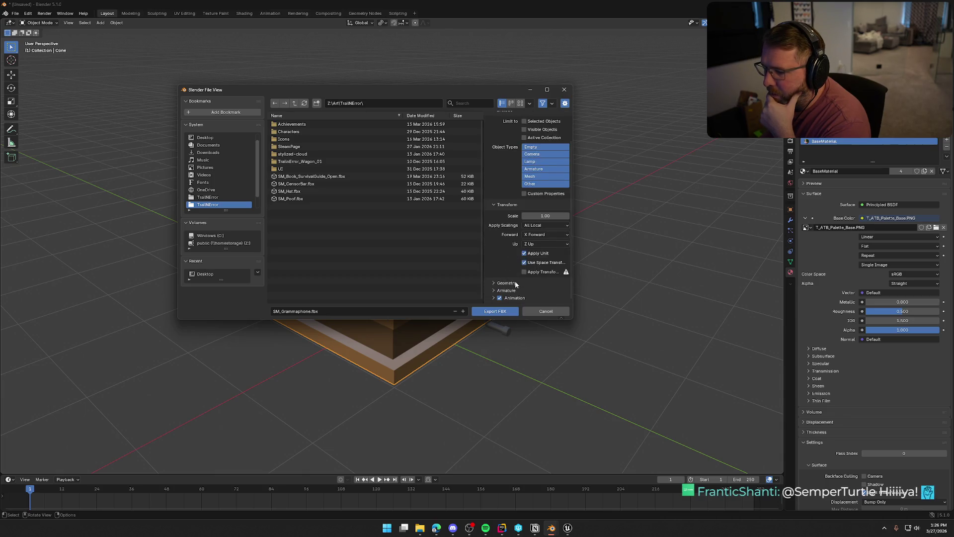
click(542, 294)
click(530, 271)
scroll(503, 275, down, 1)
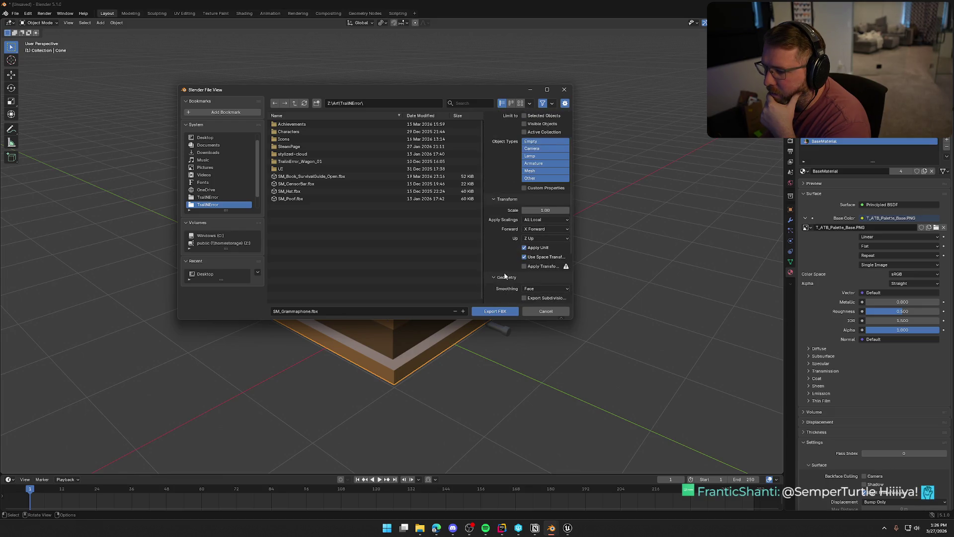
scroll(505, 276, up, 3)
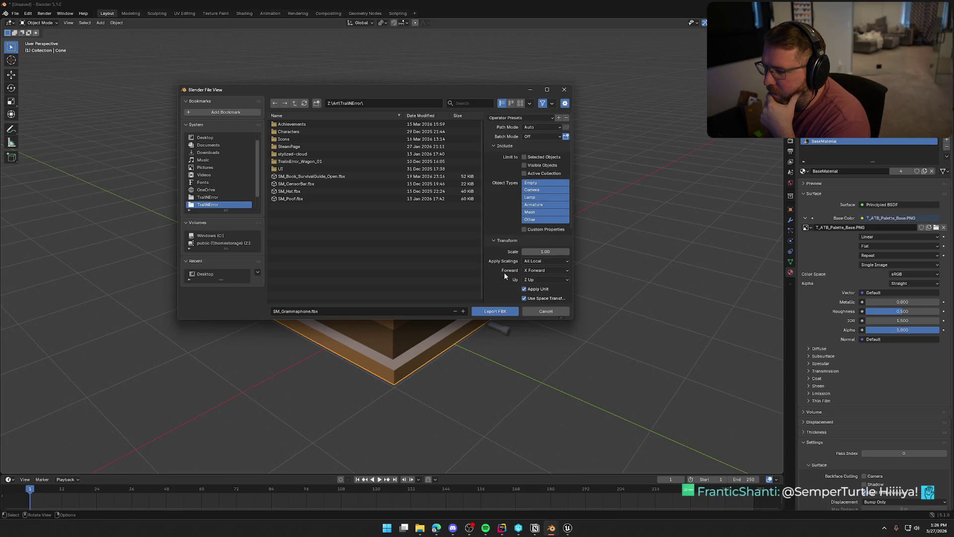
click(499, 314)
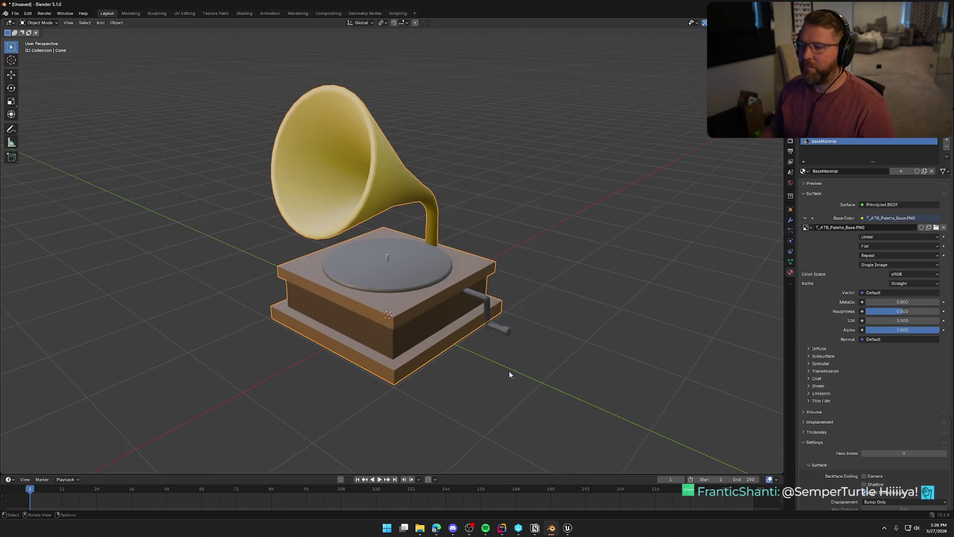
click(567, 528)
Step: Open the Content Drawer and go to the Content/Art/Props folder
key(ctrl+space)
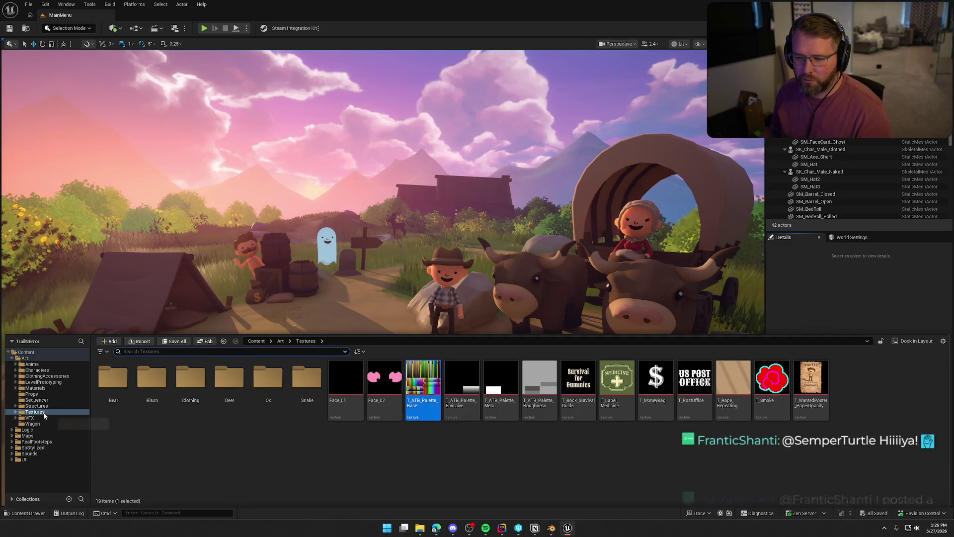
drag(149, 298, 149, 238)
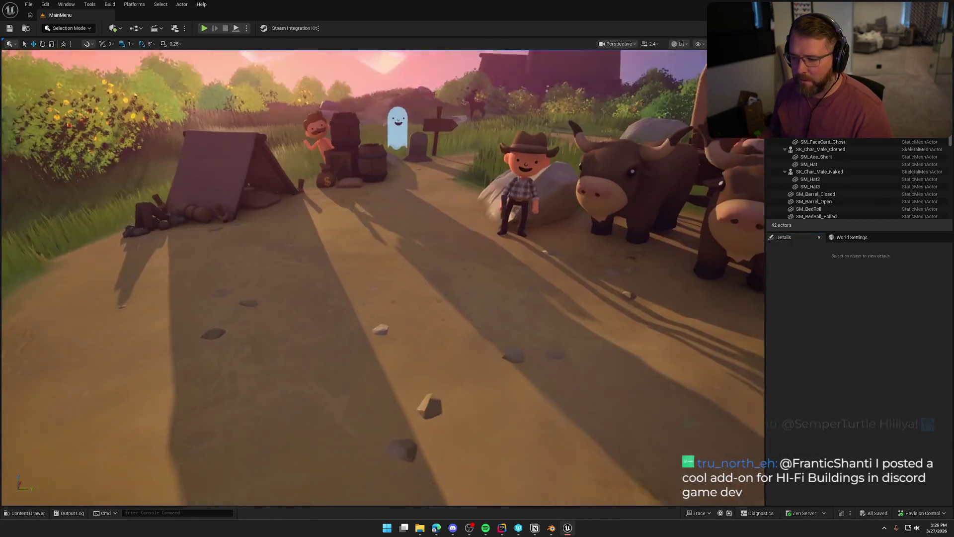
key(ctrl+space)
click(26, 359)
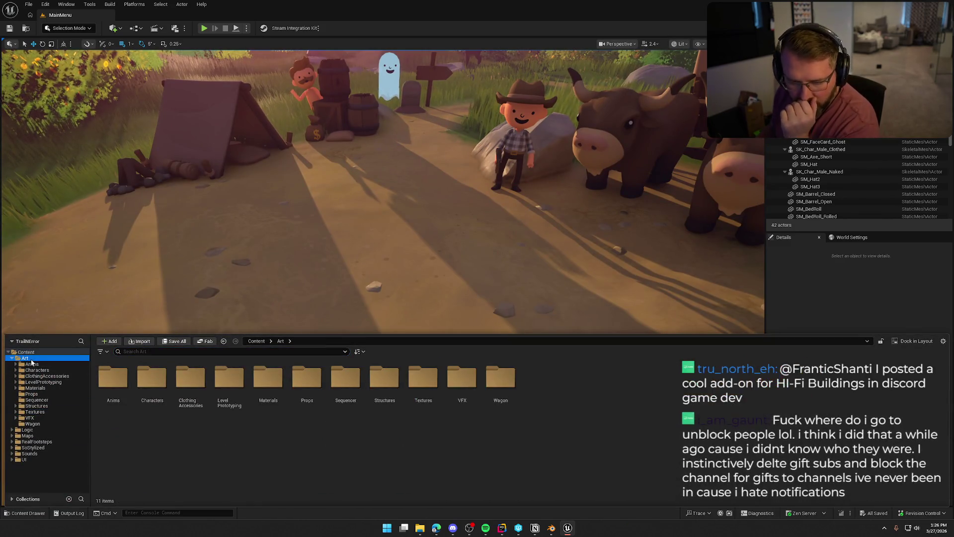
click(311, 380)
double_click(311, 380)
scroll(718, 462, down, 2)
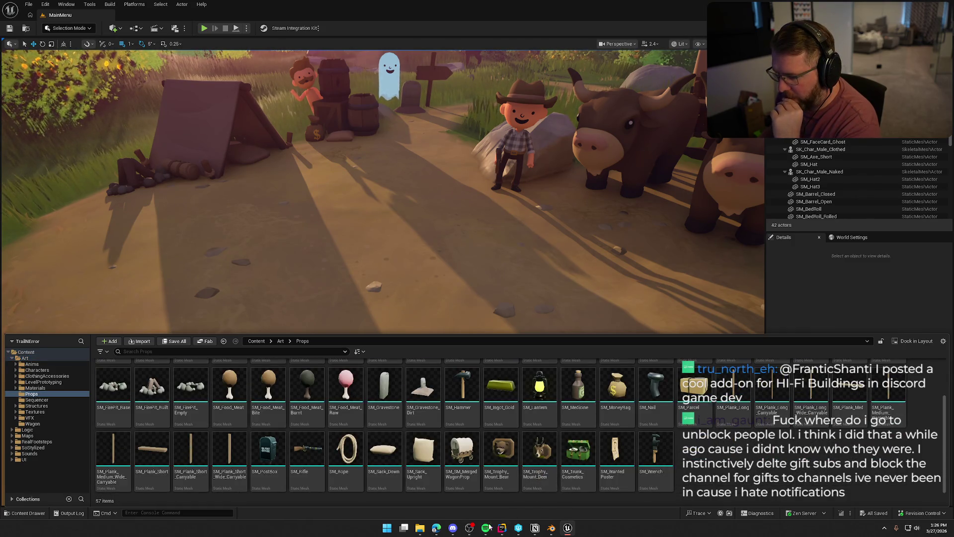
Step: Import the gramophone FBX showing only the Static Mesh import settings
mouse_move(424, 530)
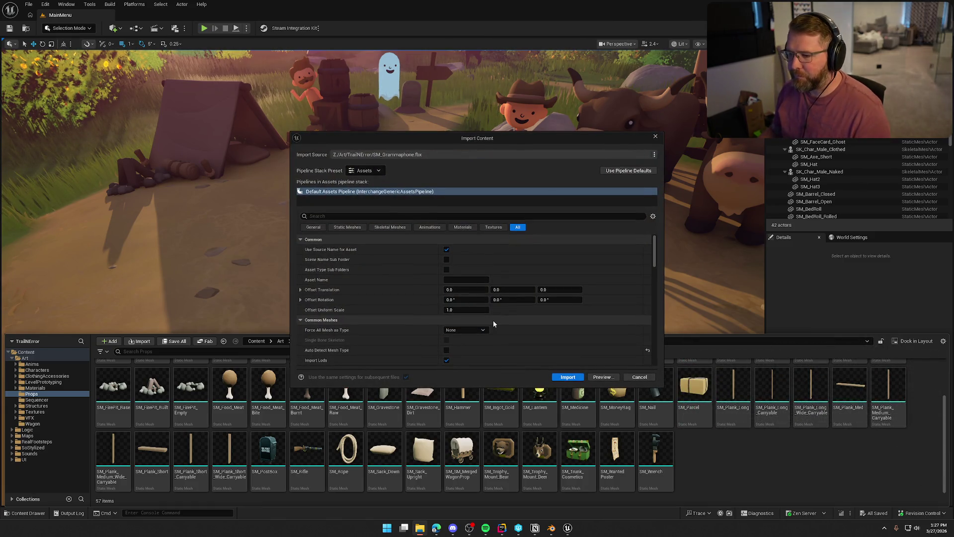
click(348, 227)
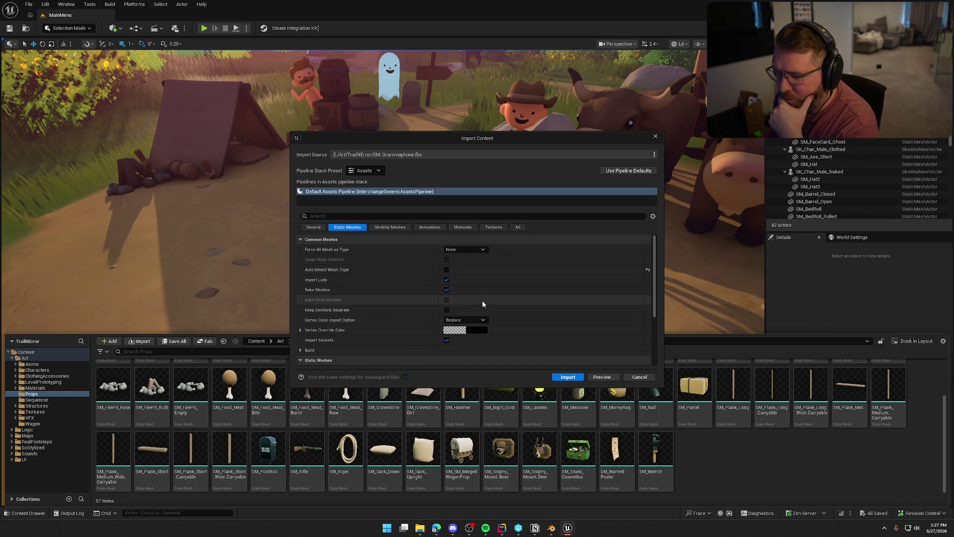
scroll(511, 293, down, 3)
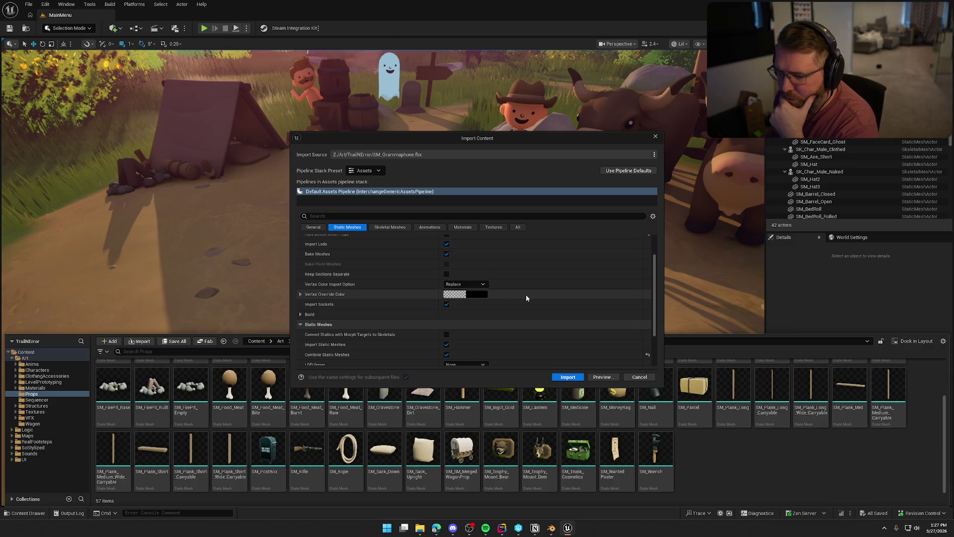
scroll(527, 293, down, 3)
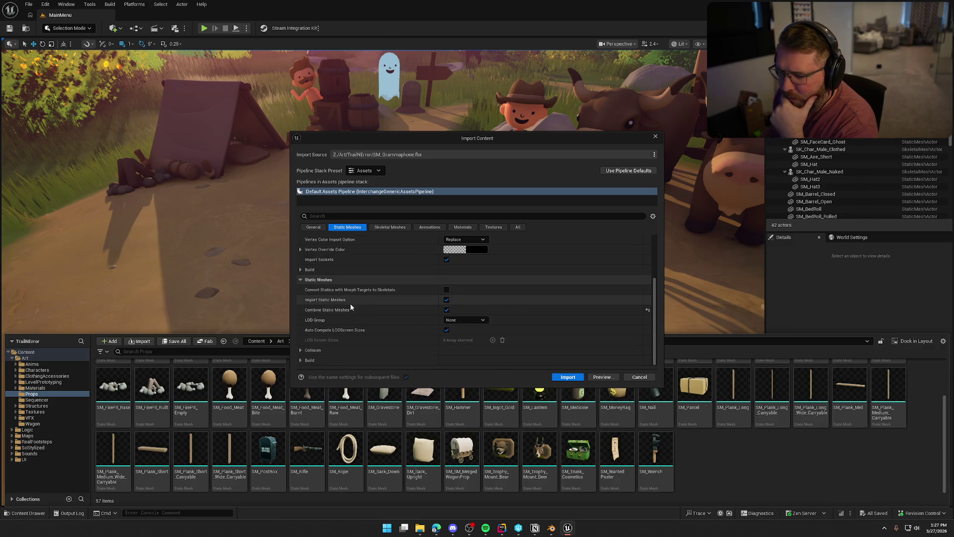
click(562, 377)
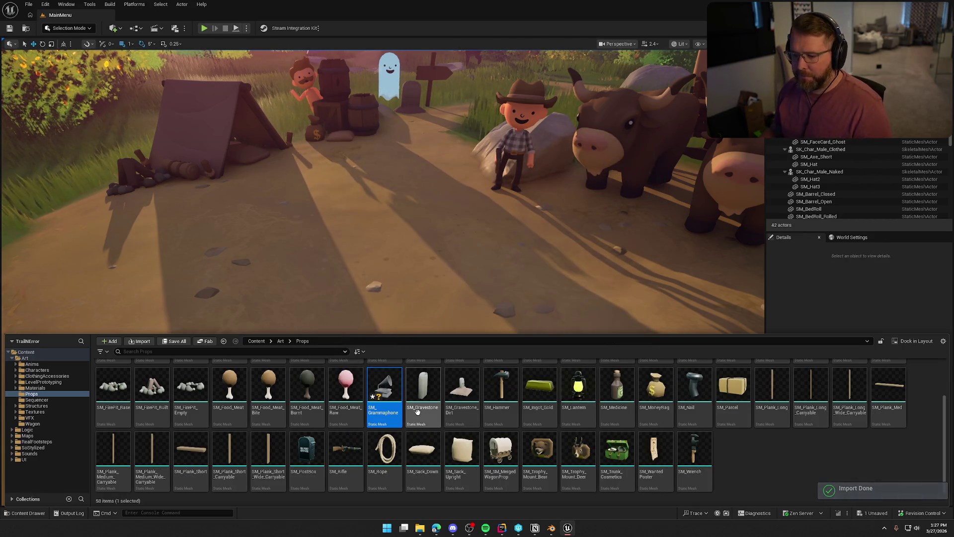
mouse_move(393, 394)
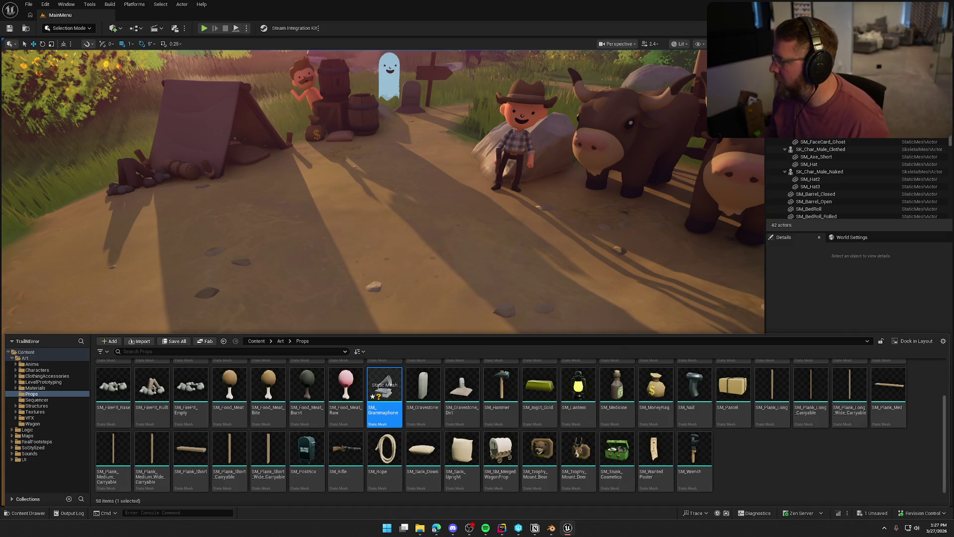
key(ctrl+space)
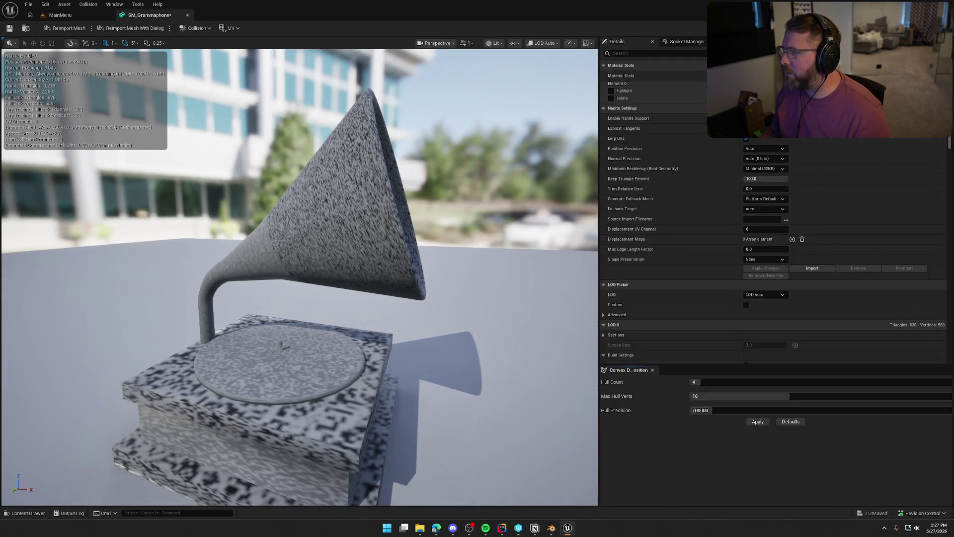
Step: Assign the gold and wood palette material to SM_Grammaphone's Element 0 slot
click(820, 84)
text(master)
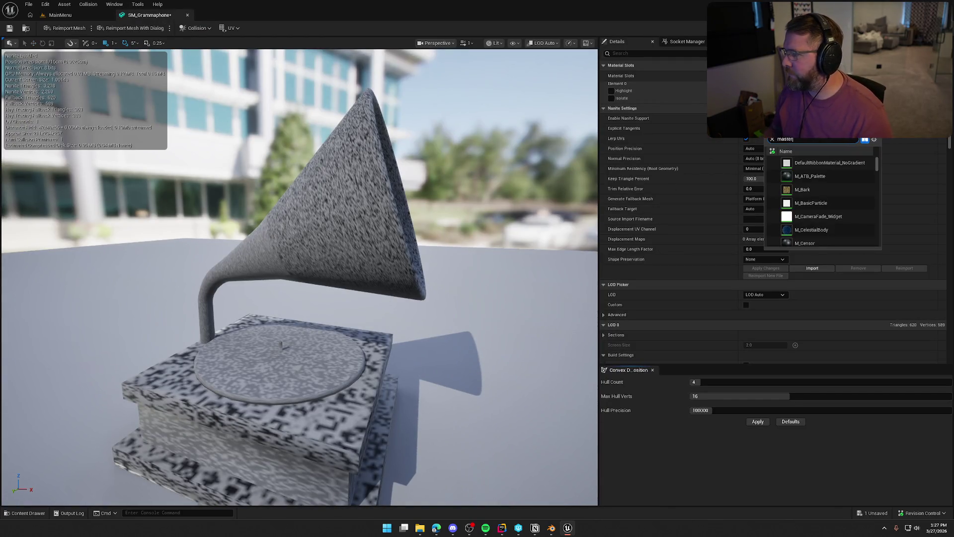
click(824, 189)
mouse_move(442, 255)
mouse_down()
mouse_move(522, 259)
mouse_move(521, 223)
mouse_move(507, 278)
mouse_move(492, 269)
mouse_move(492, 223)
mouse_move(492, 268)
mouse_move(443, 255)
mouse_move(467, 350)
mouse_up()
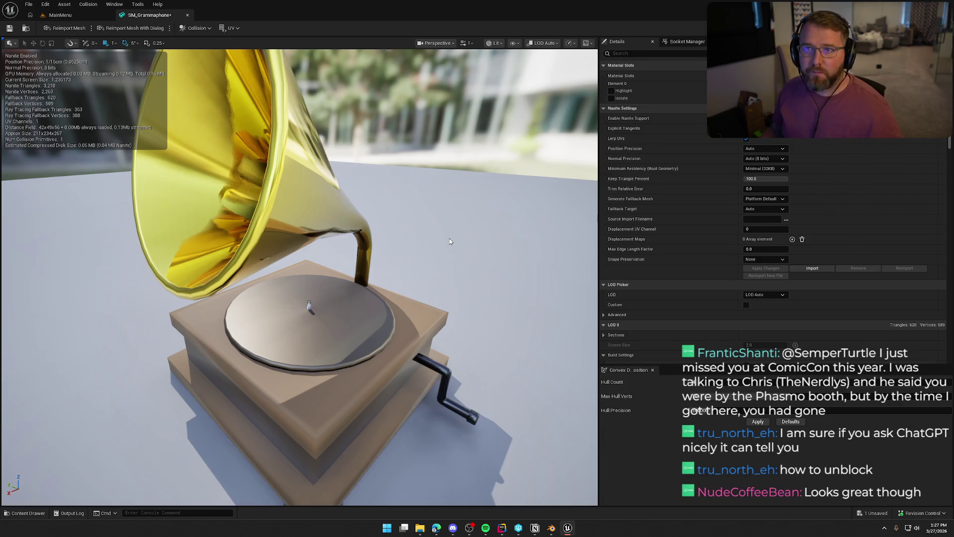
drag(436, 235, 370, 217)
Step: Drag the gramophone into the MainMenu level beside the dirt path
click(60, 15)
key(ctrl+space)
mouse_move(383, 412)
mouse_down()
mouse_move(391, 252)
mouse_move(370, 318)
mouse_move(308, 323)
mouse_up()
mouse_move(486, 313)
mouse_down()
mouse_move(467, 313)
mouse_move(486, 313)
mouse_up()
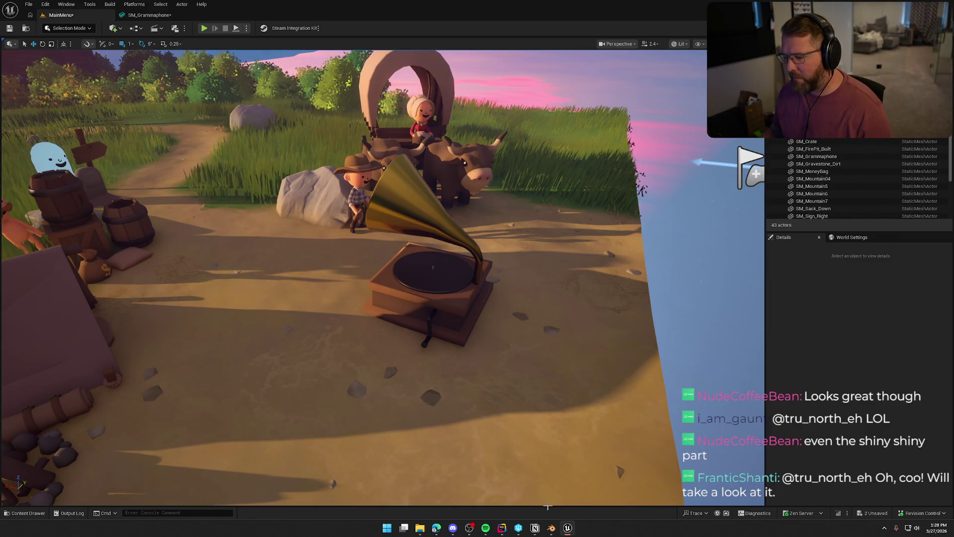
click(552, 529)
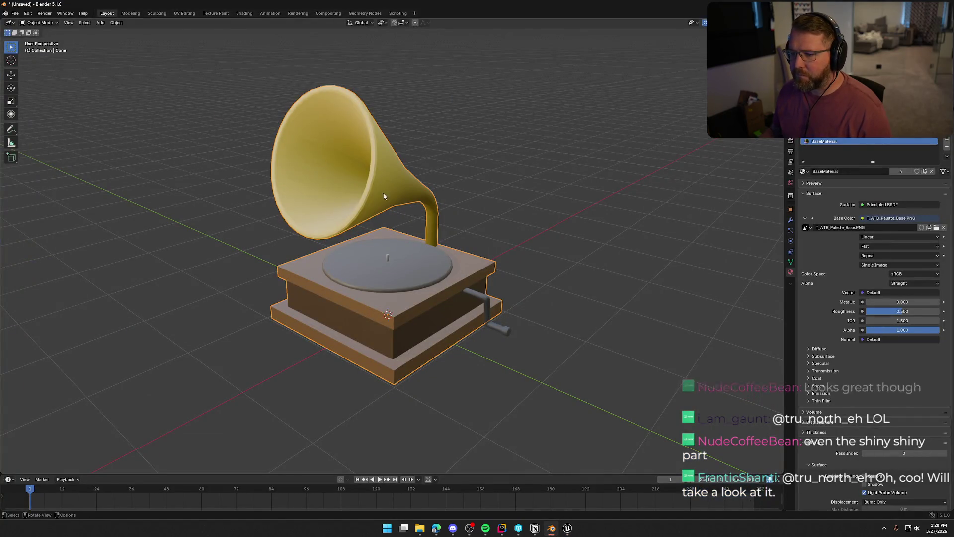
Step: Move the pipe's UV island from the shiny palette row into the DULL row
key(Tab)
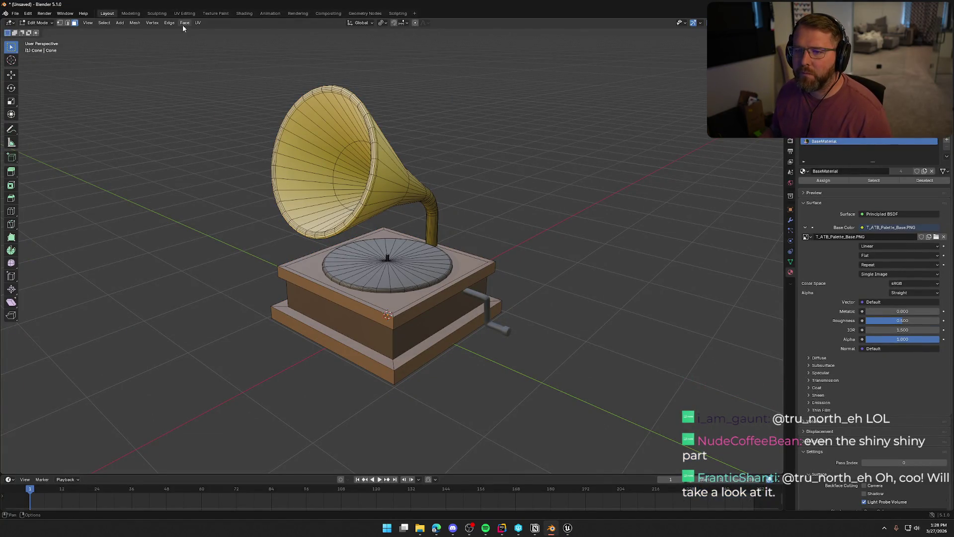
click(184, 14)
scroll(350, 234, down, 5)
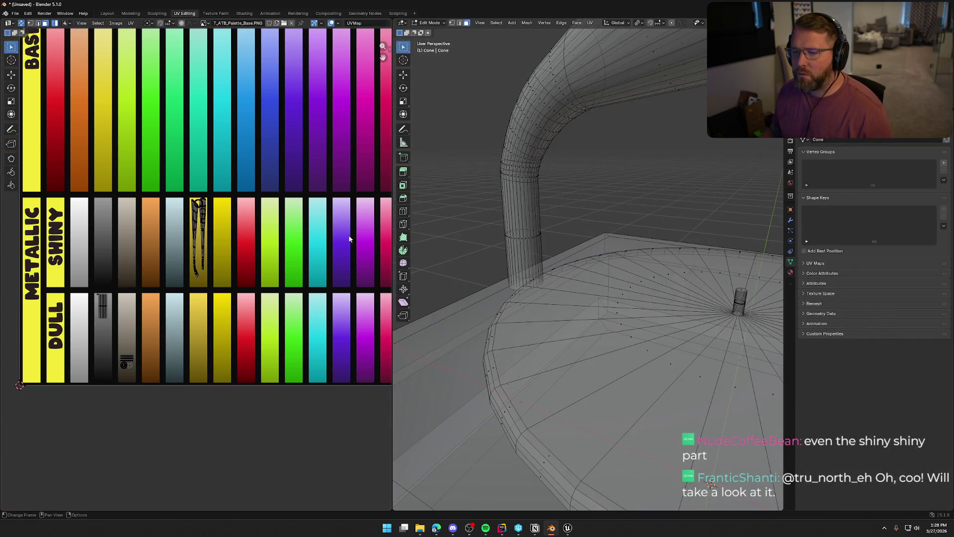
scroll(286, 255, up, 1)
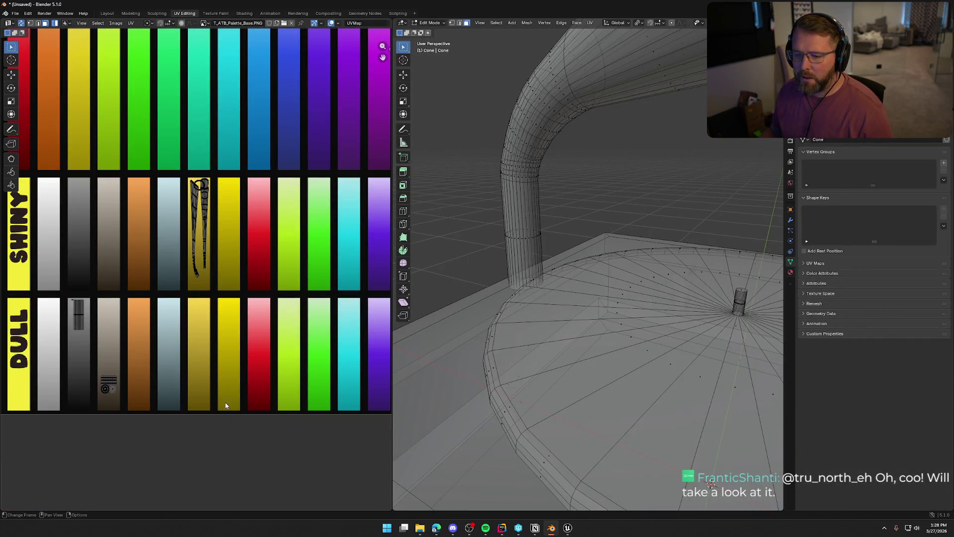
drag(174, 158, 253, 301)
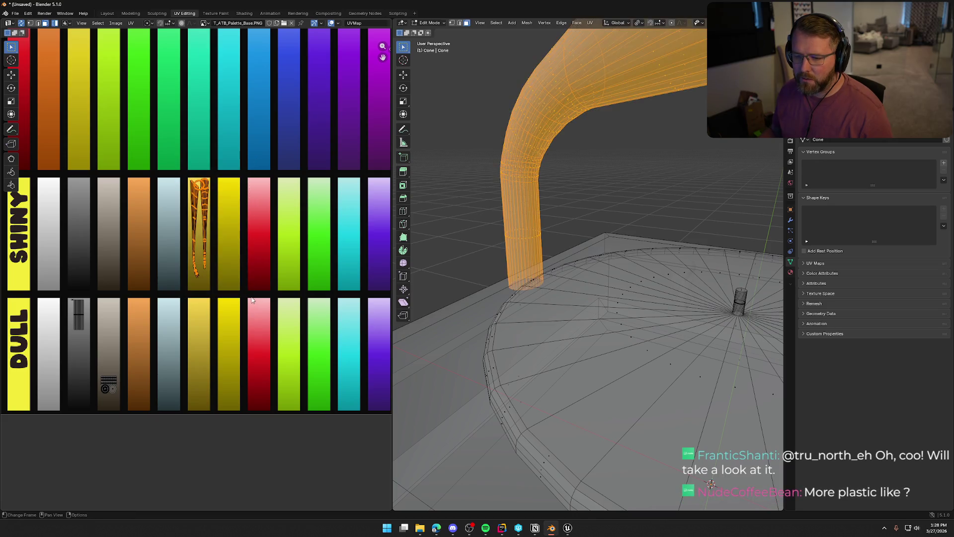
key(g)
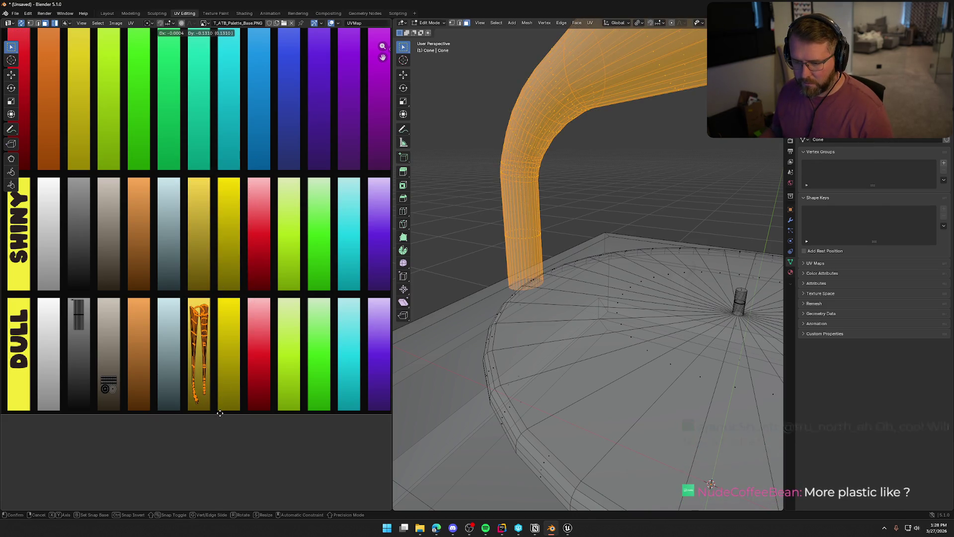
click(220, 416)
click(267, 481)
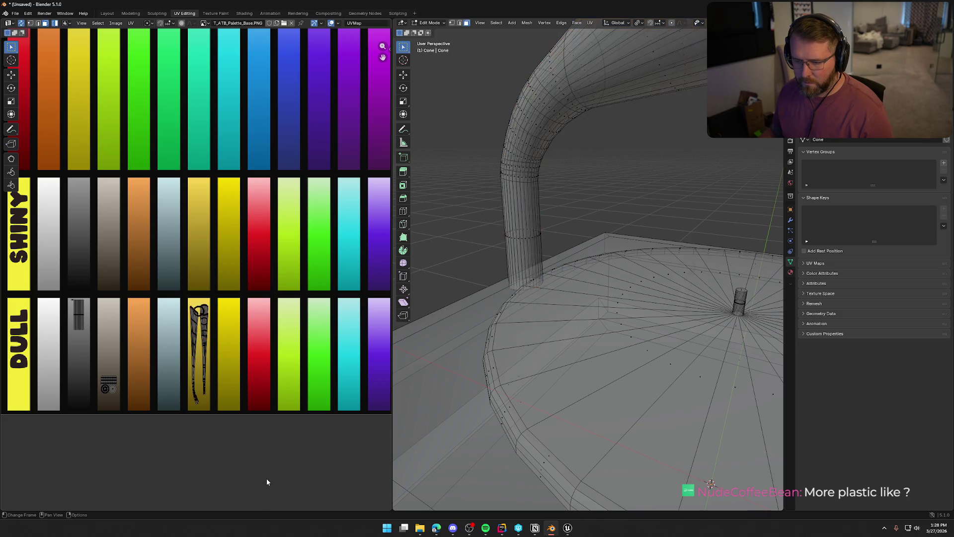
Step: Re-export the model over SM_Grammaphone.fbx, then select the gramophone in Unreal's level
click(17, 14)
mouse_move(60, 127)
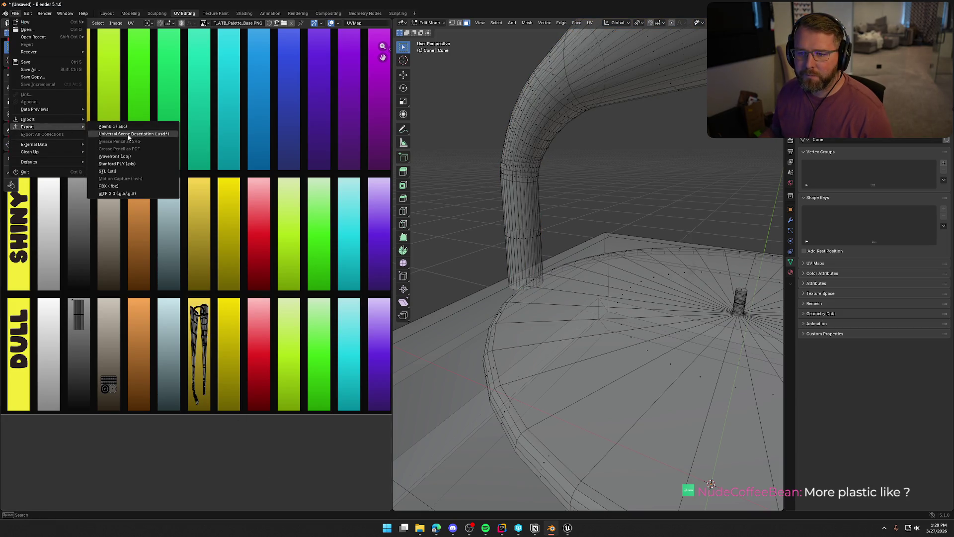
click(114, 186)
click(510, 313)
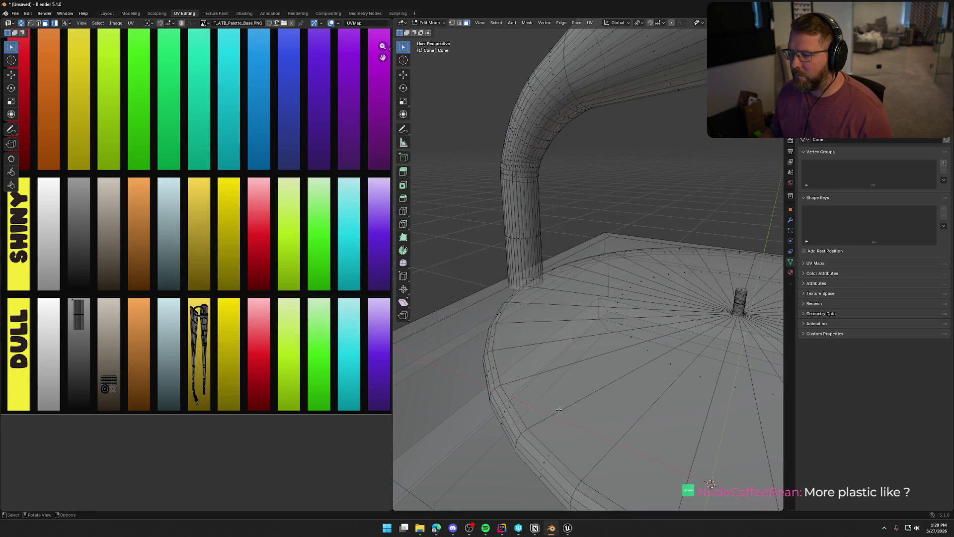
key(alt+Tab)
click(457, 291)
key(ctrl+b)
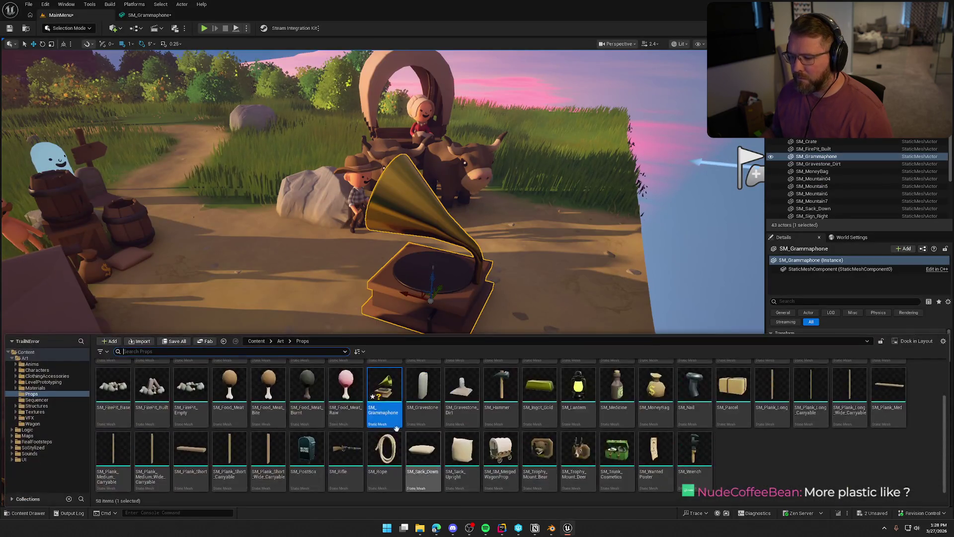
Step: Reimport SM_Grammaphone from its source FBX and look around the updated gramophone
right_click(385, 390)
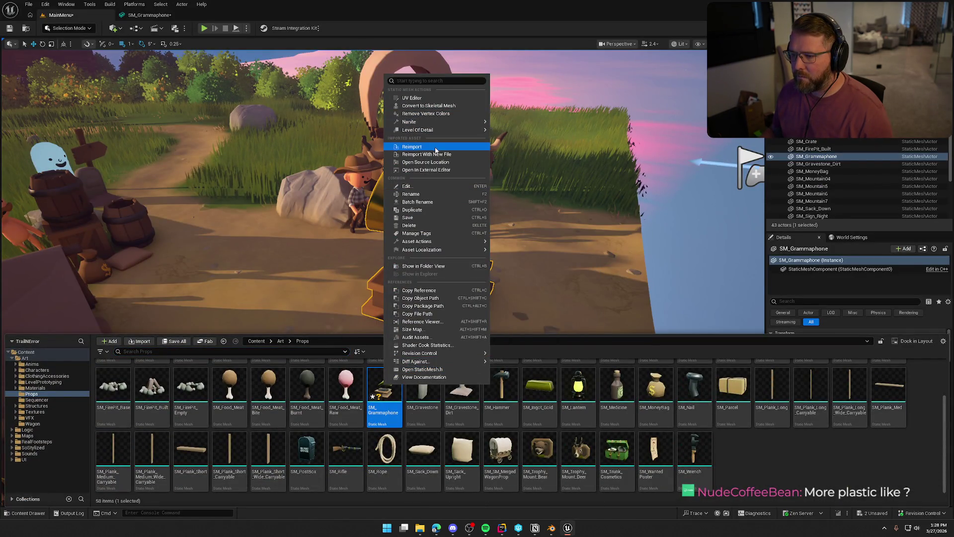
click(412, 146)
mouse_move(530, 227)
mouse_down()
mouse_move(373, 233)
mouse_move(516, 207)
mouse_up()
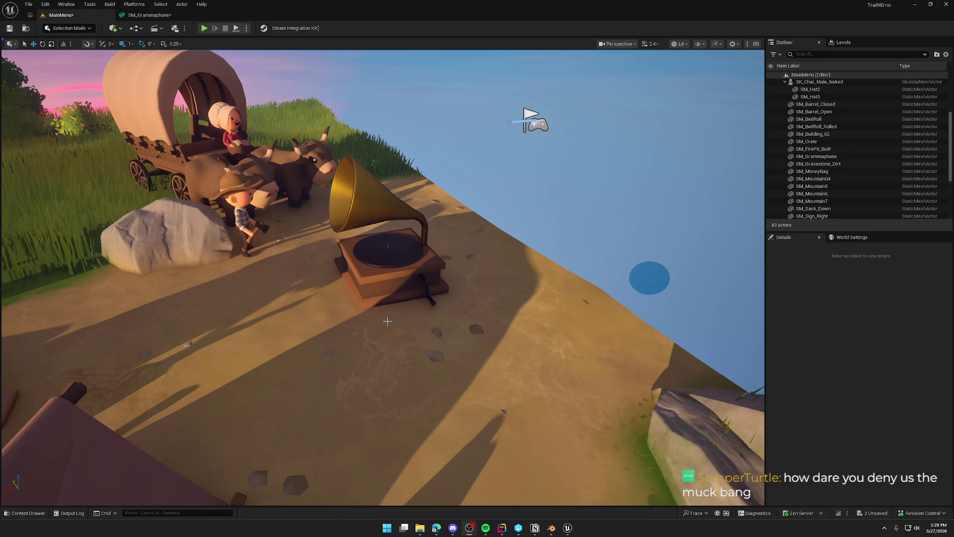
drag(306, 324, 335, 324)
Step: Set the gramophone's scale to 0.75, then 0.5, then 0.35
click(334, 324)
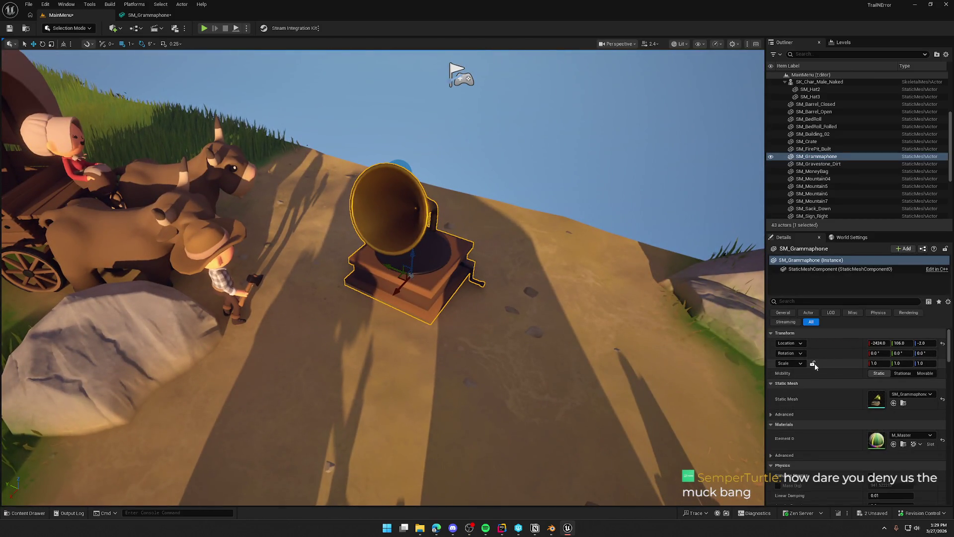
click(882, 363)
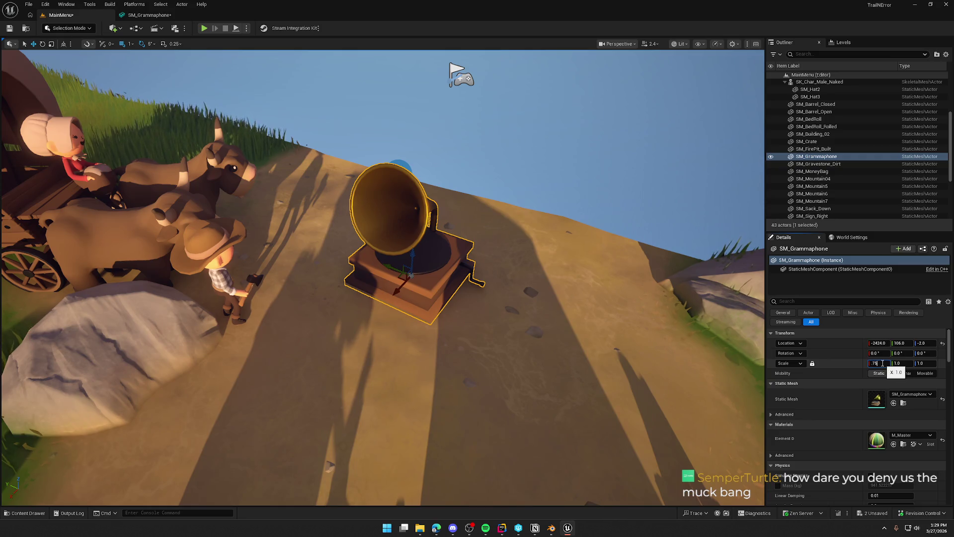
key(Return)
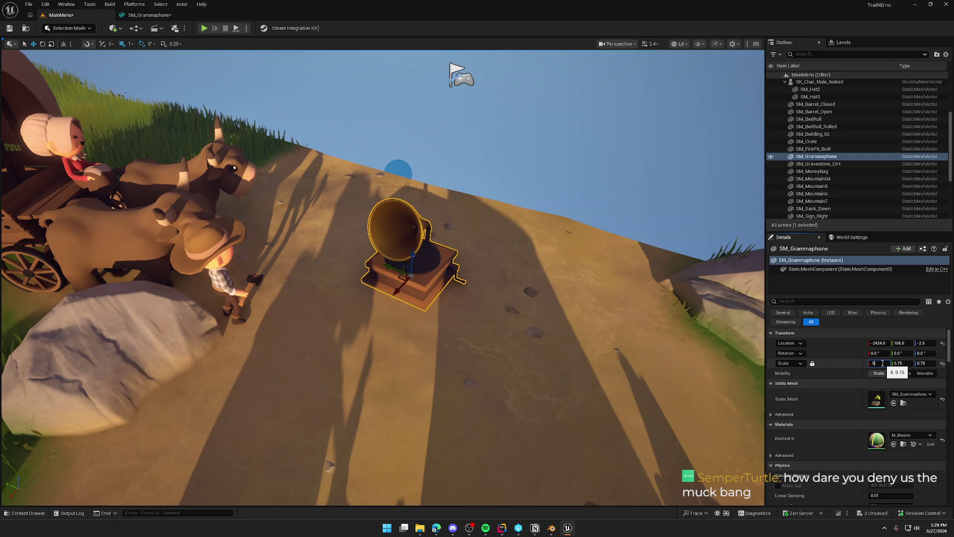
key(Return)
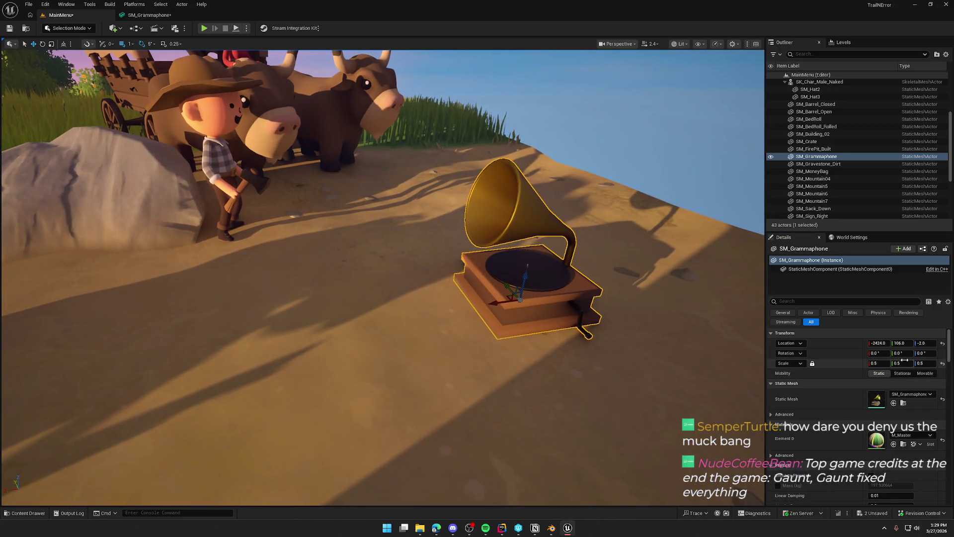
click(883, 364)
text(35)
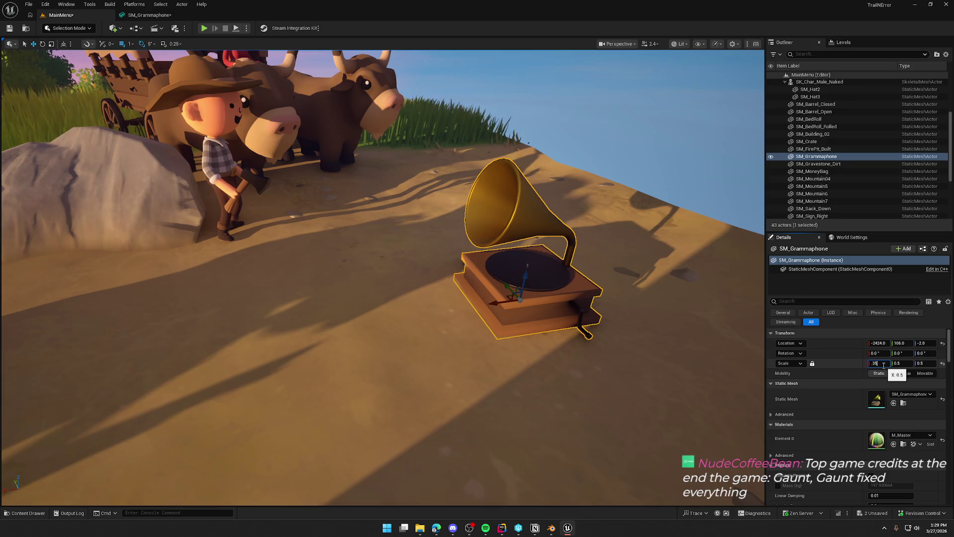
key(Return)
Step: Inspect the 0.35-scale gramophone in the camp, then reset its scale to 1
drag(596, 348, 512, 318)
mouse_move(536, 285)
mouse_down()
mouse_move(507, 282)
mouse_move(536, 284)
mouse_up()
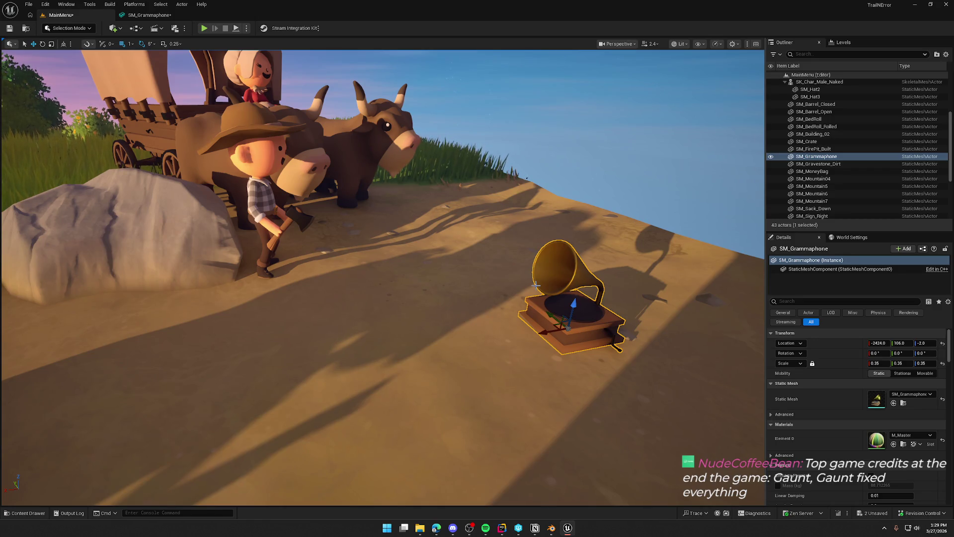
drag(587, 328, 557, 318)
drag(382, 278, 383, 358)
drag(382, 278, 481, 305)
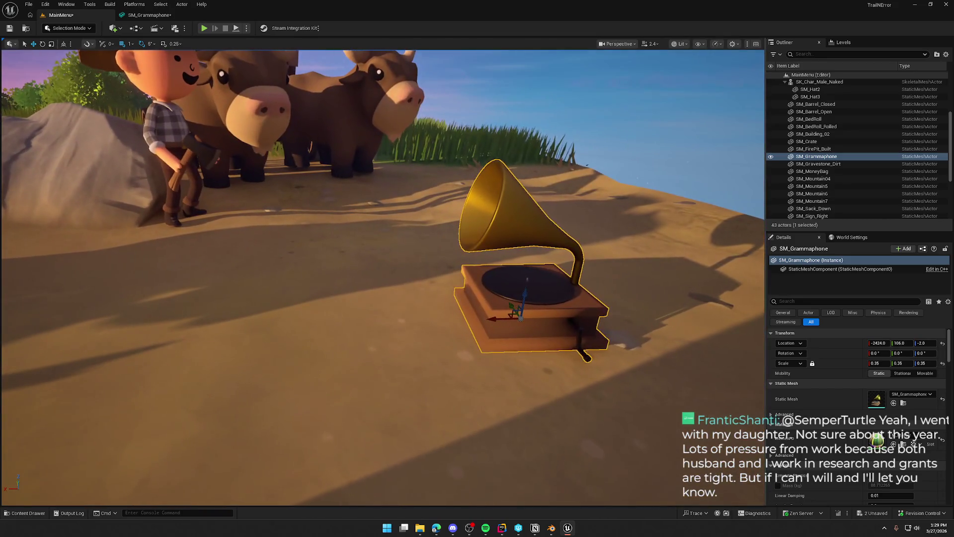
click(880, 362)
text(1)
key(Return)
key(alt+Tab)
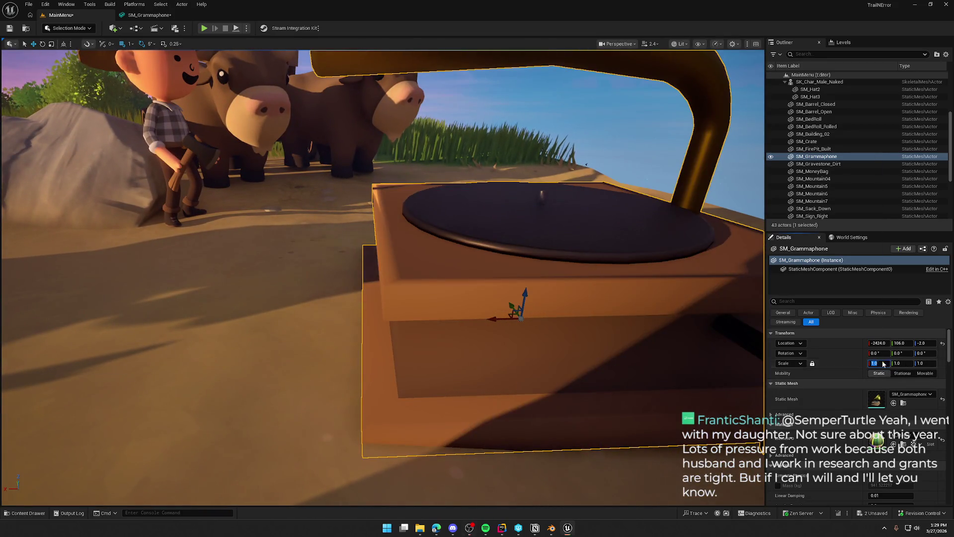
click(550, 527)
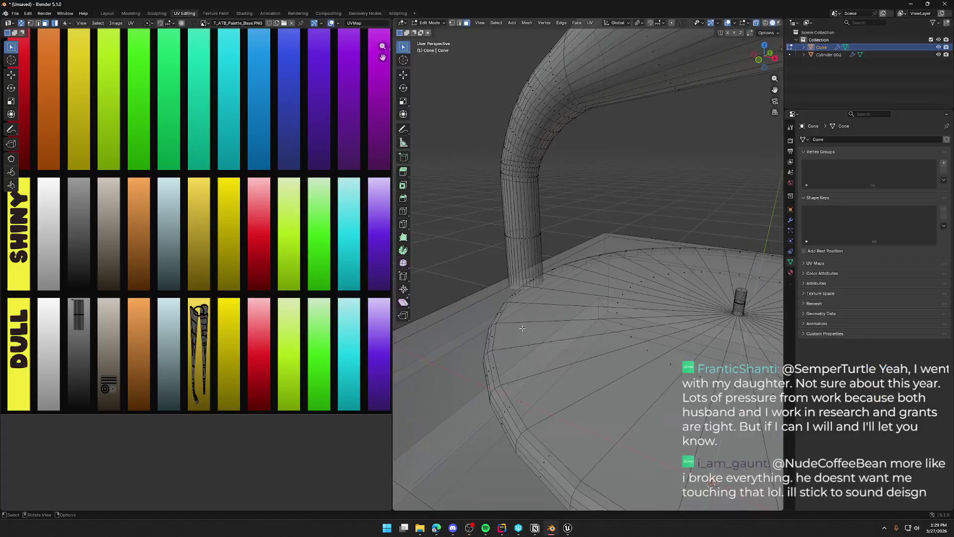
Step: Scale the gramophone to 0.35 in the Layout workspace
click(107, 14)
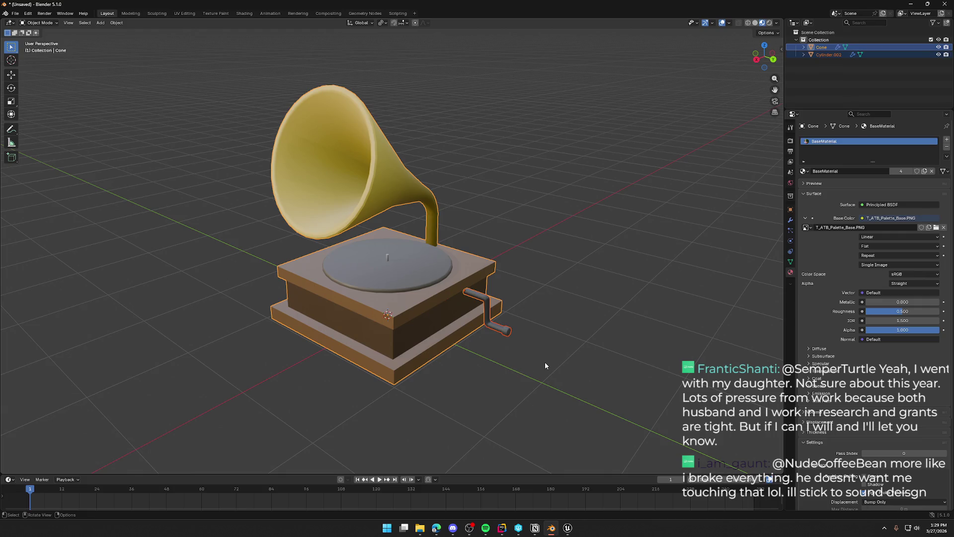
text(s.35)
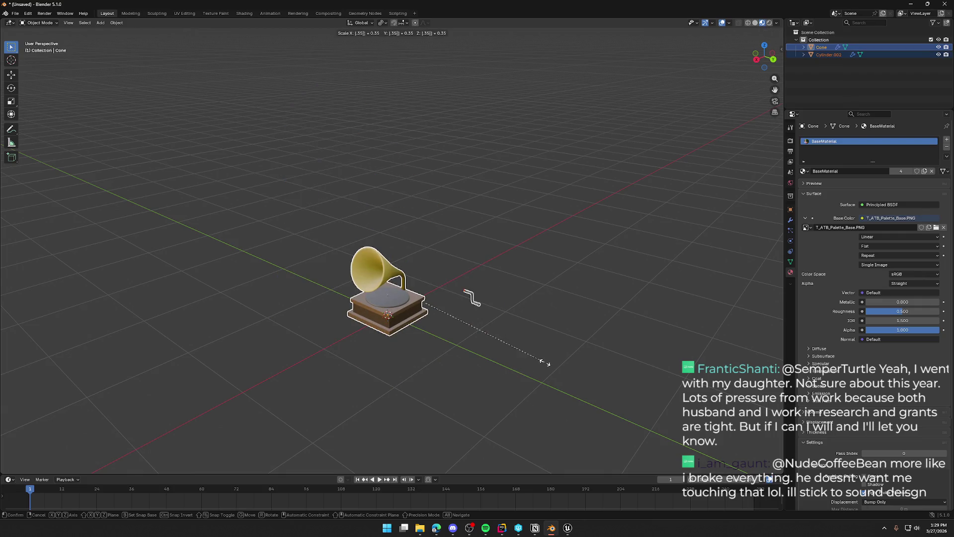
key(Return)
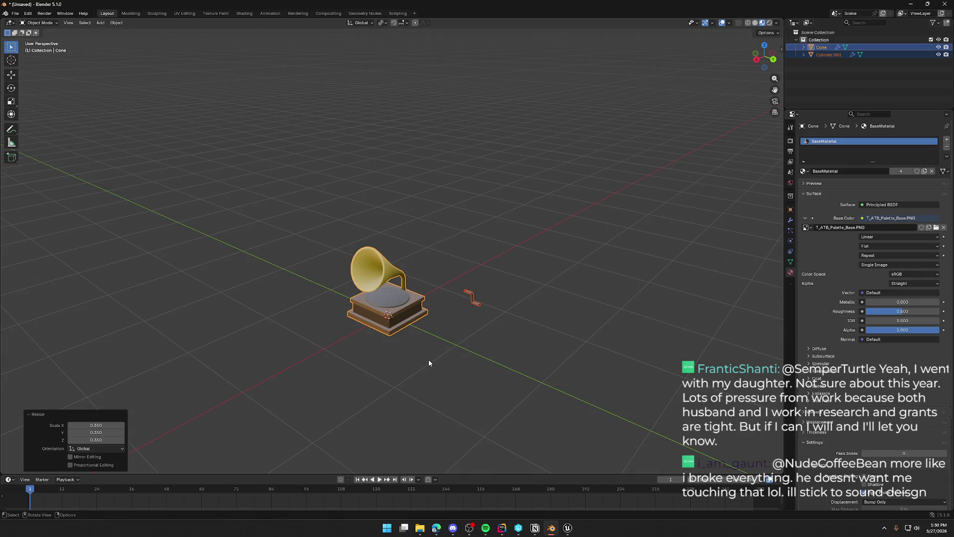
scroll(437, 368, up, 1)
drag(458, 366, 468, 368)
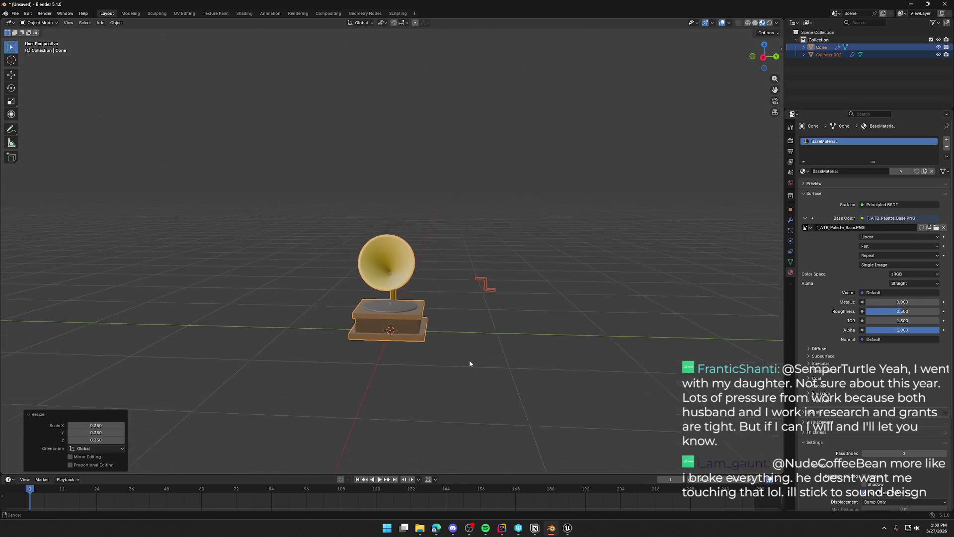
scroll(456, 316, up, 2)
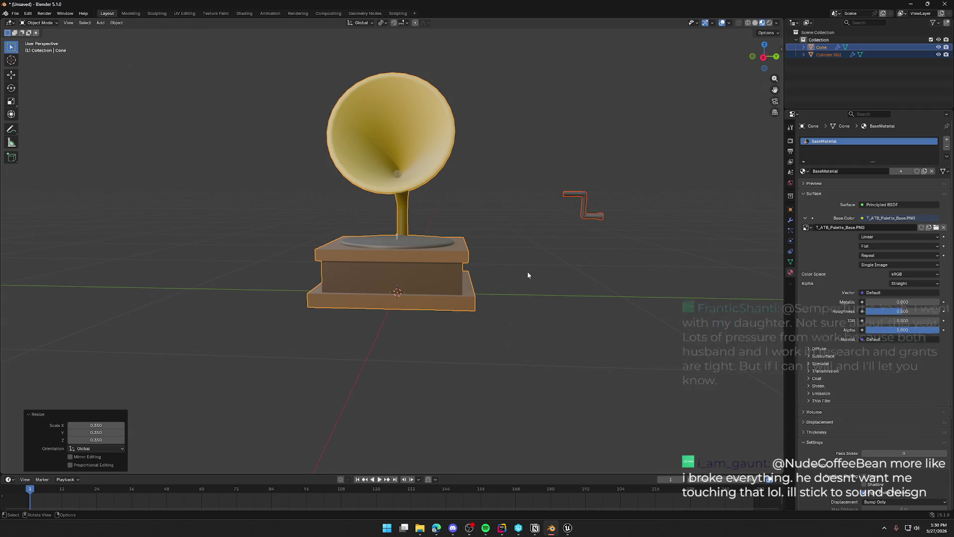
Step: Snap the crank back to the gramophone base with Selection to Cursor
click(573, 196)
right_click(573, 194)
mouse_move(565, 228)
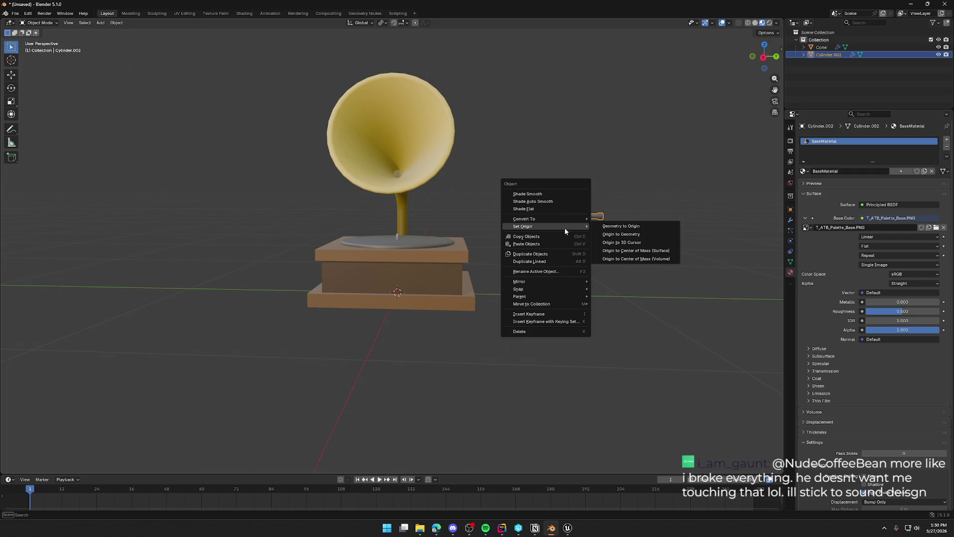
mouse_move(557, 287)
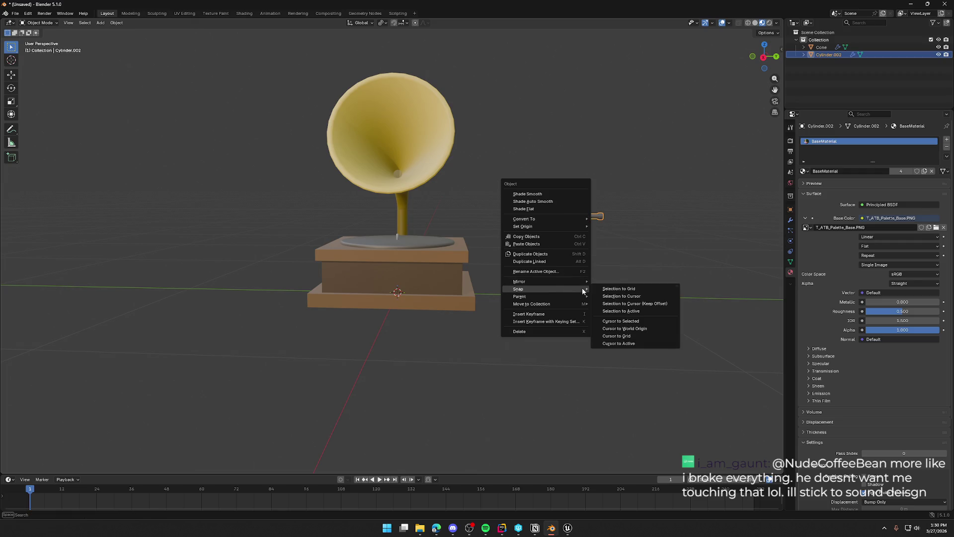
click(648, 297)
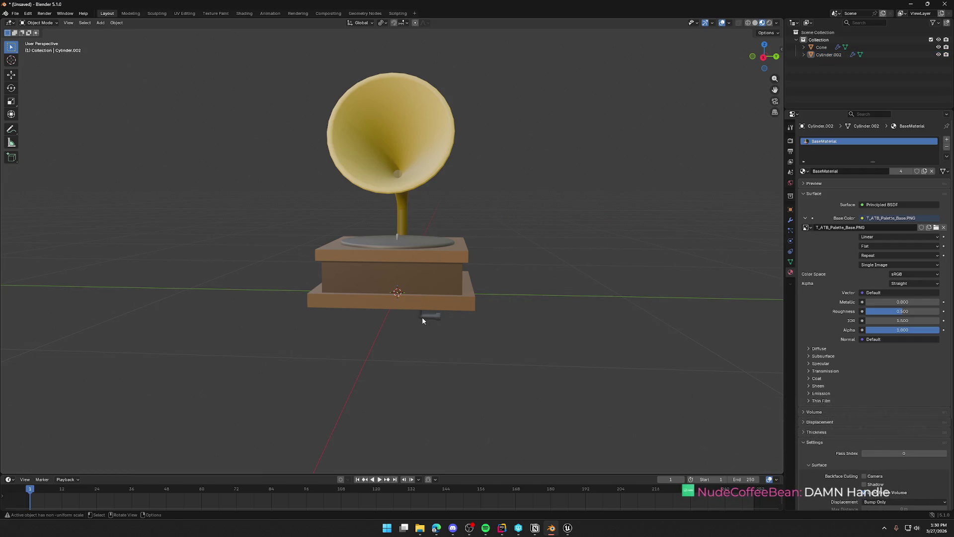
Step: Select the gramophone body and re-export it over SM_Grammaphone.fbx
click(439, 277)
click(15, 13)
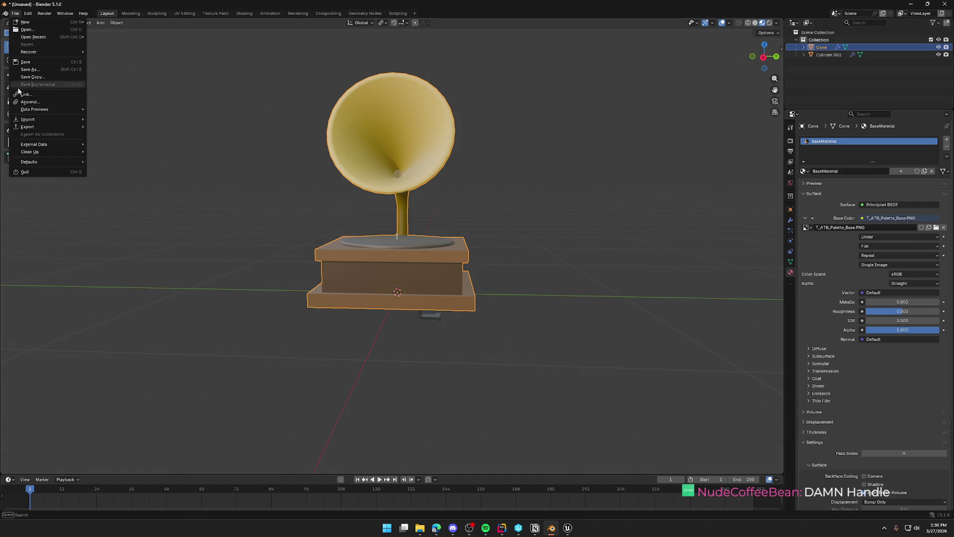
mouse_move(30, 127)
click(133, 183)
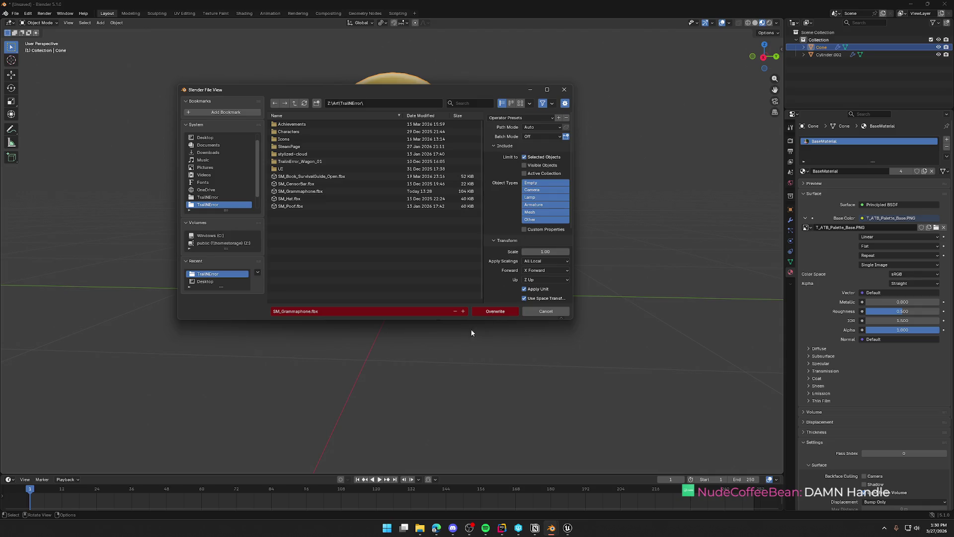
click(496, 313)
click(566, 528)
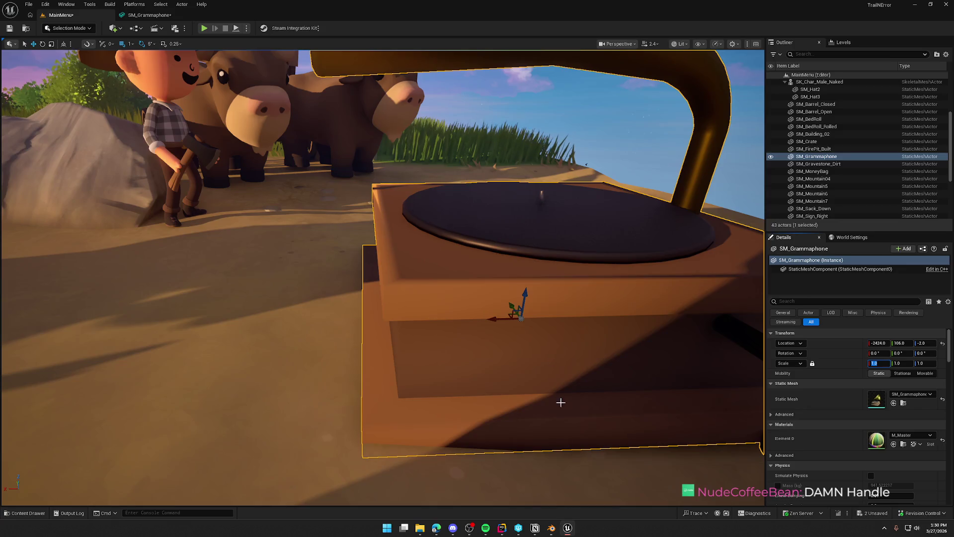
Step: Reimport SM_Grammaphone from the new FBX and fly the camera in to check its smaller size
key(ctrl+b)
right_click(376, 380)
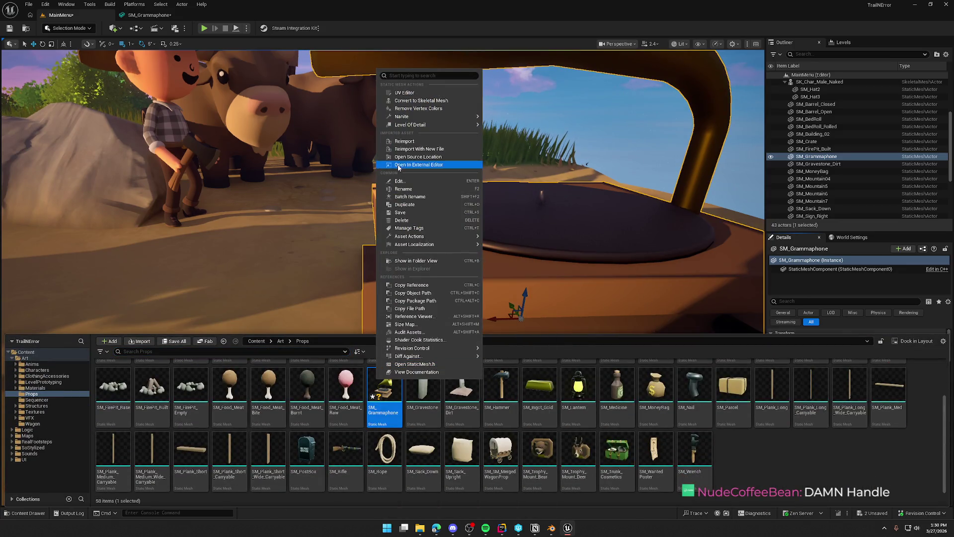
click(427, 145)
click(677, 273)
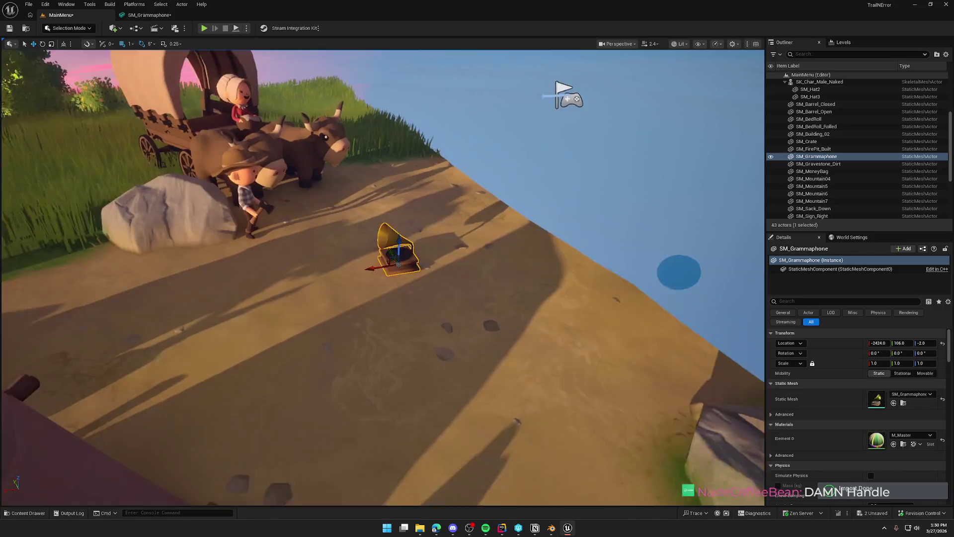
scroll(383, 278, down, 2)
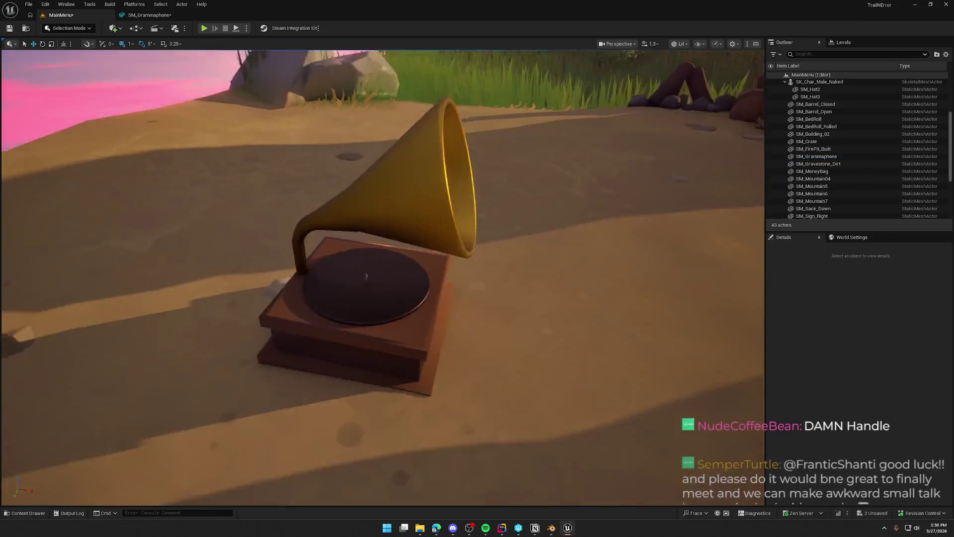
mouse_move(382, 279)
mouse_down()
mouse_move(383, 309)
mouse_move(368, 328)
mouse_move(388, 342)
mouse_up()
mouse_move(466, 215)
mouse_down()
mouse_move(447, 238)
mouse_move(466, 215)
mouse_up()
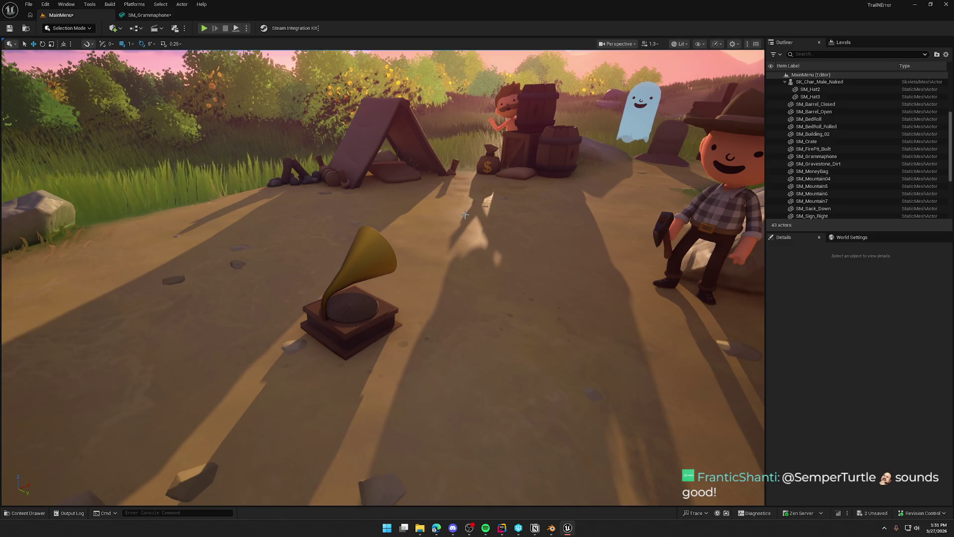
click(551, 528)
Step: Export only the crank as SM_Grammaphone_Handle.fbx and reopen Unreal's Props folder
click(423, 321)
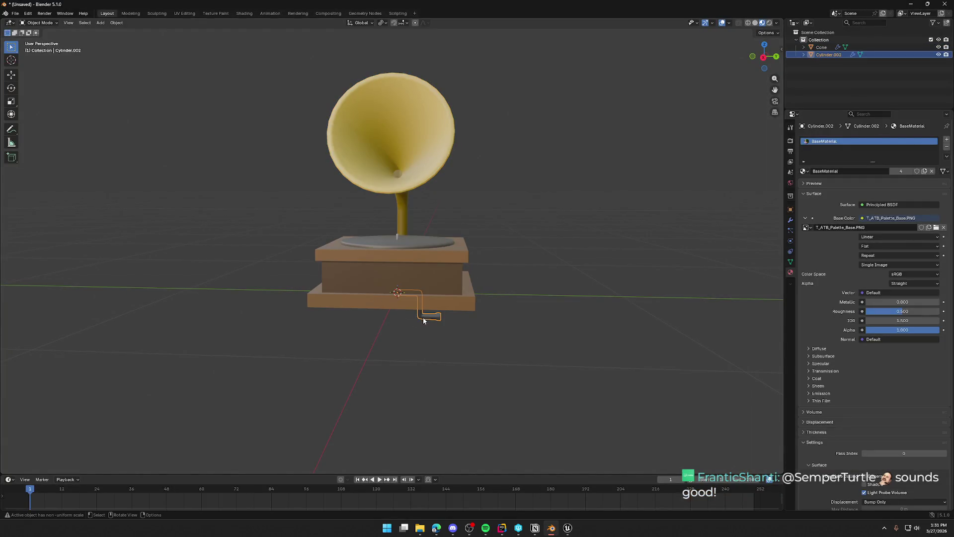
click(15, 13)
mouse_move(49, 125)
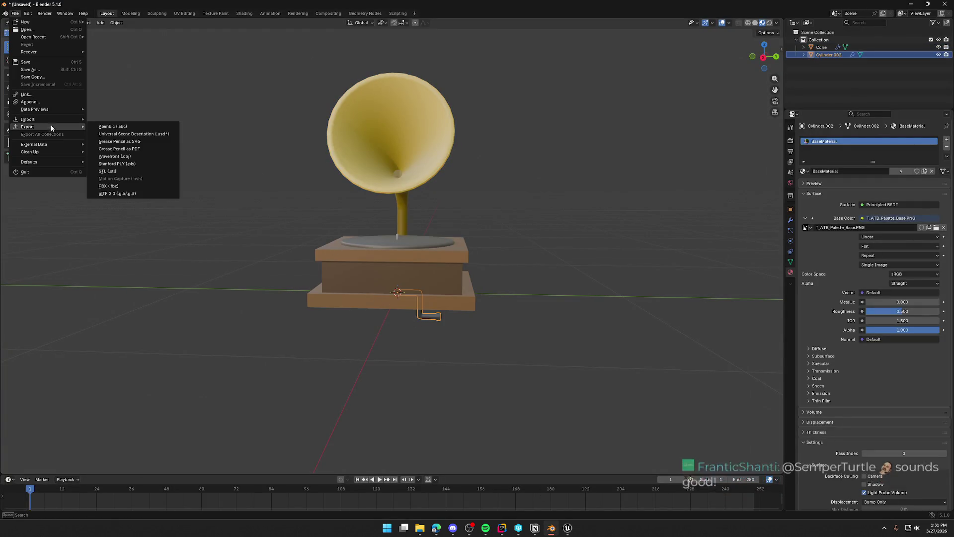
click(108, 186)
click(310, 311)
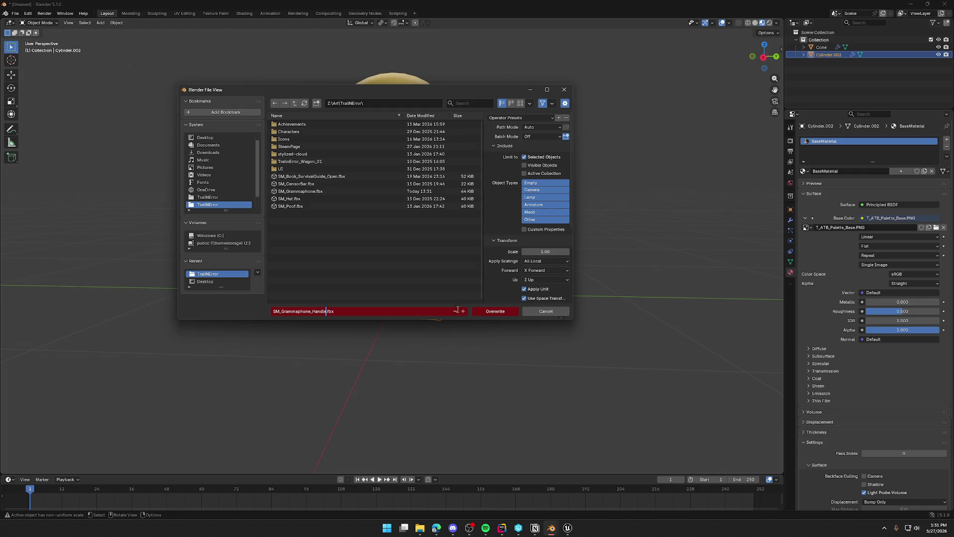
click(503, 313)
key(alt+Tab)
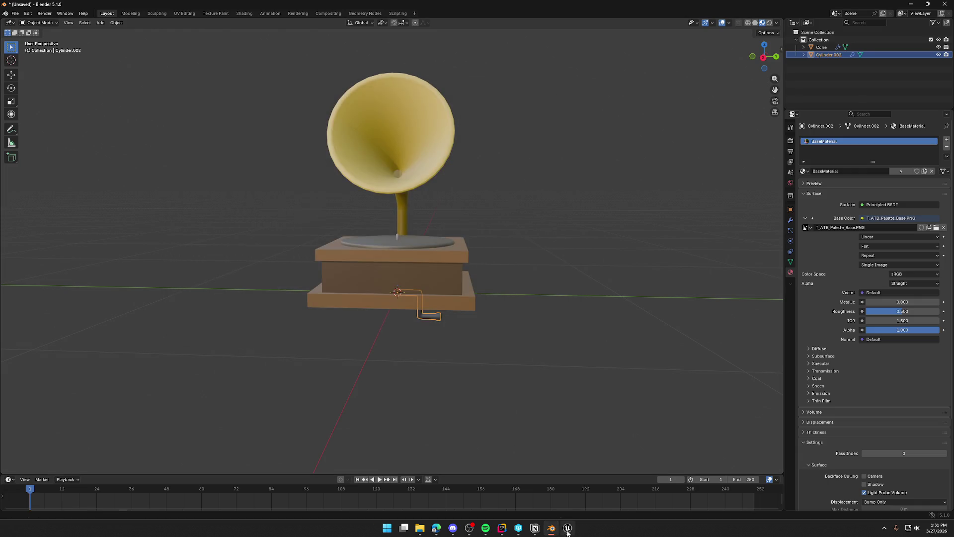
key(ctrl+space)
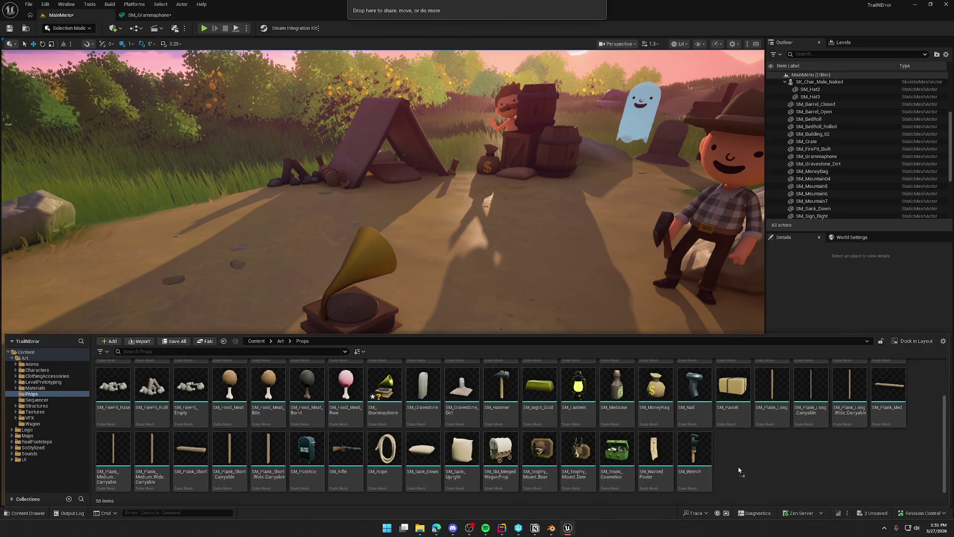
Step: Import the handle mesh and assign M_Master to its Element 0 material slot
click(566, 375)
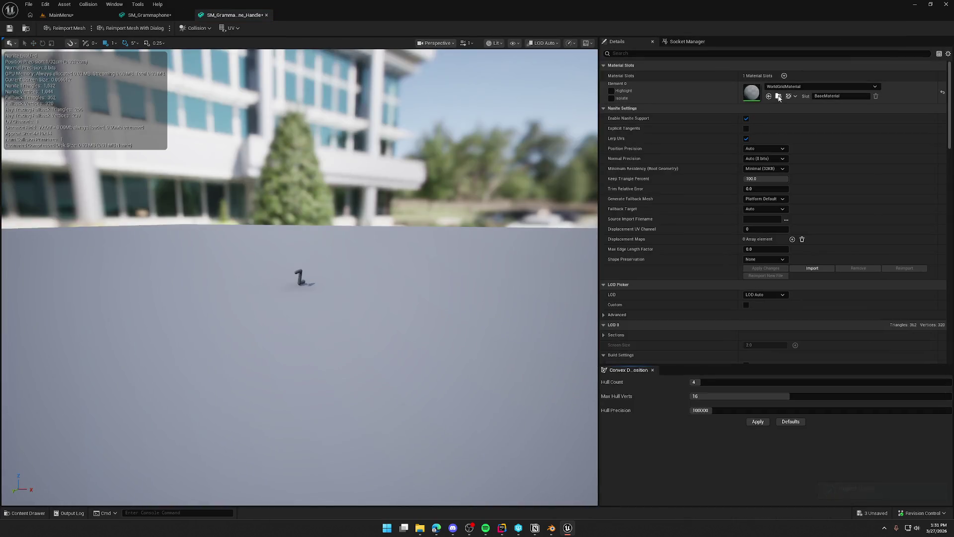
click(784, 87)
text(mate)
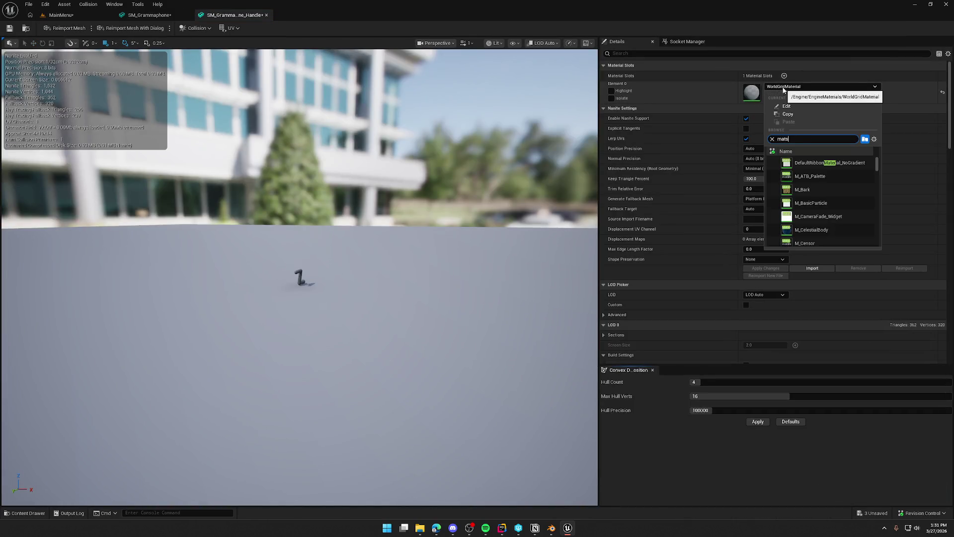
key(BackSpace)
key(BackSpace)
text(st)
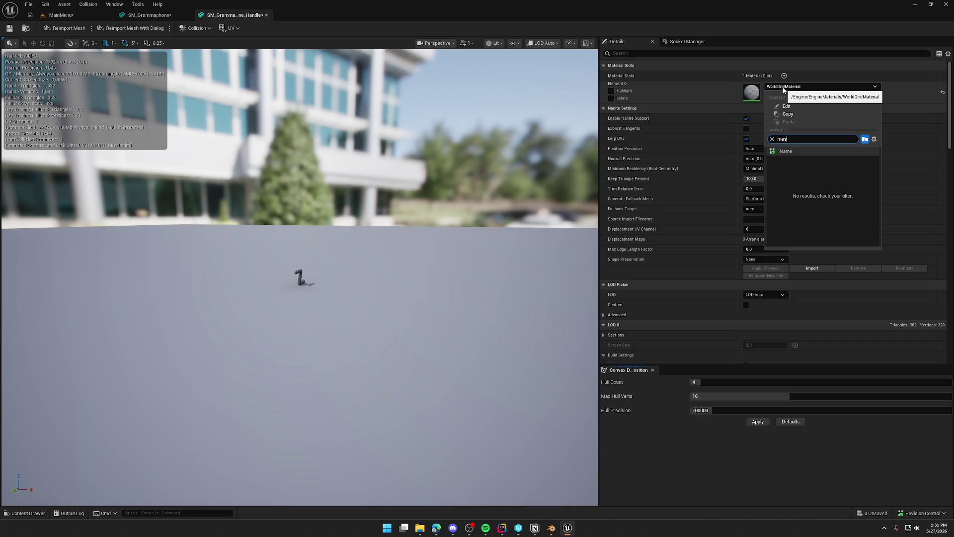
text(ter)
click(820, 188)
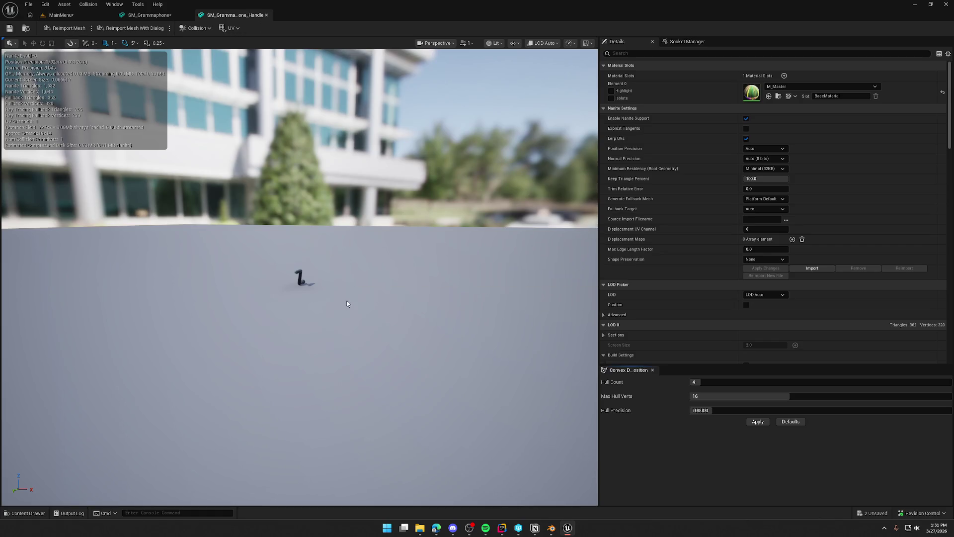
Step: Close the handle and gramophone mesh editors to return to the level
scroll(348, 302, up, 10)
scroll(347, 303, down, 10)
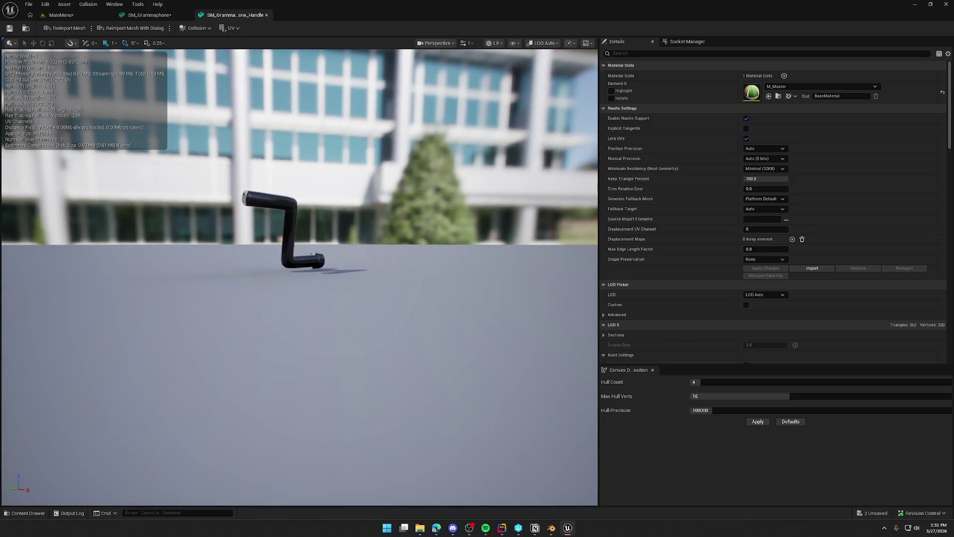
middle_click(225, 18)
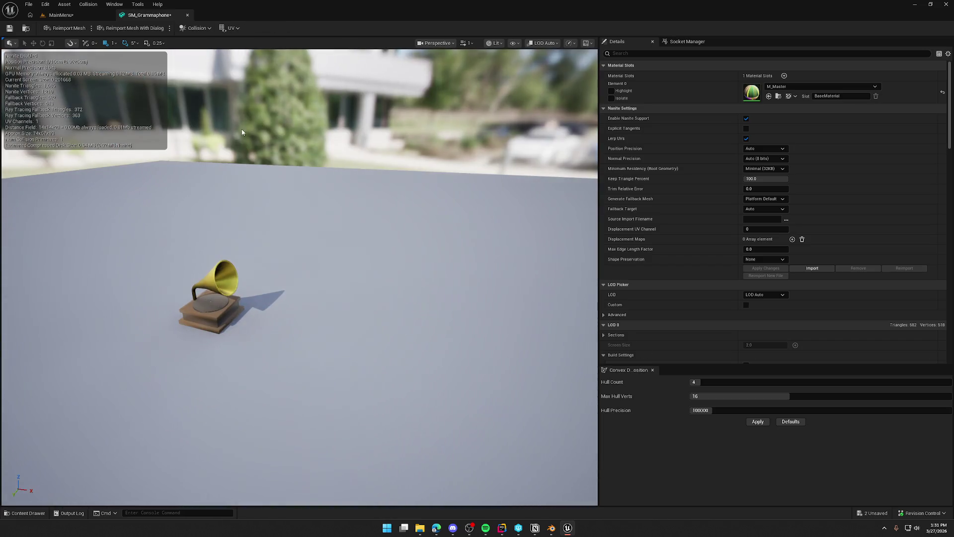
middle_click(163, 17)
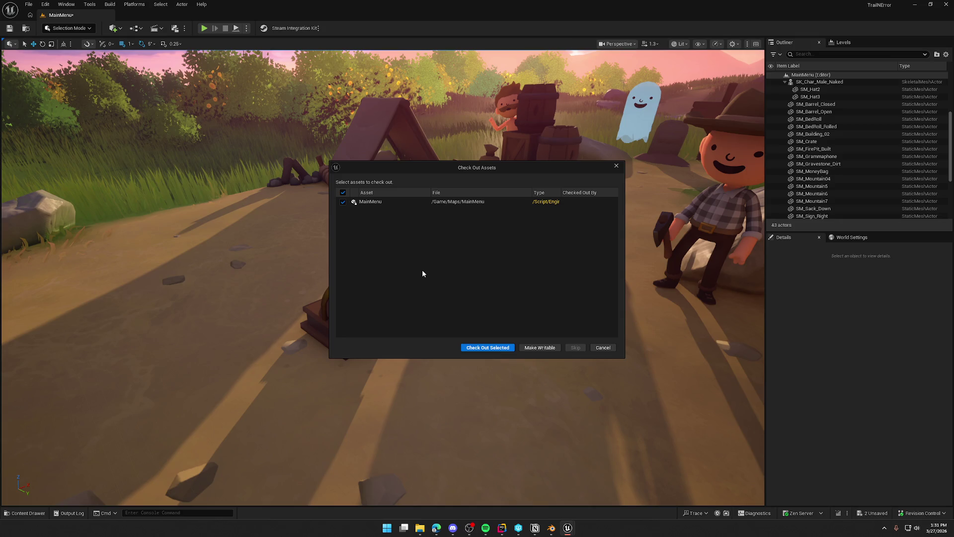
Step: Check out and save the level, and drag SM_Grammaphone_Handle into it
click(487, 347)
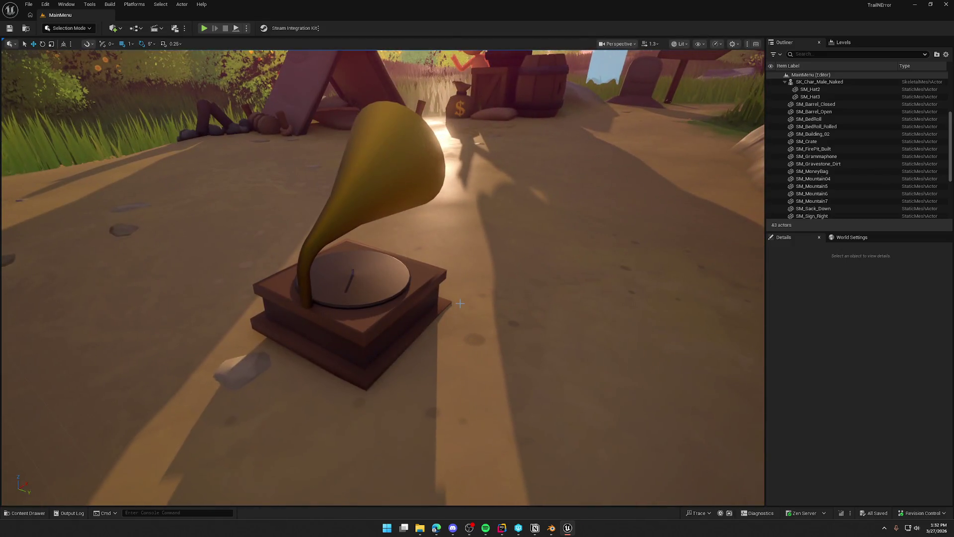
key(ctrl+space)
mouse_move(422, 386)
mouse_down()
mouse_move(407, 322)
mouse_move(503, 322)
mouse_move(446, 349)
mouse_move(452, 355)
mouse_move(378, 309)
mouse_move(497, 305)
mouse_move(507, 308)
mouse_move(497, 328)
mouse_move(507, 339)
mouse_up()
Step: Position the handle against the side of the gramophone base and check the result
key(f)
mouse_move(374, 226)
mouse_down()
mouse_move(319, 209)
mouse_move(335, 176)
mouse_move(334, 156)
mouse_move(319, 153)
mouse_move(283, 246)
mouse_move(314, 240)
mouse_up()
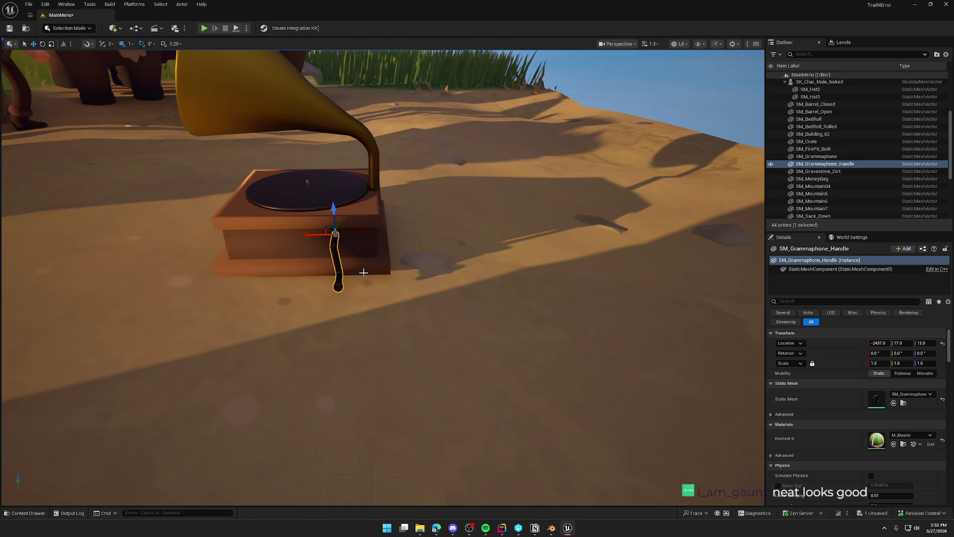
mouse_move(441, 289)
mouse_down()
mouse_move(422, 306)
mouse_move(414, 301)
mouse_move(487, 293)
mouse_up()
click(501, 289)
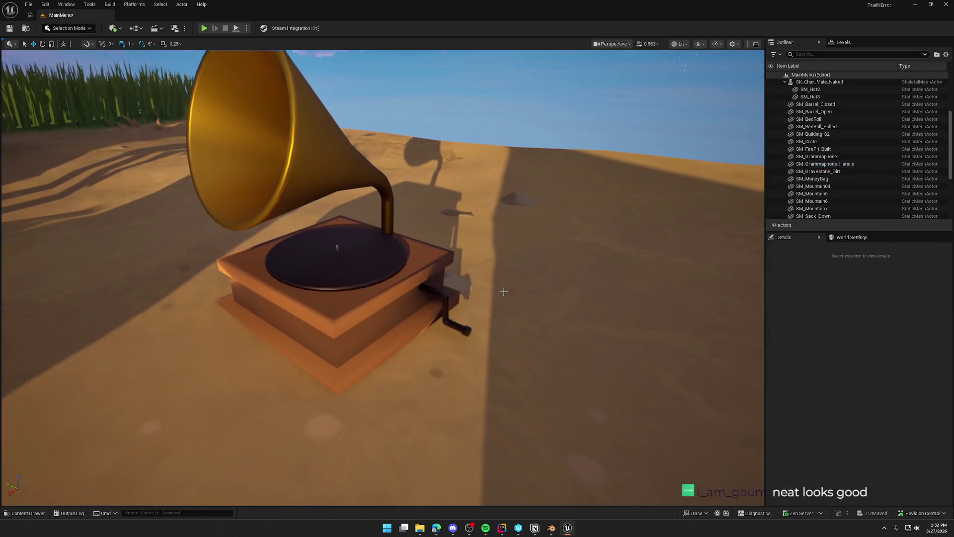
key(ctrl+space)
key(alt+Tab)
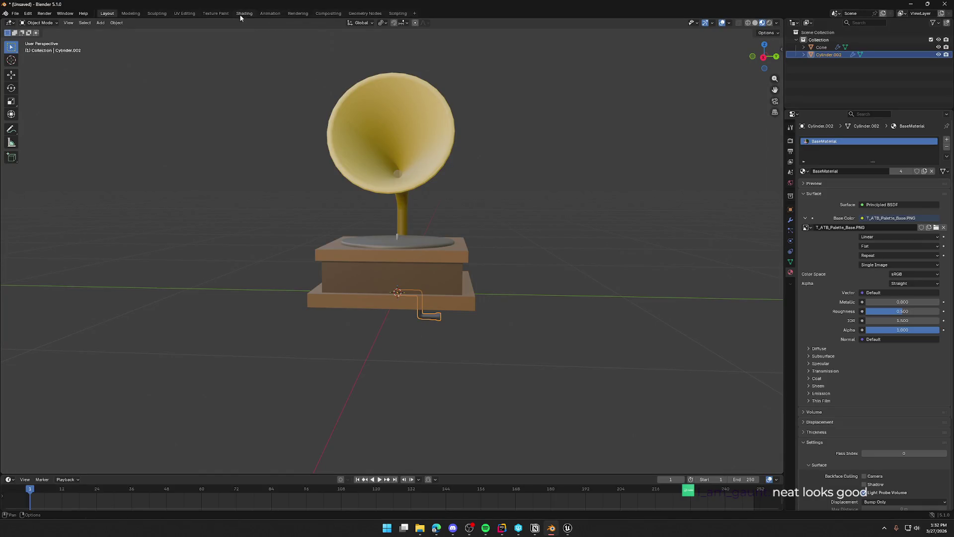
Step: In UV Editing, move the handle's UVs from the shiny grey swatch onto the dull grey swatch
click(184, 13)
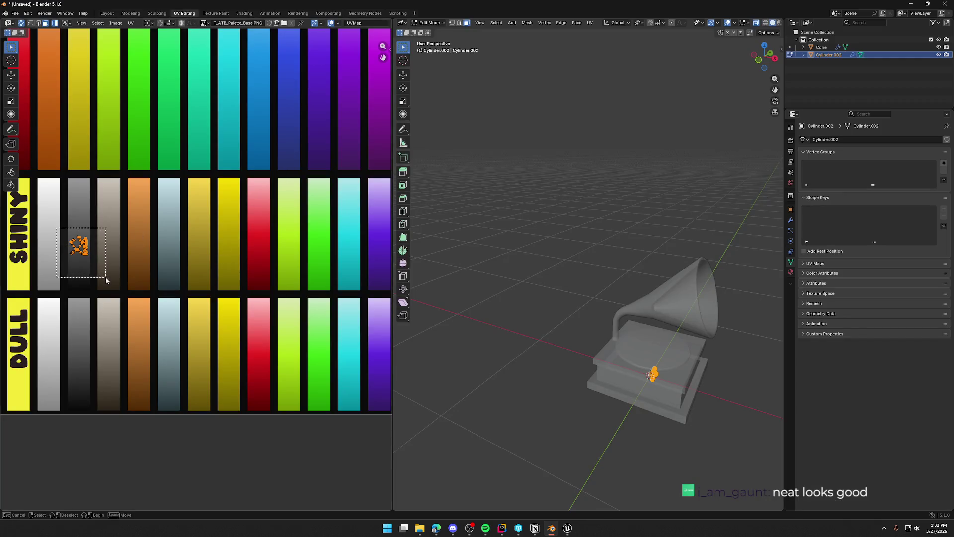
key(g)
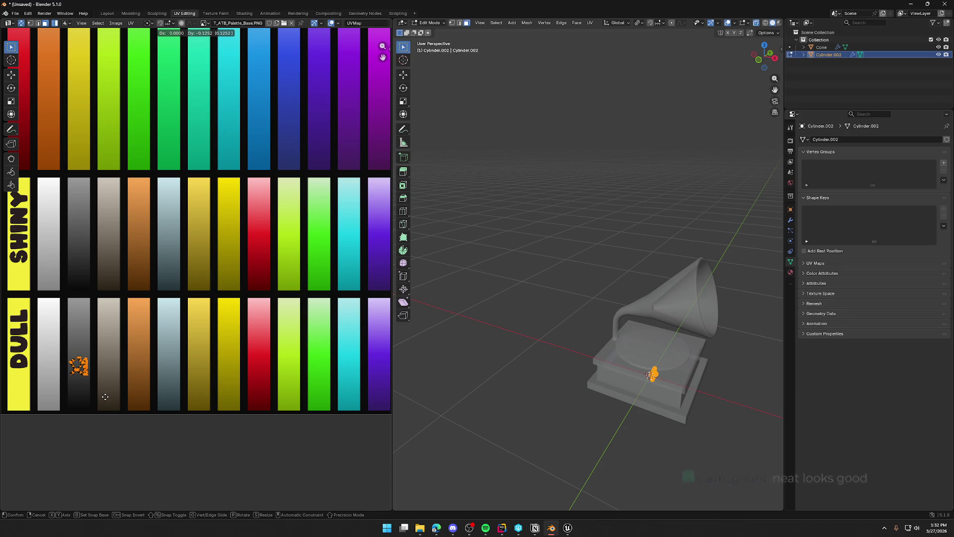
click(105, 399)
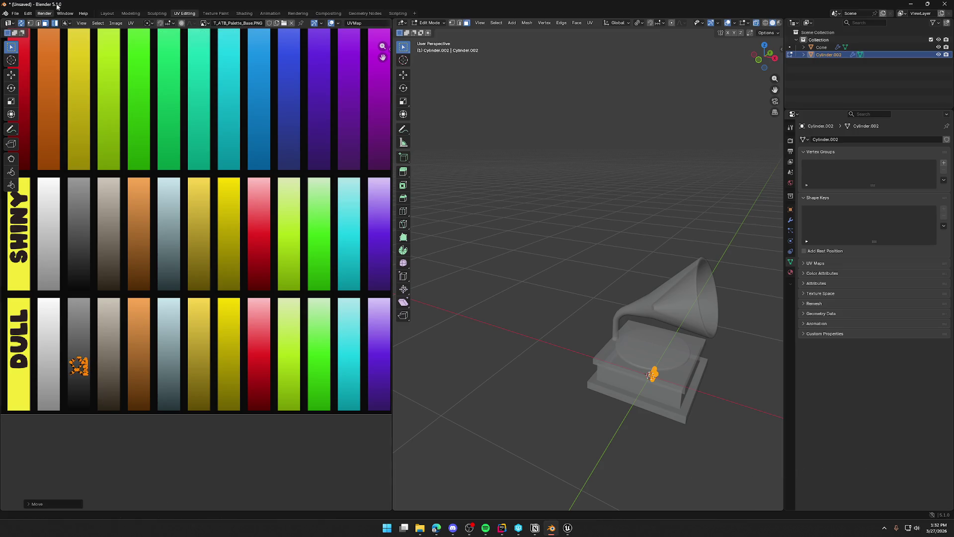
Step: Re-export the model as FBX, overwriting the existing file
click(15, 14)
mouse_move(39, 126)
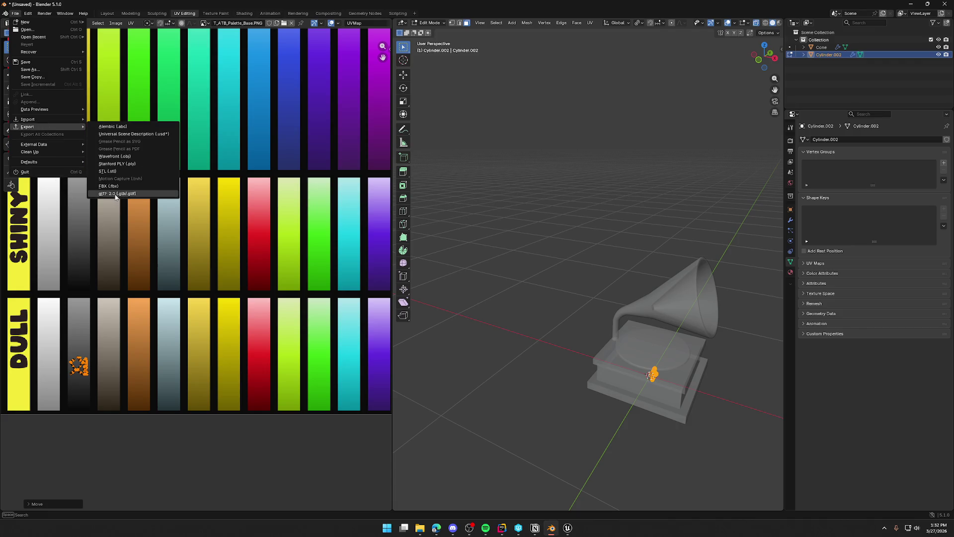
click(116, 187)
click(511, 314)
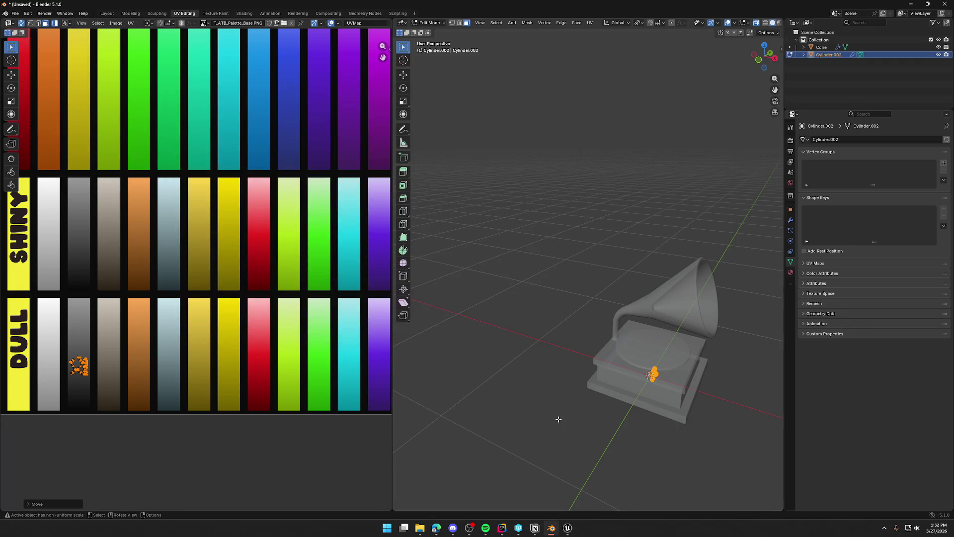
Step: In Unreal Engine, select the SM_Grammaphone_Handle asset and open its context menu
key(alt+Tab)
click(428, 386)
right_click(427, 387)
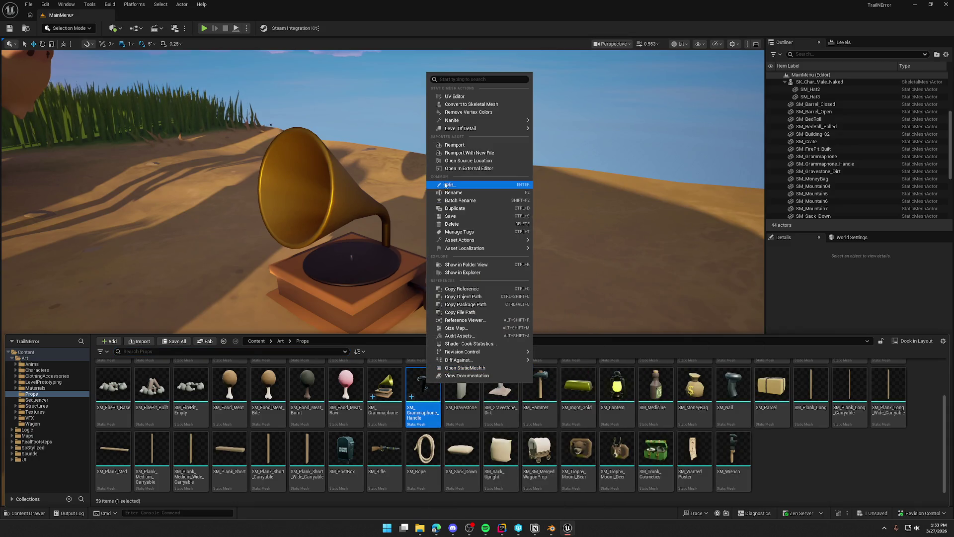
Step: Reimport SM_Grammaphone_Handle from the updated FBX and save the level
click(457, 147)
click(548, 274)
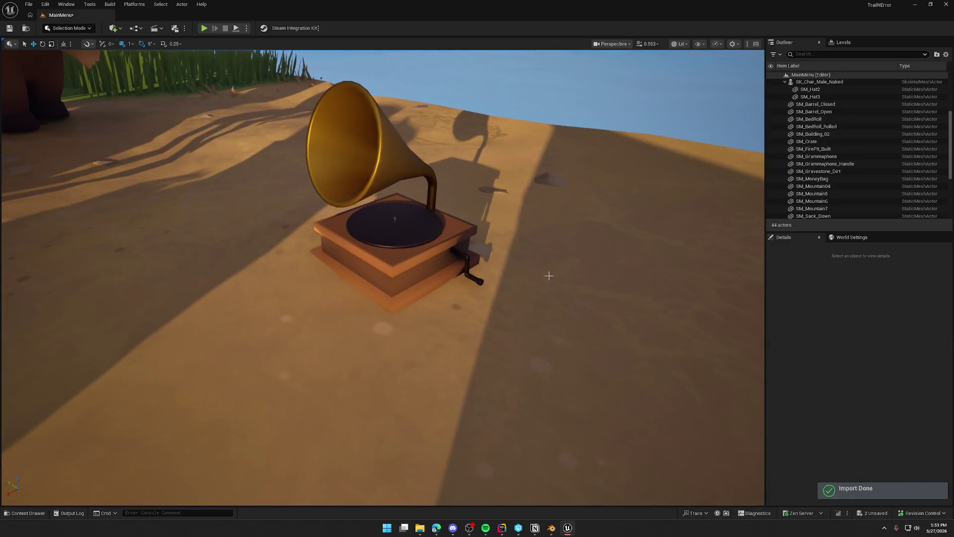
key(ctrl+shift+s)
Step: Raise the gramophone and its handle slightly off the ground
scroll(554, 293, down, 5)
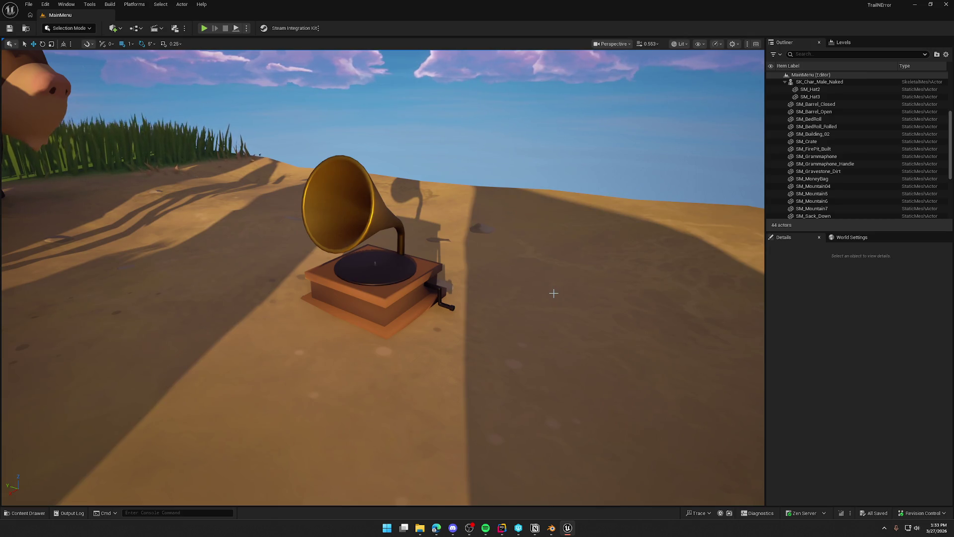
mouse_move(553, 293)
mouse_down()
mouse_move(467, 305)
mouse_move(447, 298)
mouse_up()
click(411, 273)
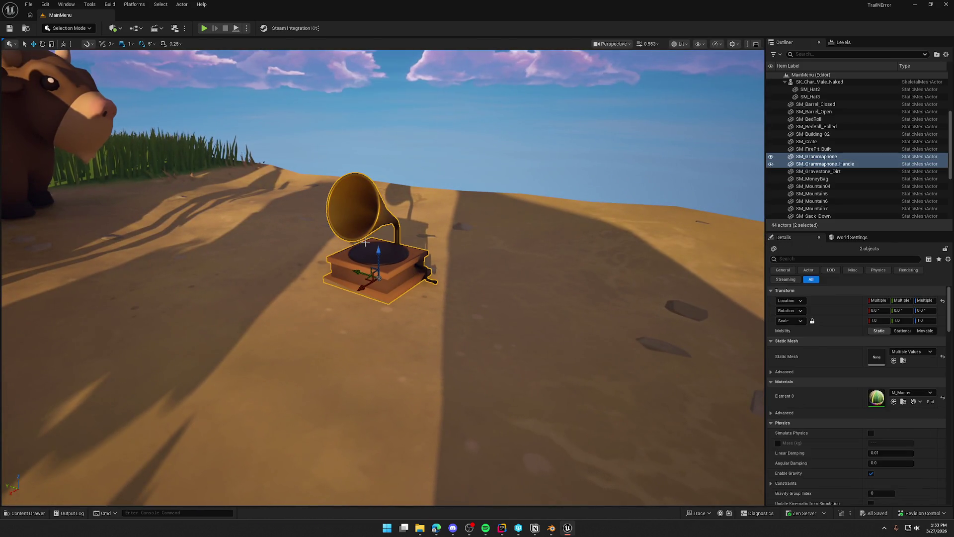
drag(378, 251, 378, 189)
key(Escape)
mouse_move(378, 298)
mouse_down()
mouse_move(318, 318)
mouse_move(322, 263)
mouse_move(556, 286)
mouse_move(450, 242)
mouse_up()
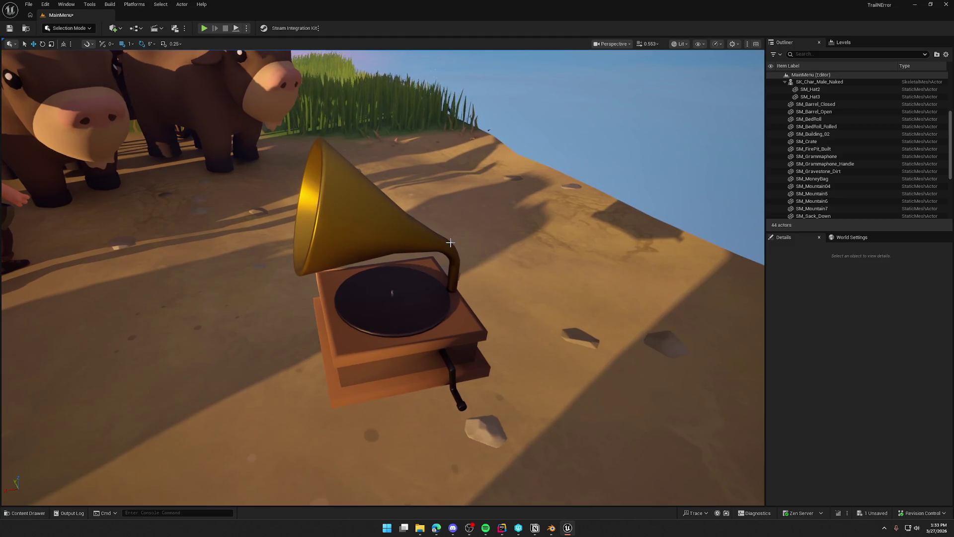
Step: Capture a screenshot of the raised gramophone in the level
key(super+shift+s)
drag(265, 126, 520, 433)
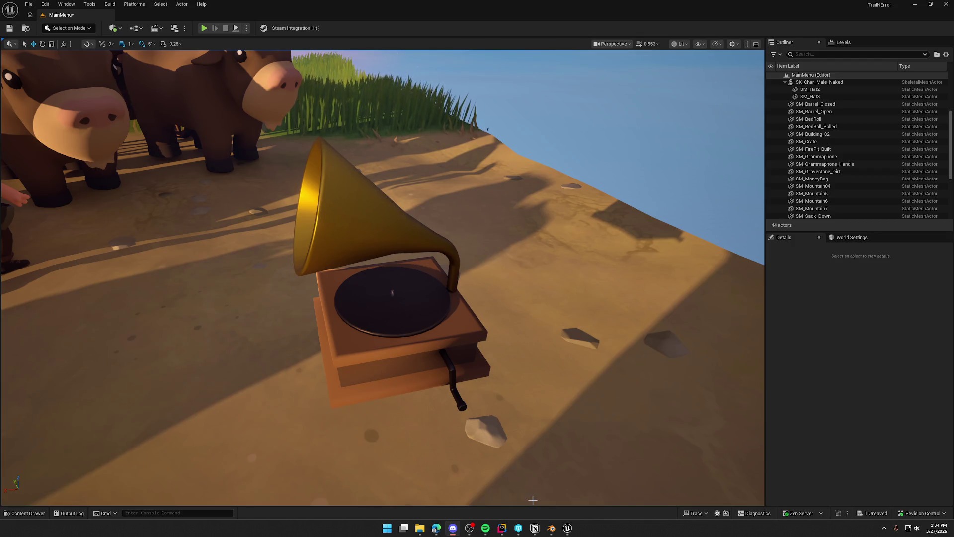
click(551, 528)
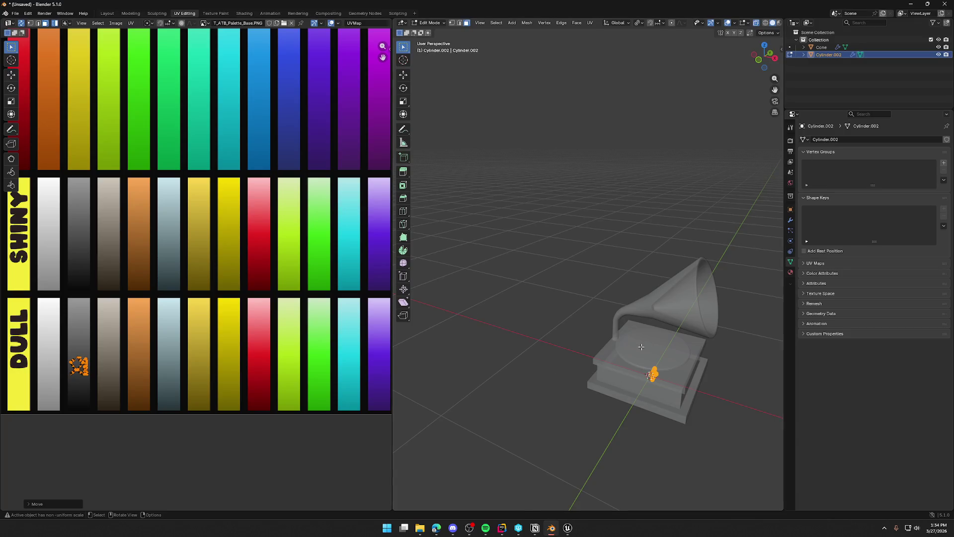
Step: Enter Edit Mode on both gramophone objects with the Cone active
click(556, 353)
key(Tab)
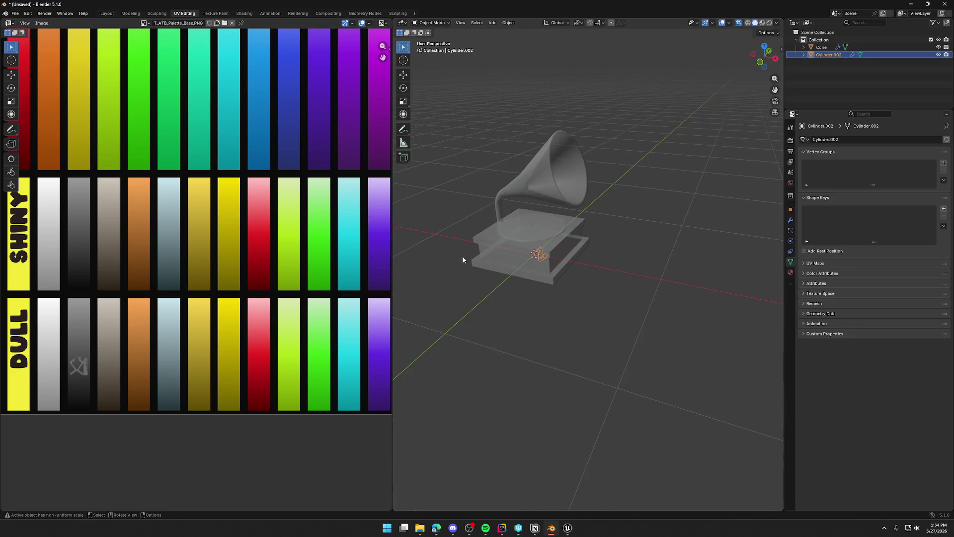
scroll(462, 255, up, 5)
shift+click(558, 241)
key(Tab)
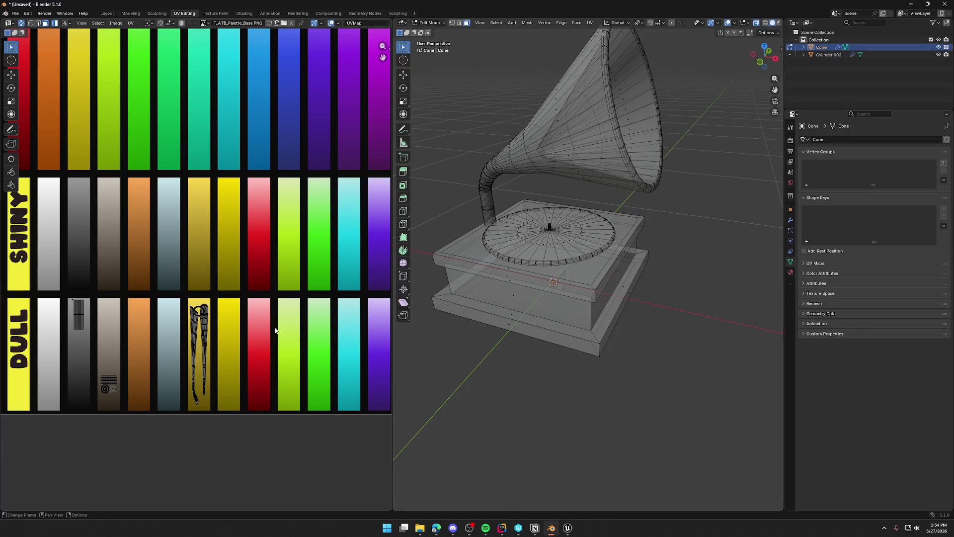
Step: Select the record disc's UVs and pan across the palette to the blue swatches
scroll(246, 292, down, 4)
scroll(246, 291, down, 2)
scroll(160, 292, up, 1)
scroll(159, 292, up, 3)
drag(131, 330, 151, 356)
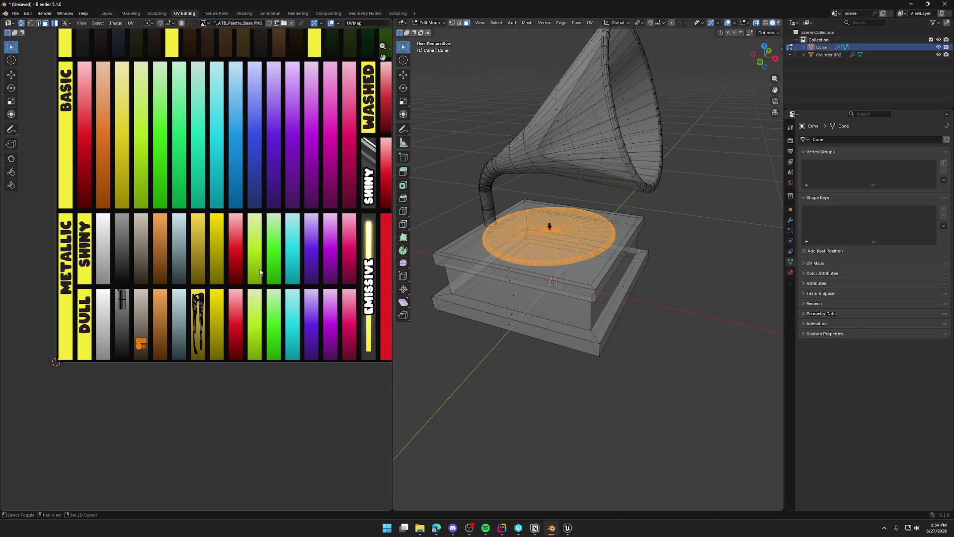
scroll(109, 248, up, 5)
scroll(108, 248, right, 3)
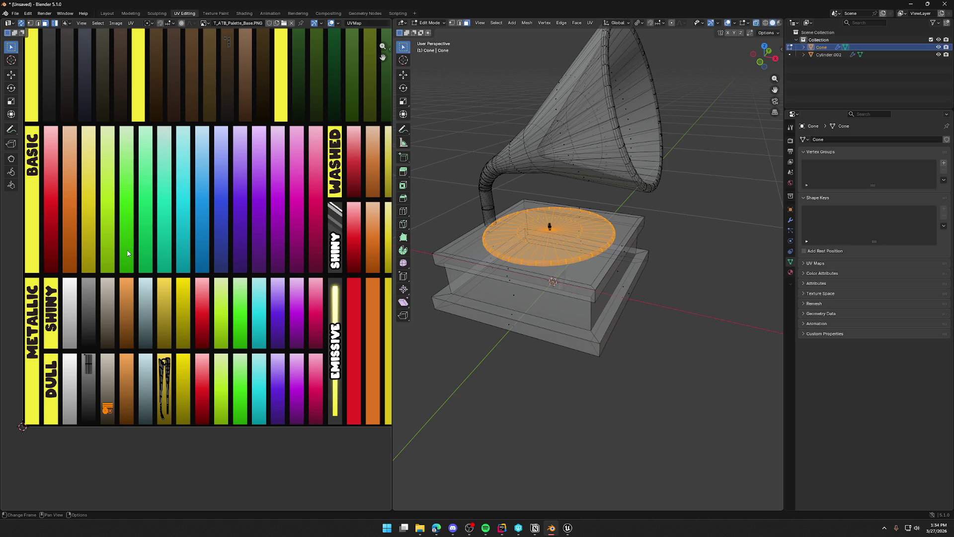
scroll(231, 313, down, 2)
mouse_move(281, 298)
mouse_down()
mouse_move(91, 306)
mouse_move(242, 297)
mouse_move(202, 299)
mouse_up()
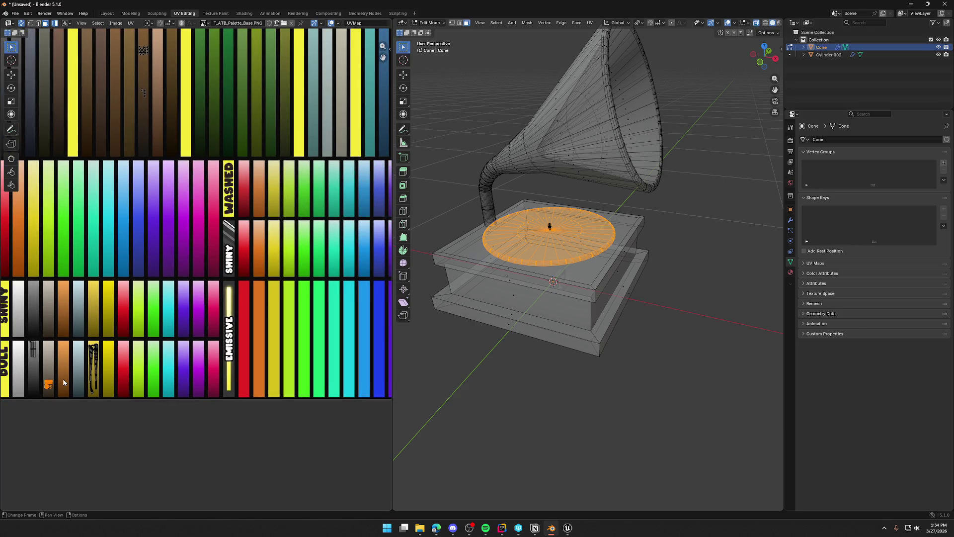
Step: Move the record's UVs onto a blue palette swatch and return to Object Mode
key(g)
click(138, 262)
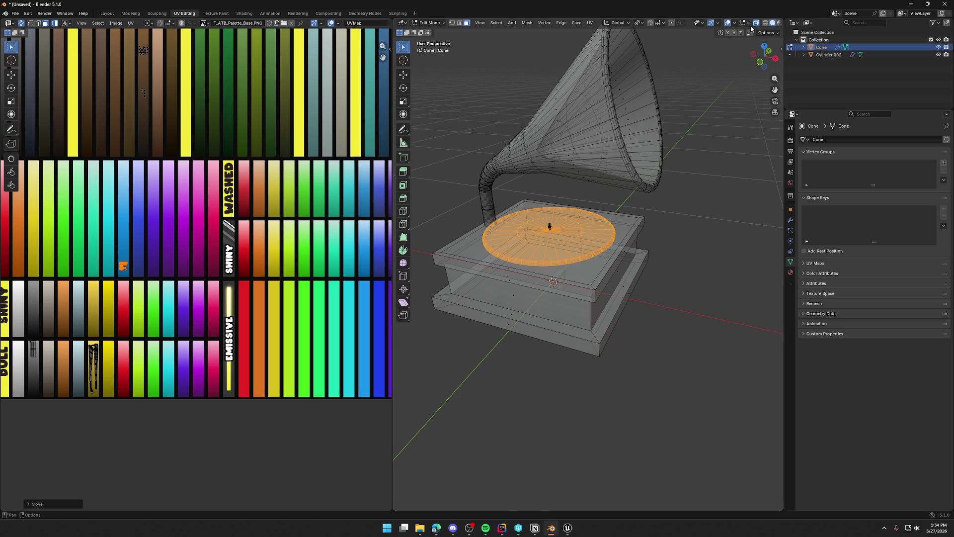
click(14, 13)
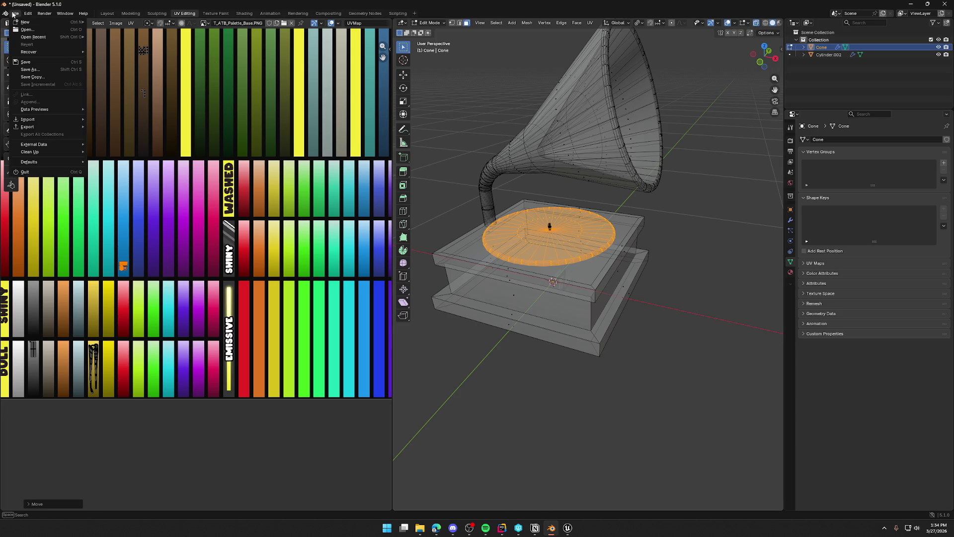
mouse_move(71, 146)
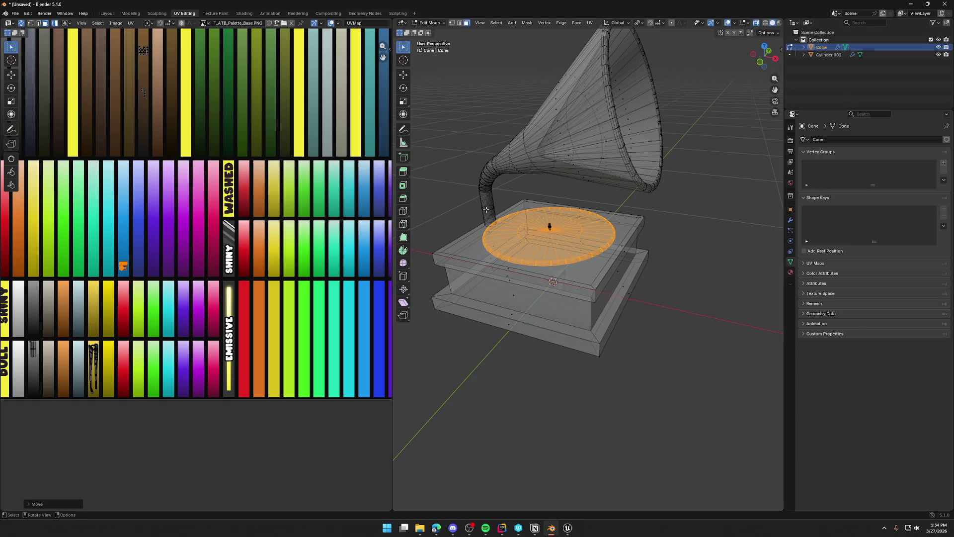
key(Tab)
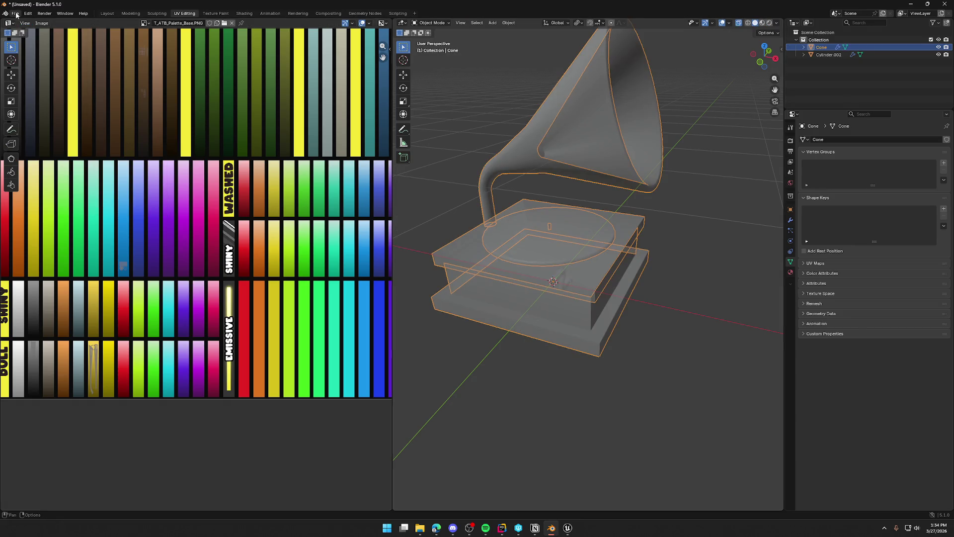
Step: Export the gramophone as FBX, overwriting SM_Grammaphone.fbx
click(15, 14)
mouse_move(49, 126)
click(109, 186)
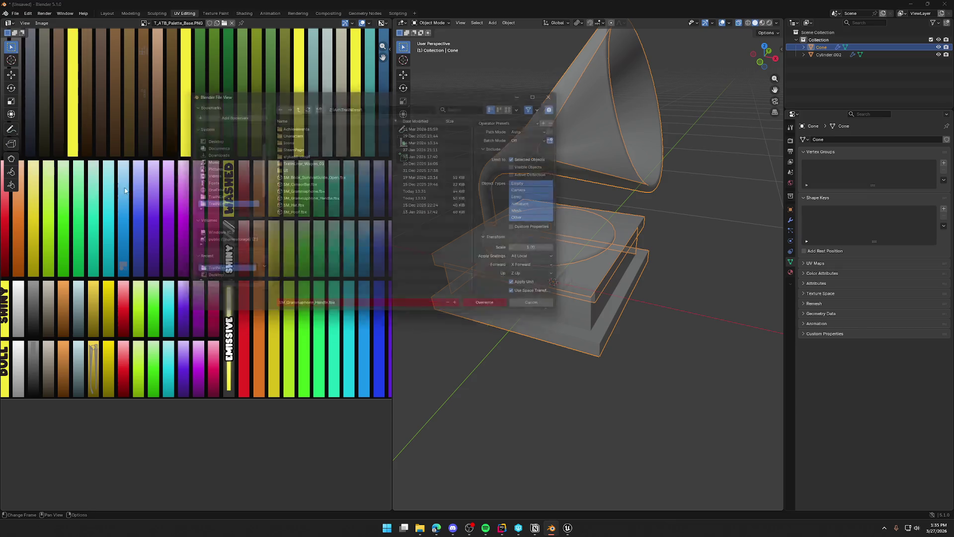
click(311, 192)
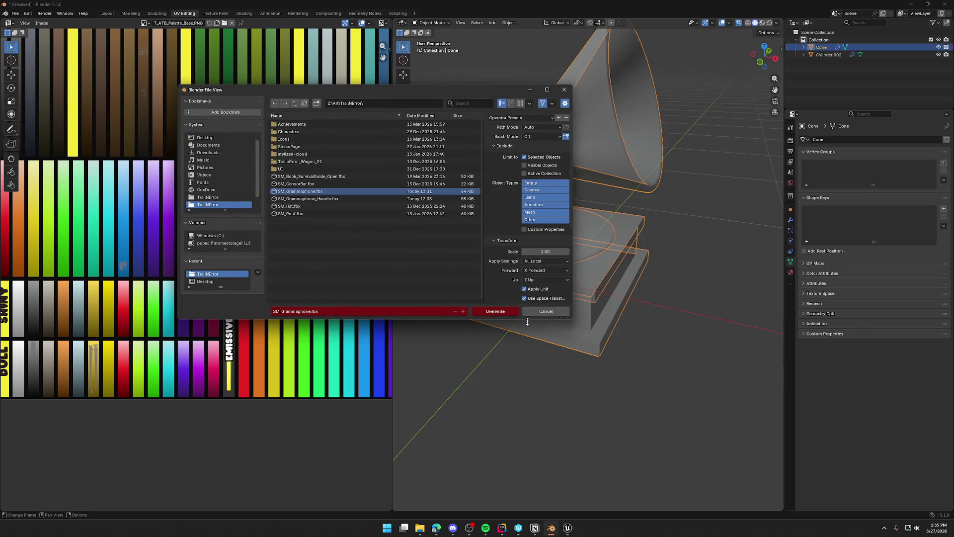
click(497, 311)
Step: In Unreal Engine, reimport SM_Grammaphone and check the blue record in the level
key(alt+Tab)
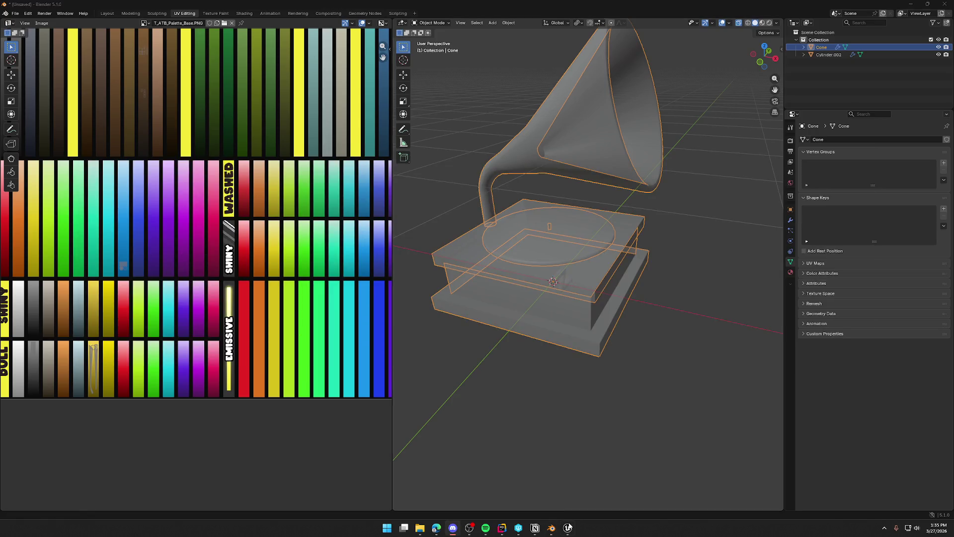
key(alt+Tab)
click(409, 357)
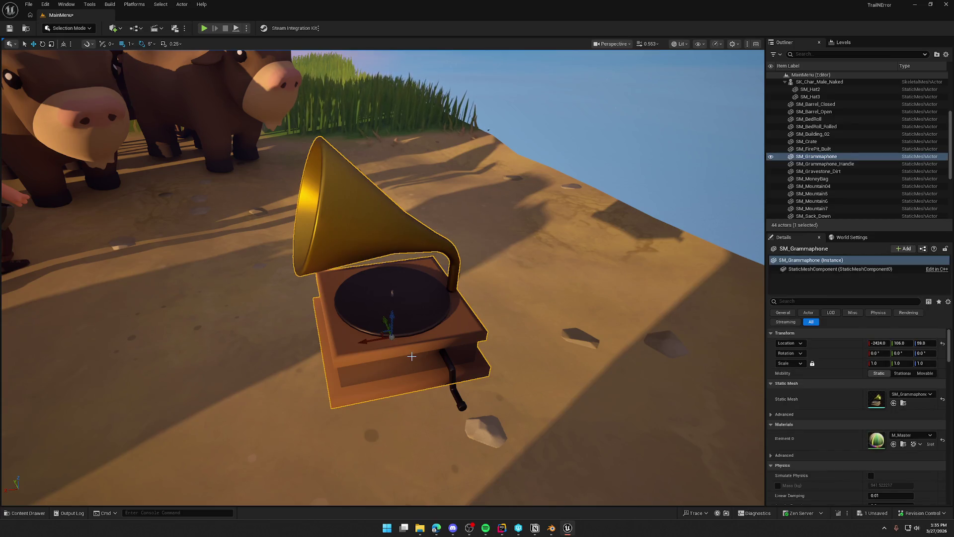
click(902, 404)
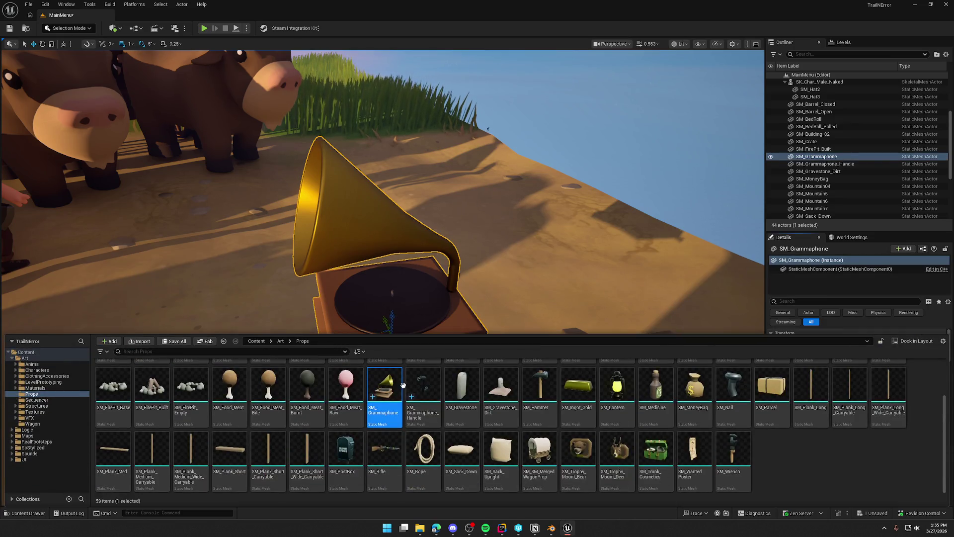
right_click(376, 390)
click(425, 156)
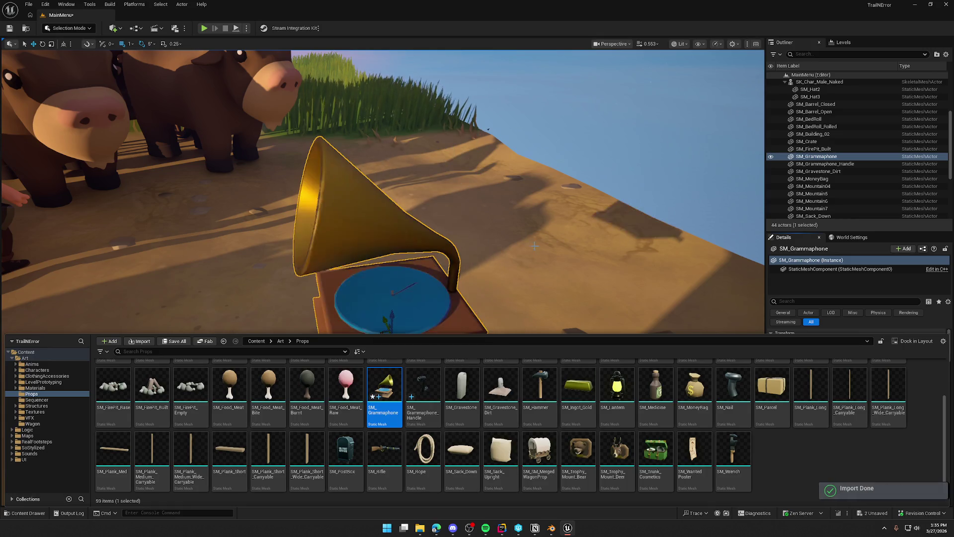
drag(447, 224, 542, 235)
click(542, 235)
scroll(542, 235, down, 5)
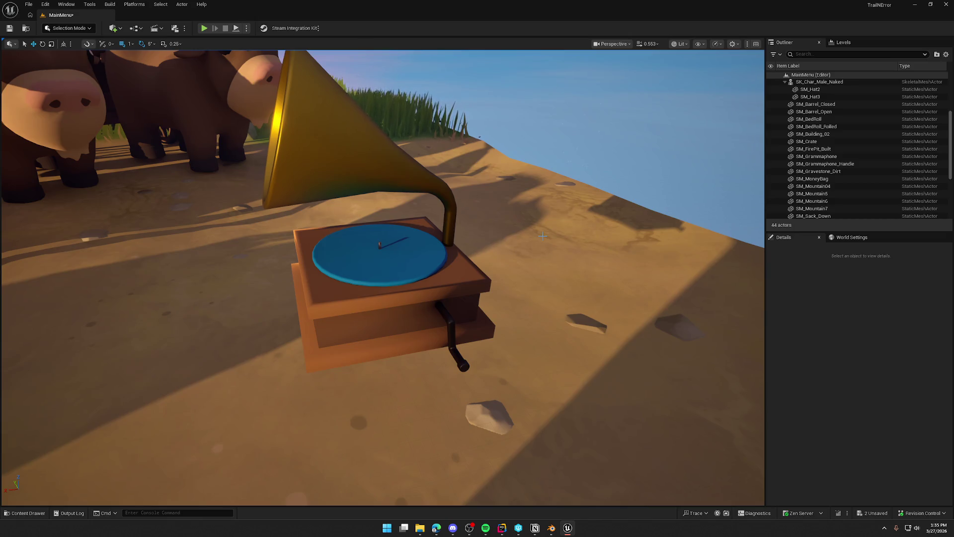
click(551, 528)
Step: In the Layout workspace, deselect everything and add a new cylinder
click(107, 14)
drag(223, 108, 353, 219)
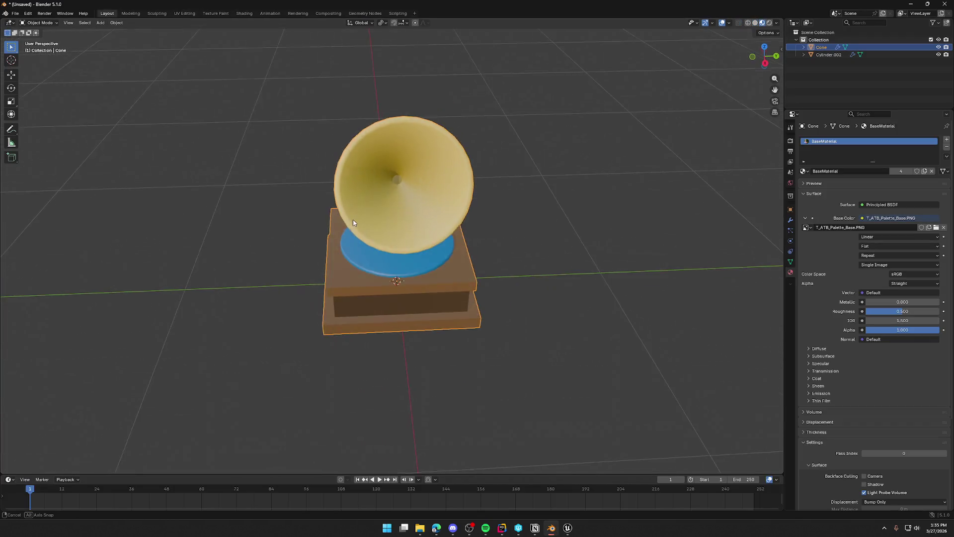
scroll(383, 244, up, 3)
drag(415, 267, 470, 272)
key(alt+a)
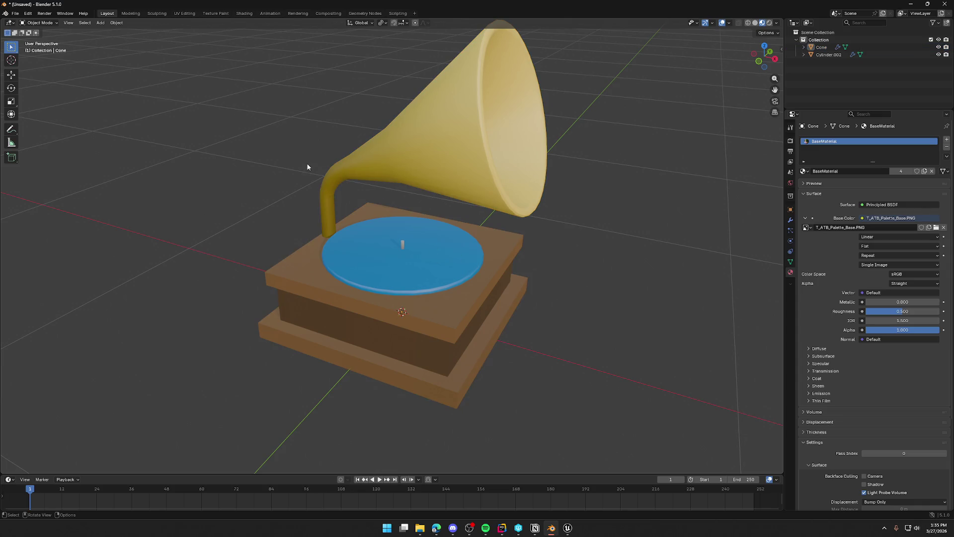
click(100, 23)
mouse_move(117, 34)
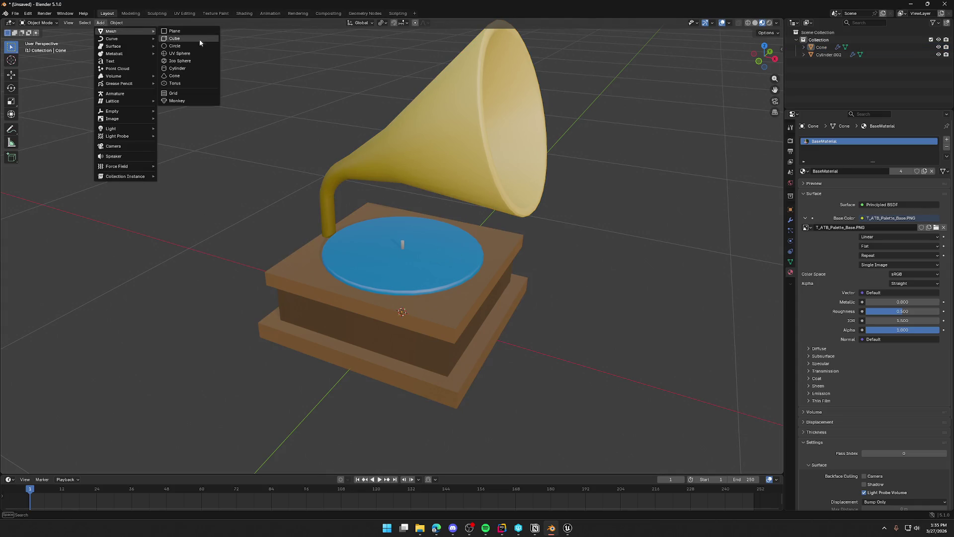
click(186, 70)
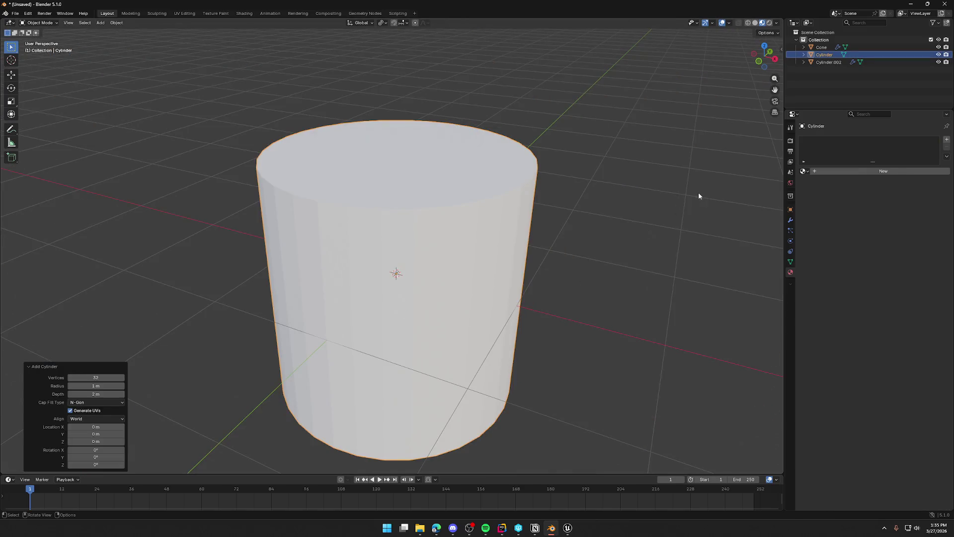
Step: Scale the cylinder to about 0.227, flatten it on Z, and raise it onto the turntable
key(s)
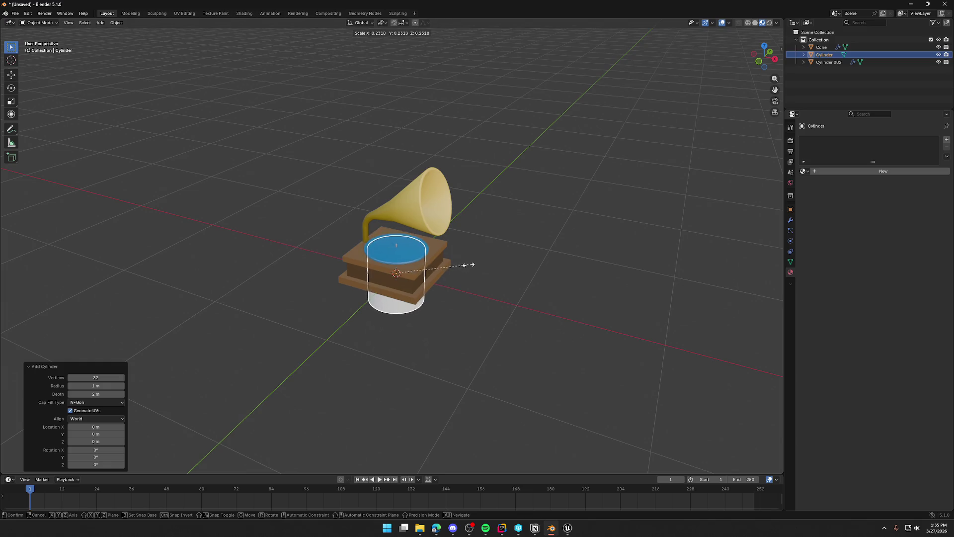
click(468, 268)
scroll(438, 304, up, 5)
key(s)
key(z)
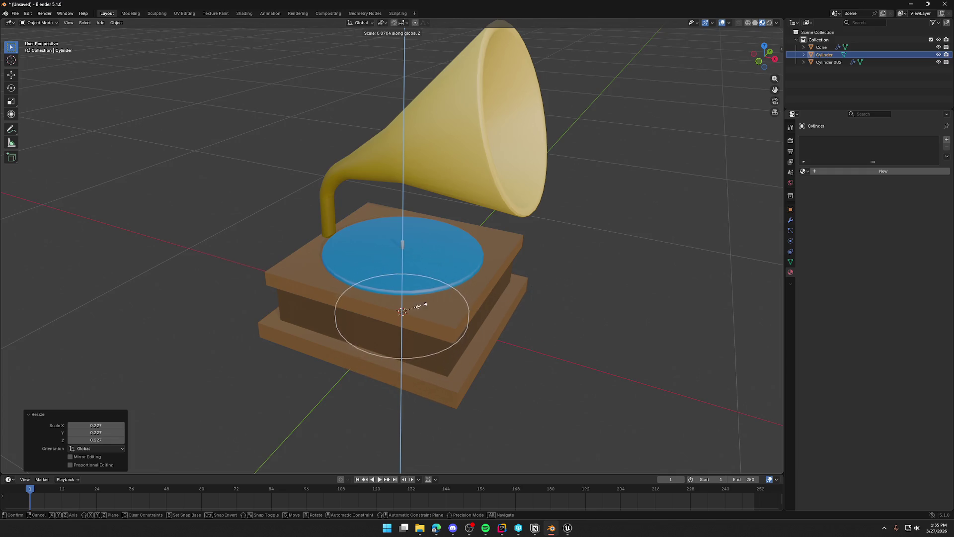
click(410, 306)
key(z)
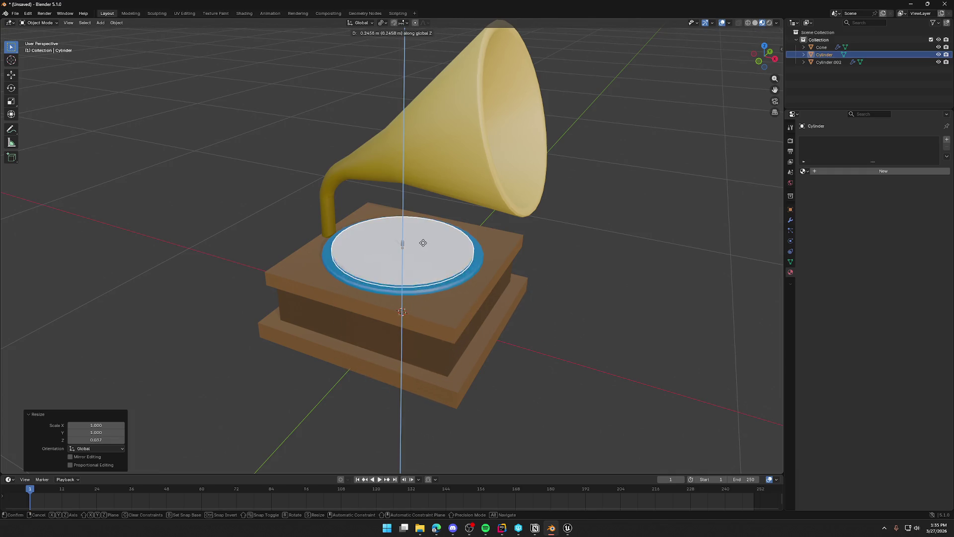
click(463, 291)
Step: Fine-tune the disc's thickness and height so it rests on the blue record
scroll(463, 290, up, 4)
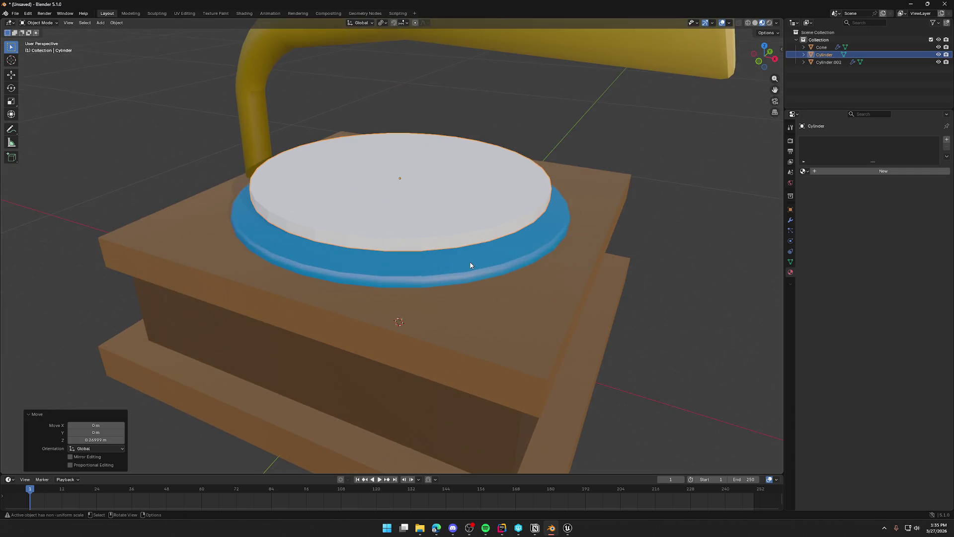
scroll(561, 242, down, 2)
key(s)
key(z)
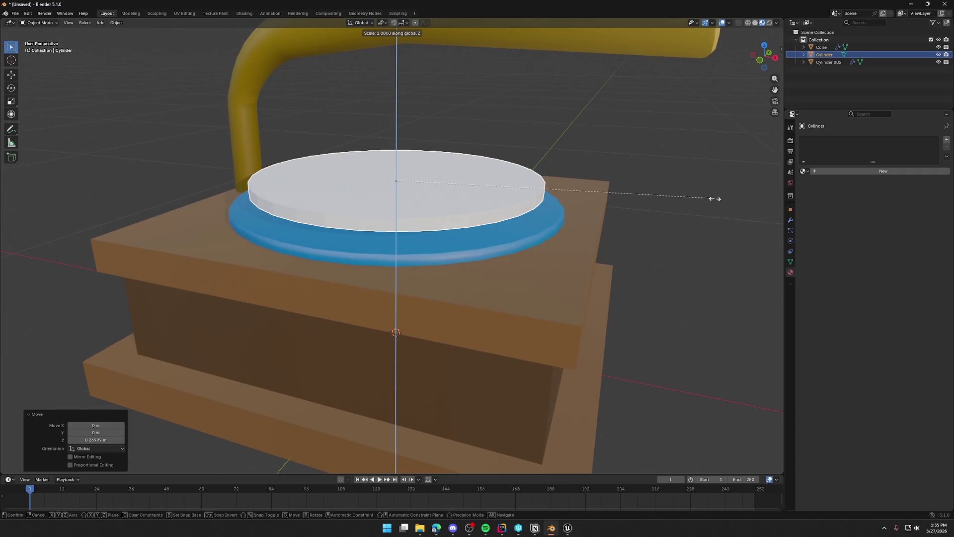
click(561, 187)
key(g)
key(z)
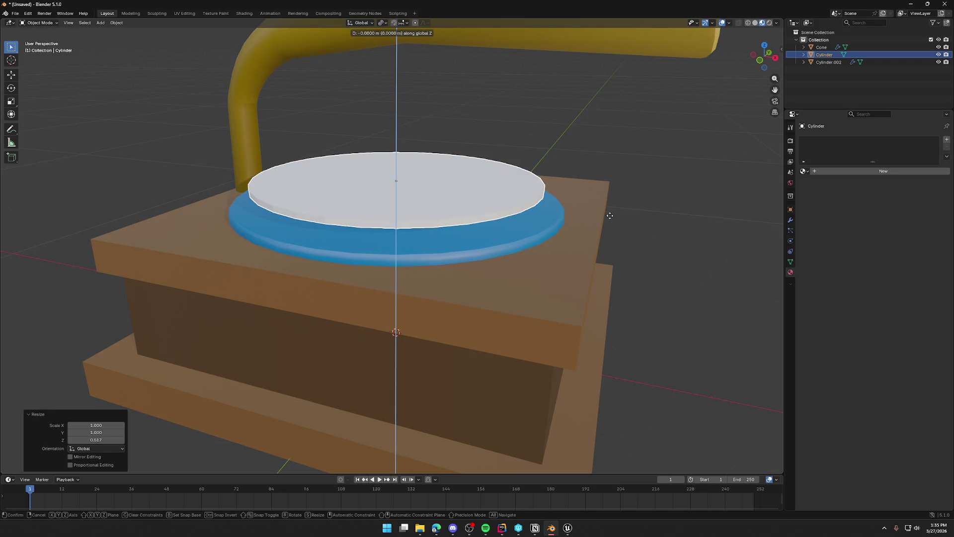
click(608, 230)
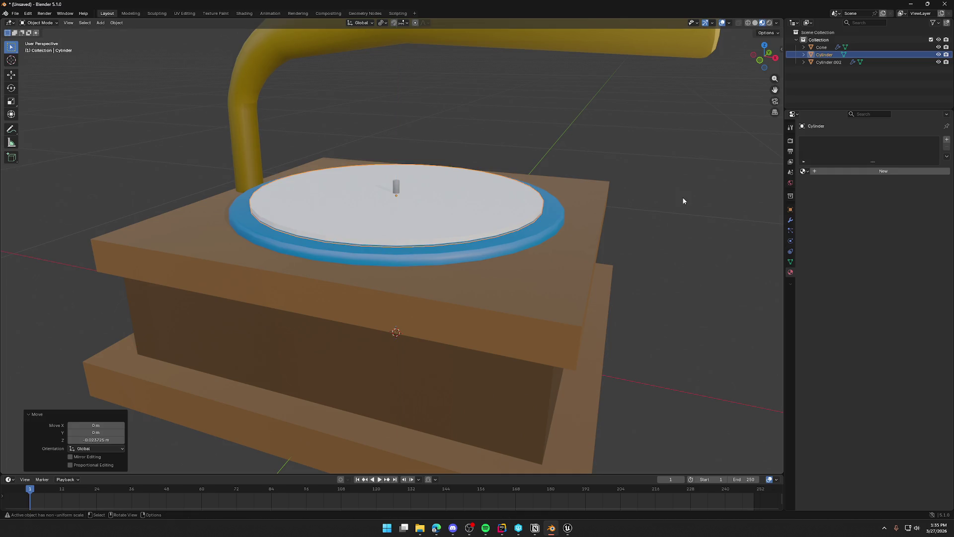
key(s)
key(z)
click(647, 197)
key(g)
key(z)
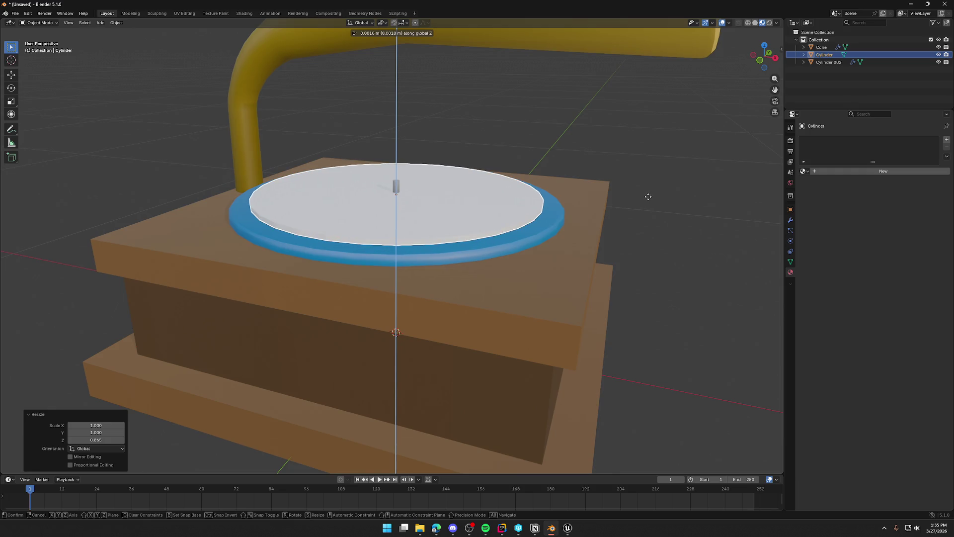
click(656, 209)
Step: Look down on the platter and select the new white disc
click(672, 232)
mouse_move(672, 231)
mouse_down()
mouse_move(657, 261)
mouse_move(543, 245)
mouse_move(526, 270)
mouse_up()
scroll(423, 206, up, 5)
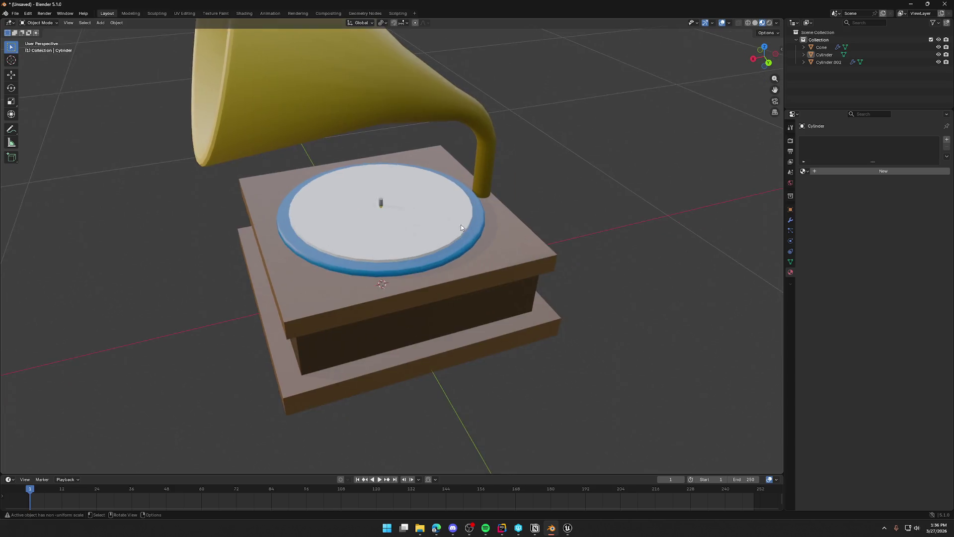
drag(423, 206, 425, 229)
scroll(388, 224, up, 3)
click(399, 231)
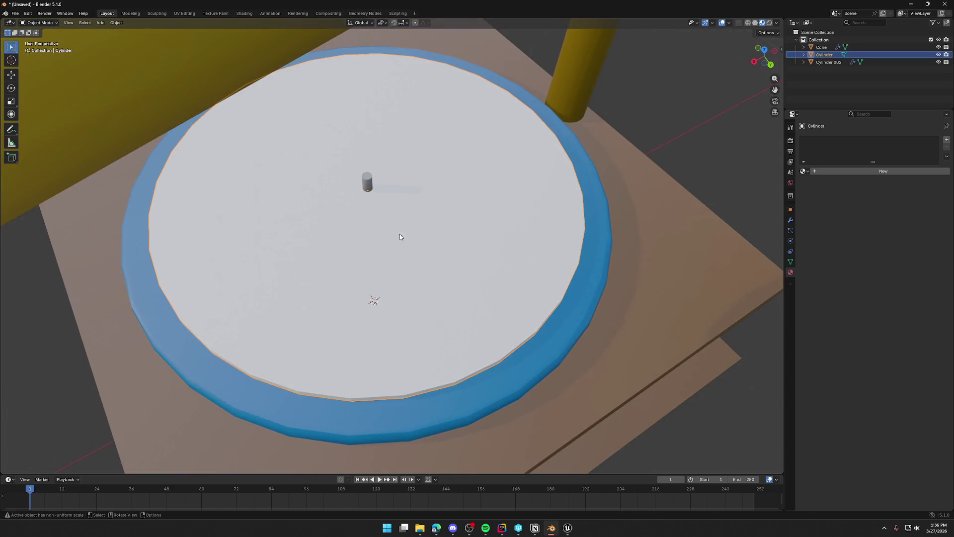
Step: In Edit Mode, inset the white disc's top face
key(Tab)
click(466, 239)
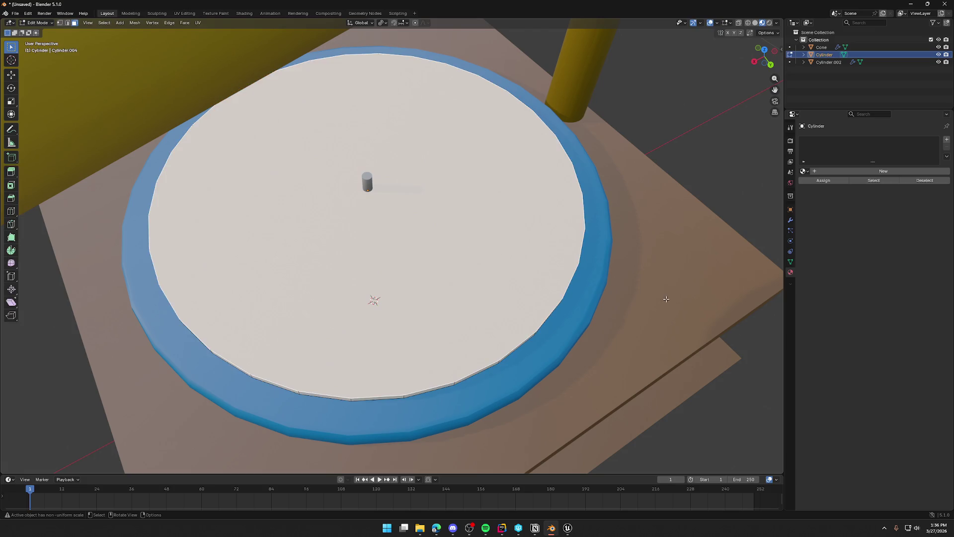
key(i)
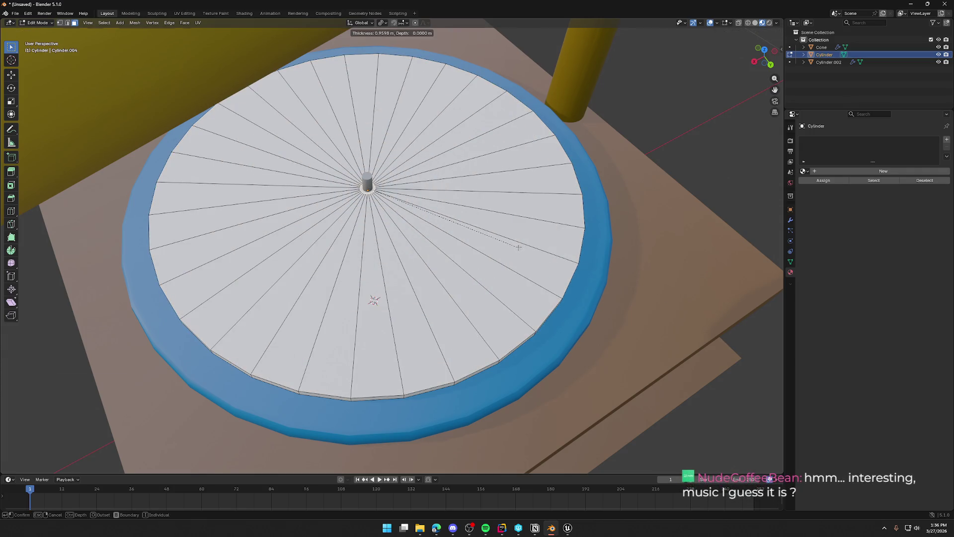
click(518, 247)
scroll(411, 232, up, 3)
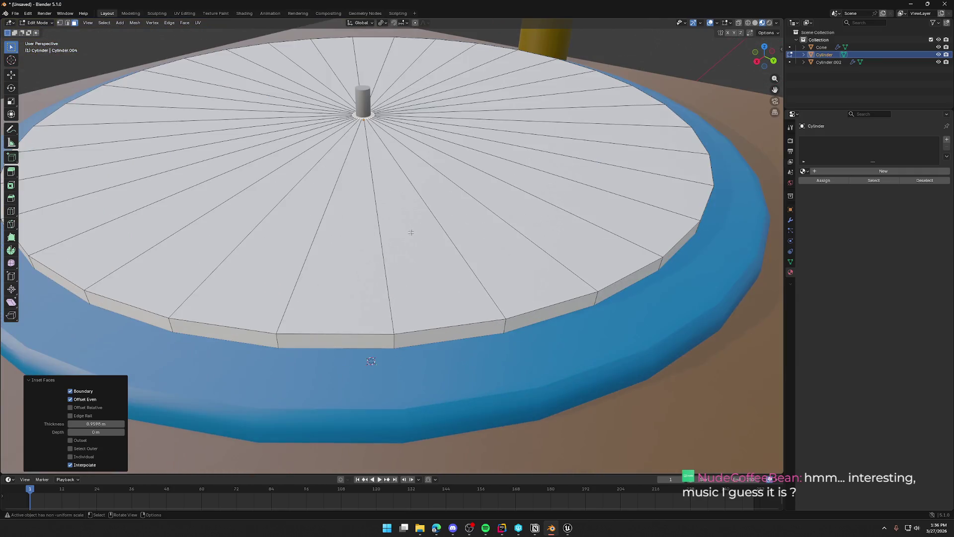
scroll(411, 232, down, 3)
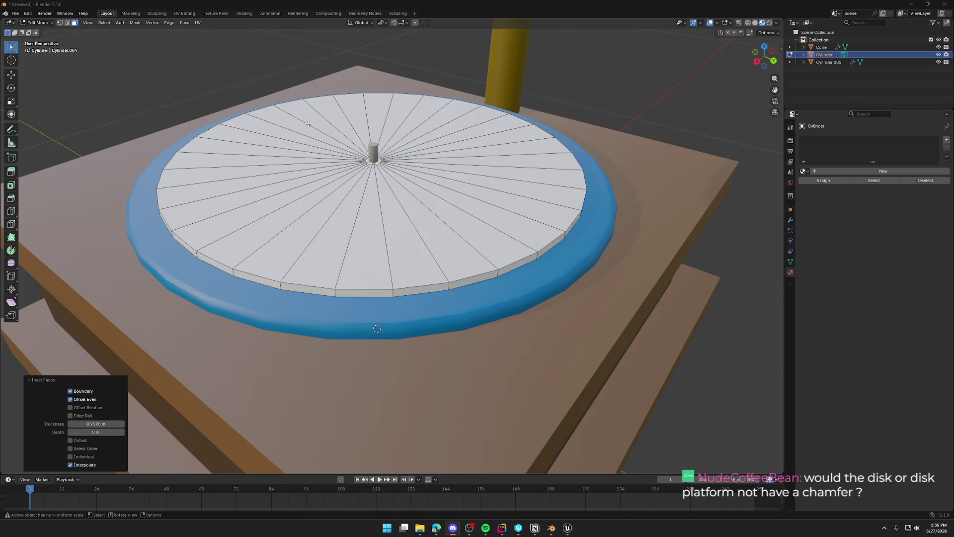
Step: Inspect the disc from several angles and settle the inset ring
mouse_move(309, 124)
mouse_down()
mouse_move(383, 344)
mouse_move(386, 213)
mouse_up()
scroll(386, 212, up, 2)
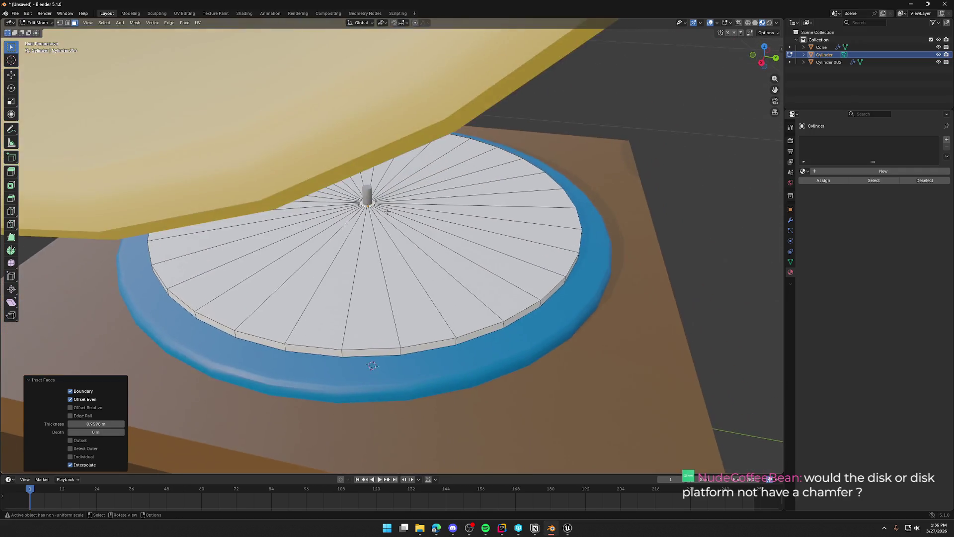
scroll(387, 212, up, 5)
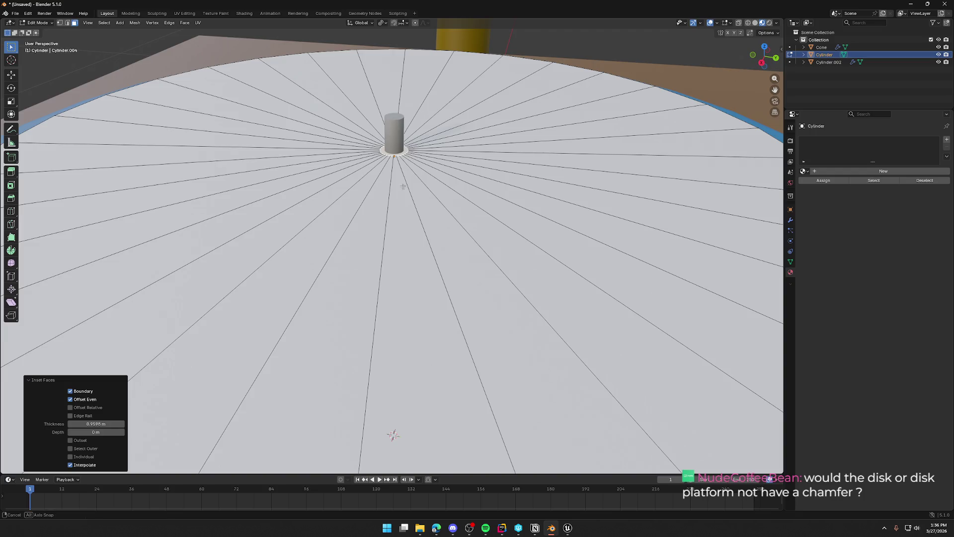
scroll(414, 189, down, 6)
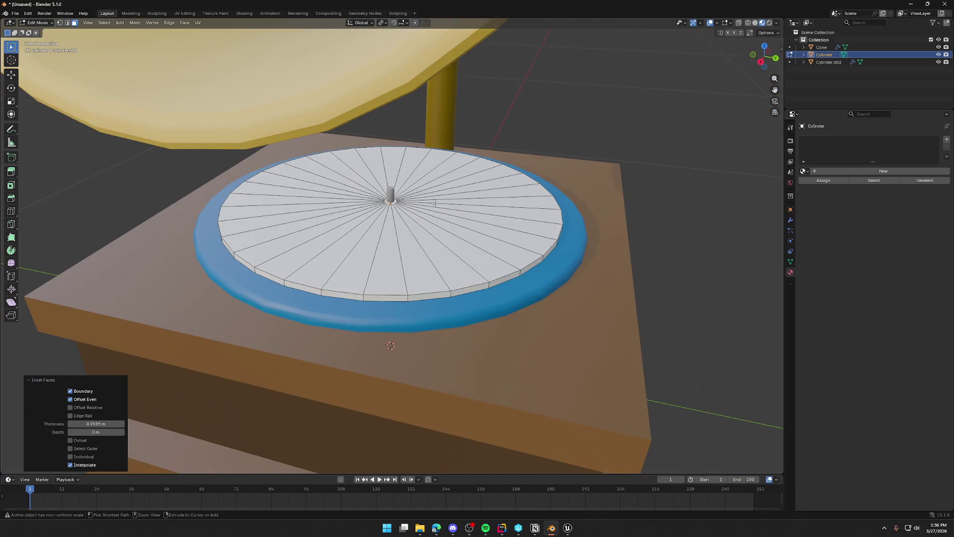
click(434, 203)
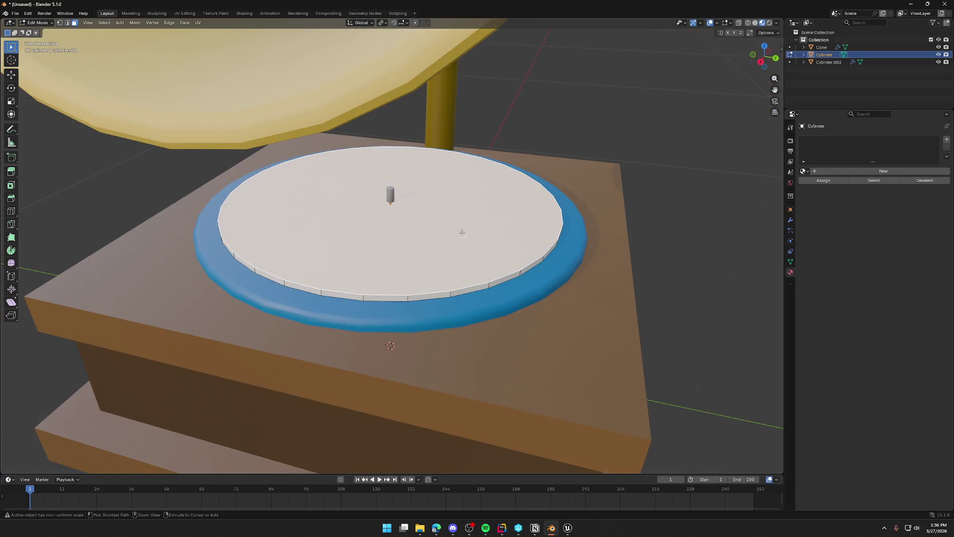
mouse_move(454, 267)
mouse_down()
mouse_move(456, 239)
mouse_move(460, 275)
mouse_up()
Step: Hide the unselected geometry, reveal it again, and select the wooden base in Object Mode
key(shift+h)
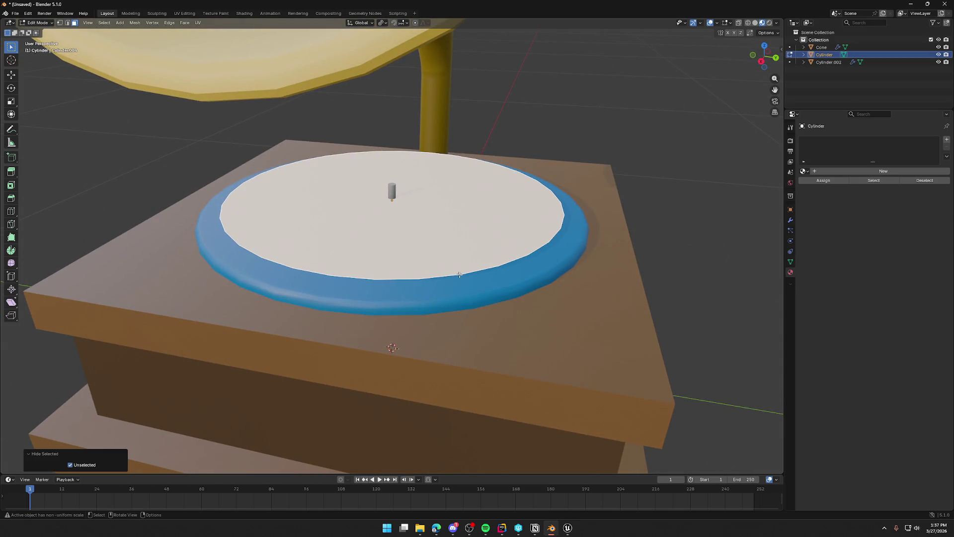
key(alt+h)
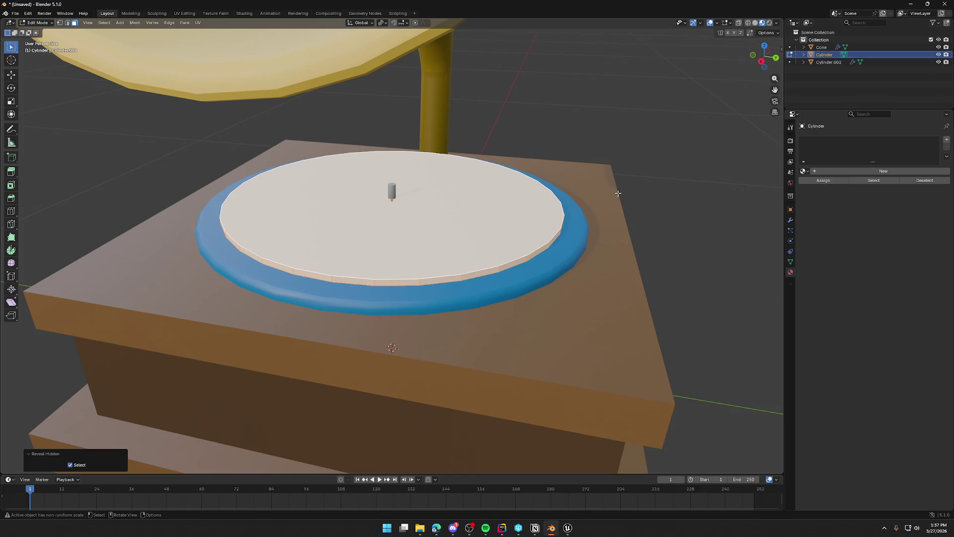
click(605, 200)
key(Tab)
click(606, 200)
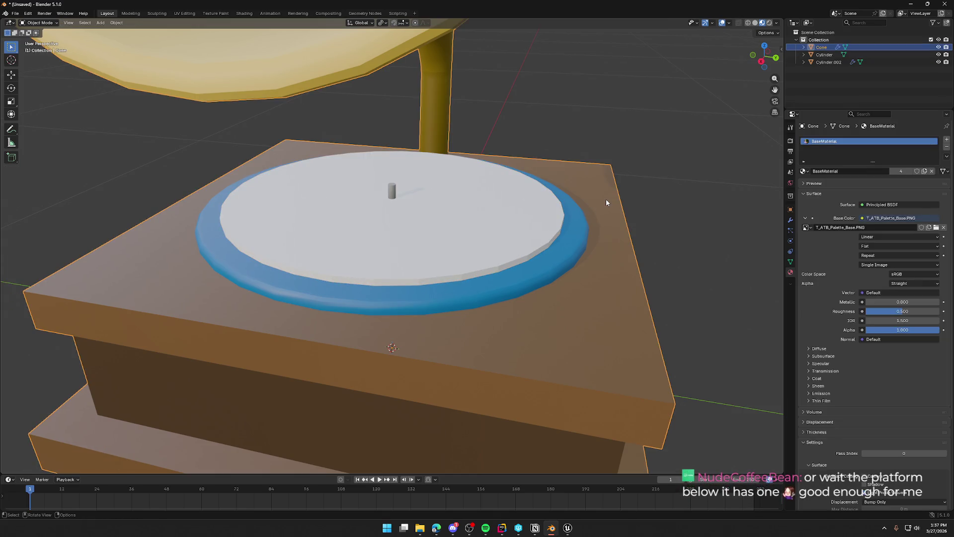
Step: Hide the wooden base and select the record disk
key(h)
click(469, 237)
mouse_move(478, 238)
mouse_down()
mouse_move(481, 274)
mouse_move(481, 232)
mouse_up()
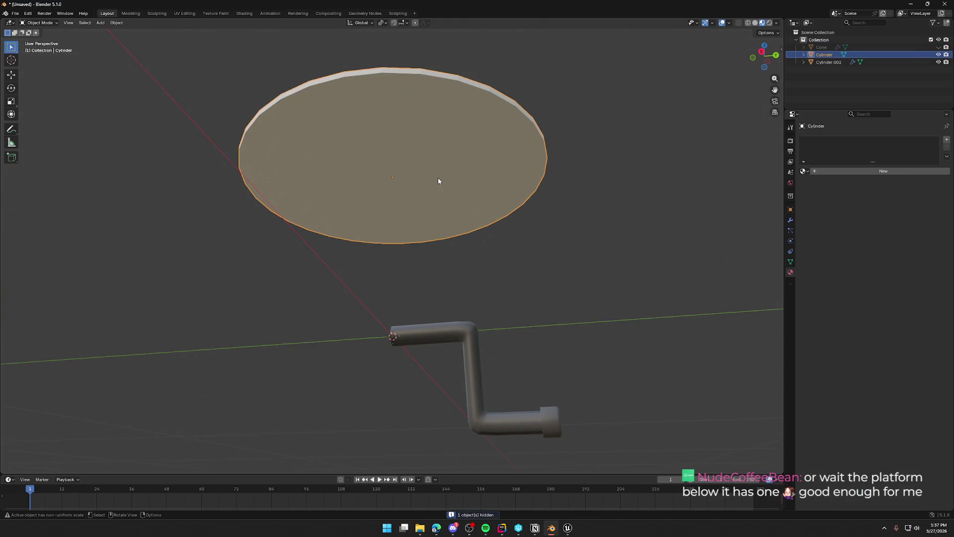
drag(437, 178, 449, 187)
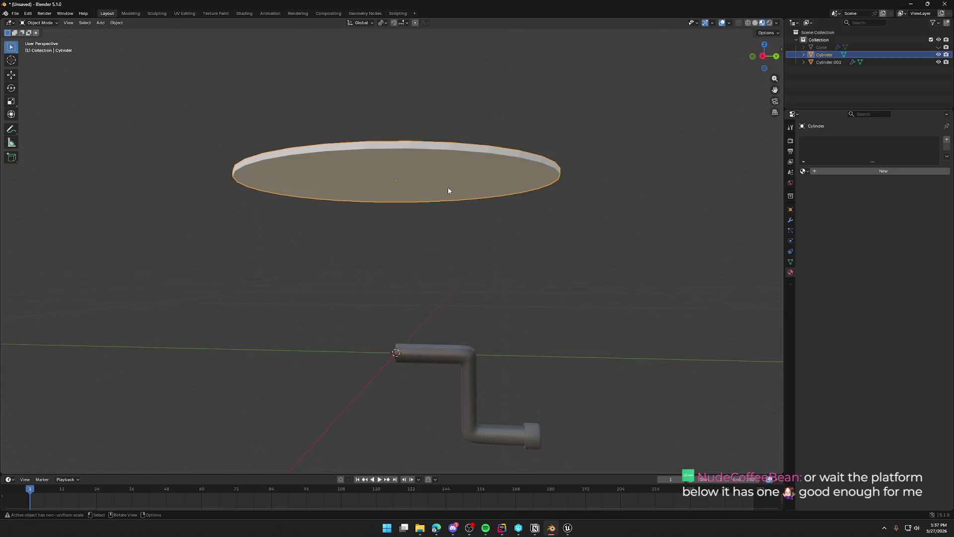
Step: Inset the disk's top face in Edit Mode
key(Tab)
click(446, 201)
drag(445, 201, 492, 256)
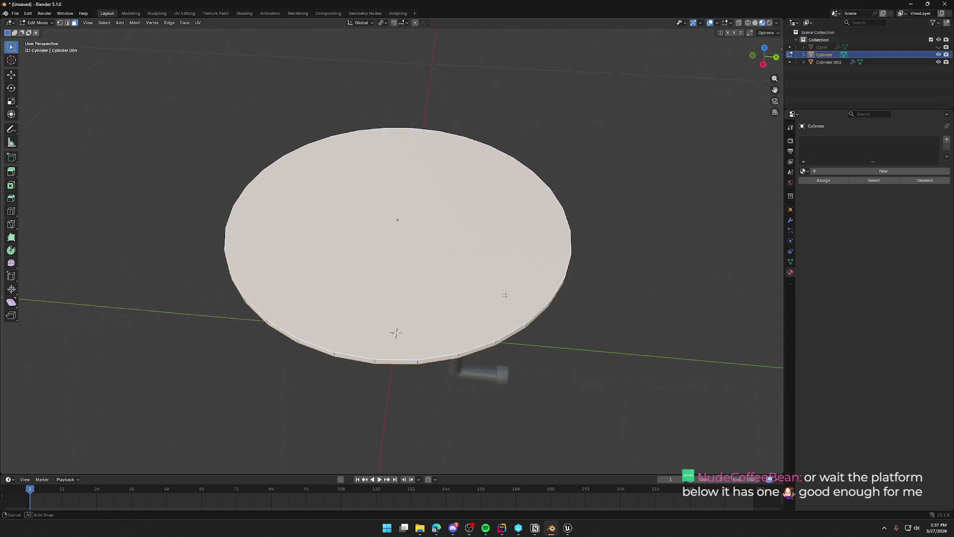
key(i)
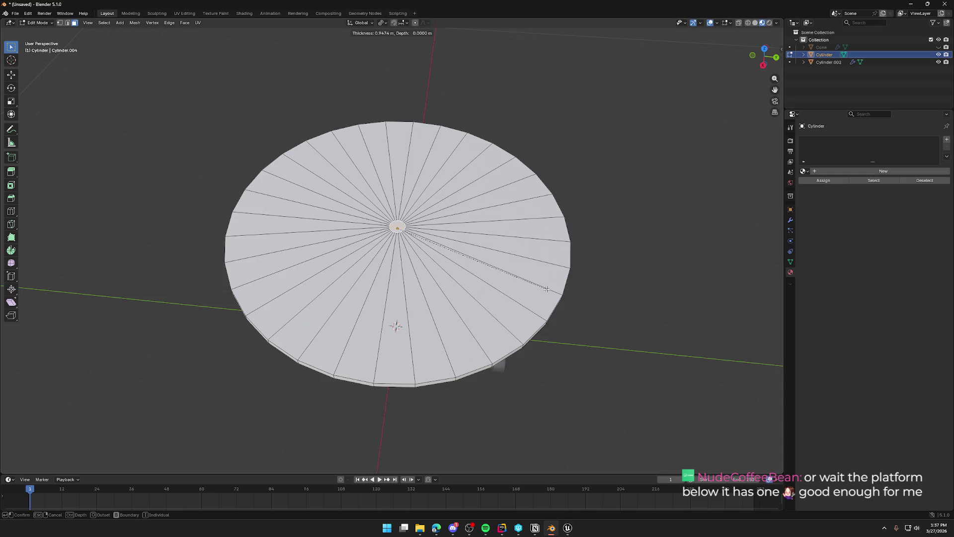
click(546, 289)
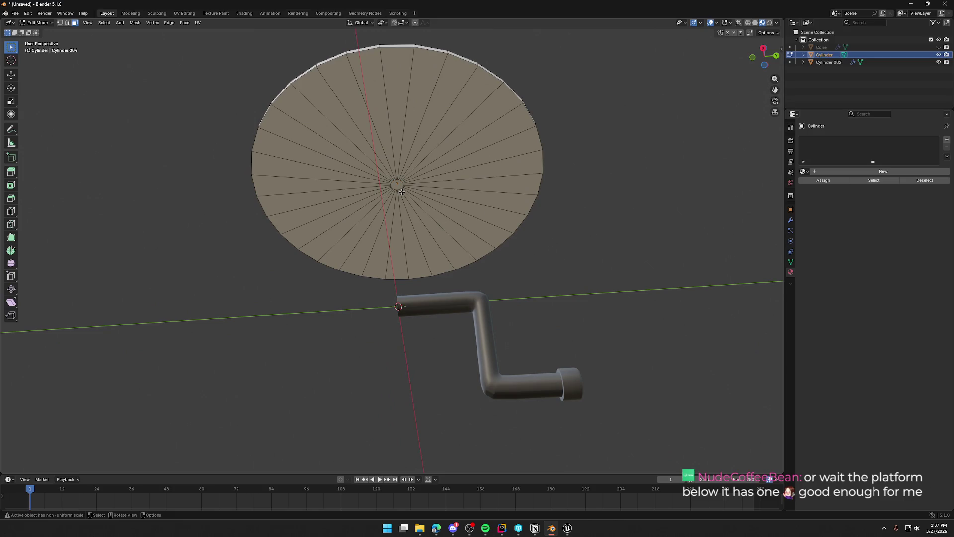
Step: Delete the small centre face to open a hole for the spindle
drag(430, 212, 426, 273)
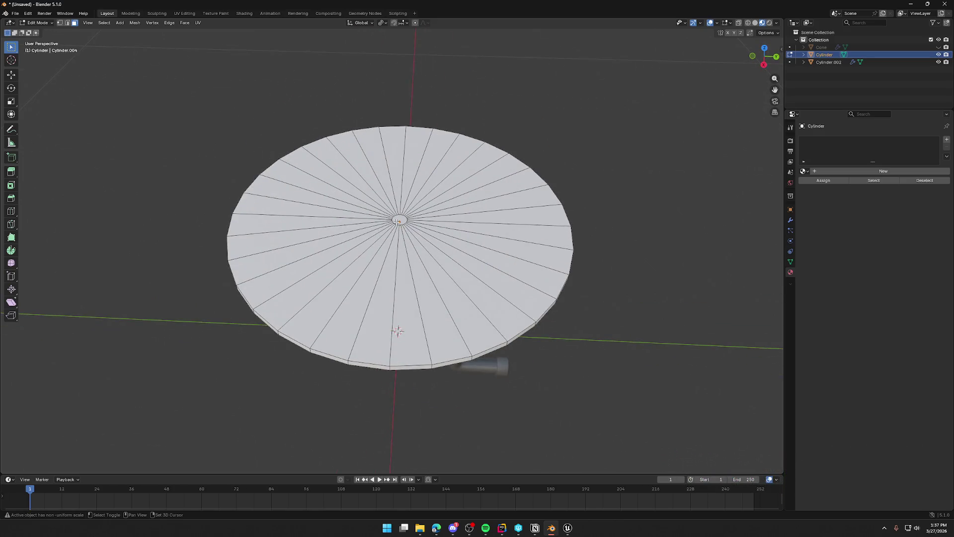
right_click(397, 216)
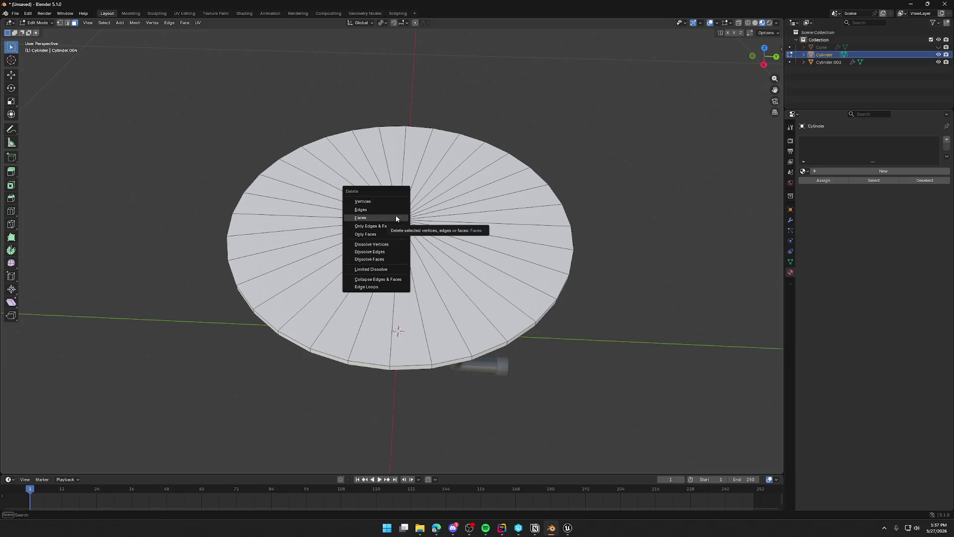
key(Escape)
scroll(496, 303, up, 5)
mouse_move(496, 303)
mouse_down()
mouse_move(457, 283)
mouse_move(436, 251)
mouse_move(433, 219)
mouse_up()
scroll(447, 278, up, 4)
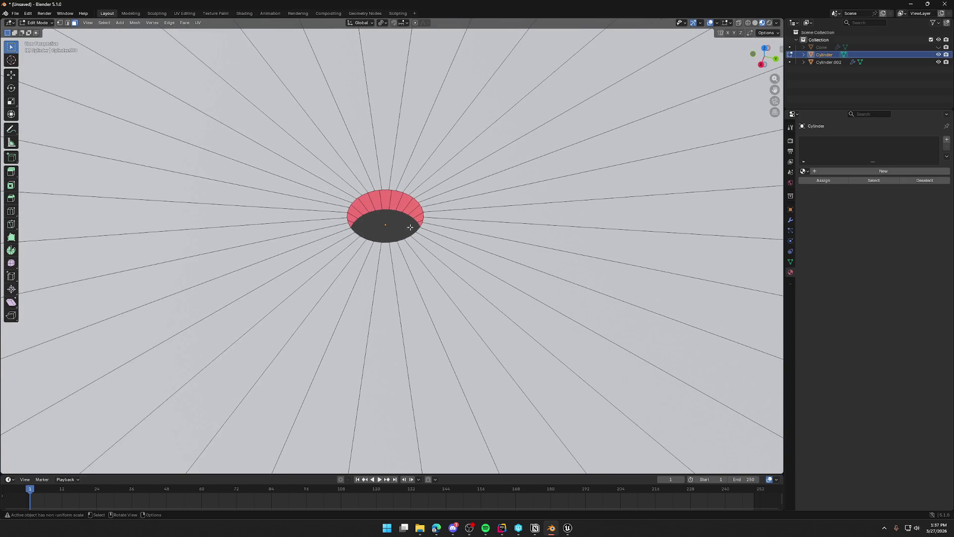
key(2)
Step: Select the edge loop around the rim of the record's centre hole
alt+click(400, 192)
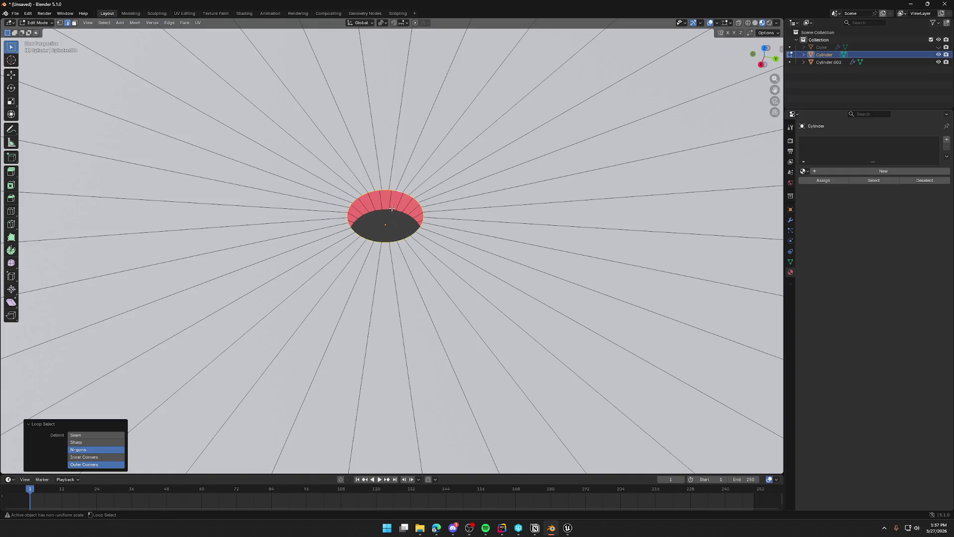
key(ctrl+z)
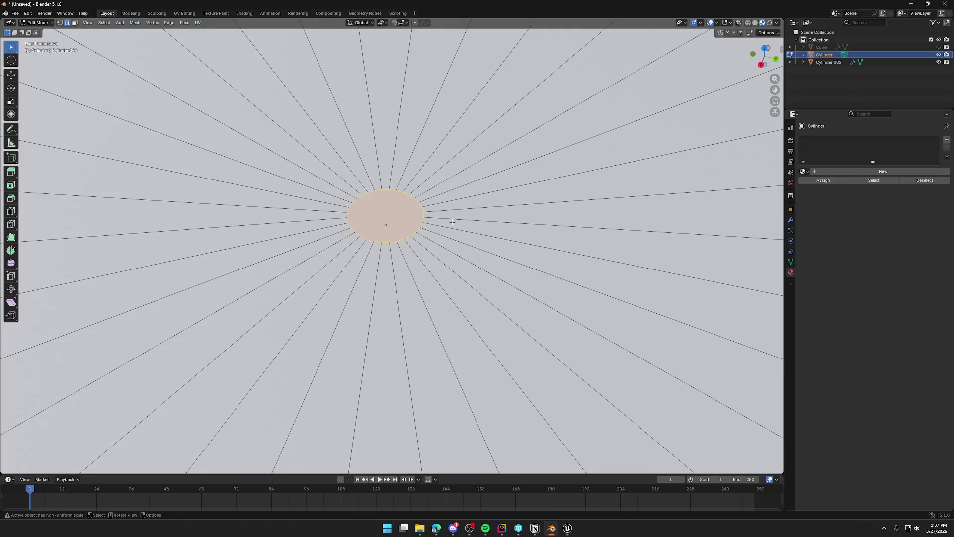
key(ctrl+shift+z)
scroll(428, 221, up, 10)
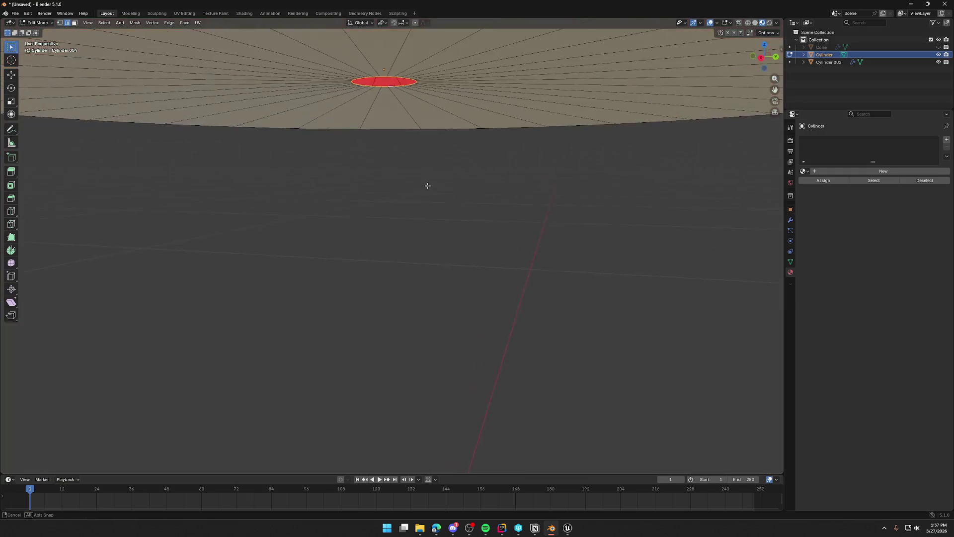
scroll(425, 187, down, 8)
scroll(412, 217, up, 3)
scroll(412, 217, down, 4)
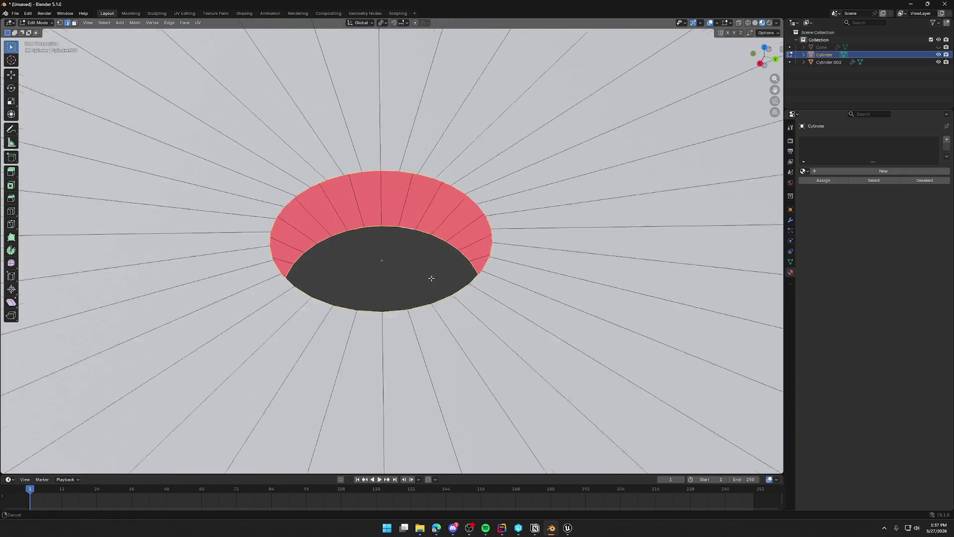
scroll(428, 273, up, 2)
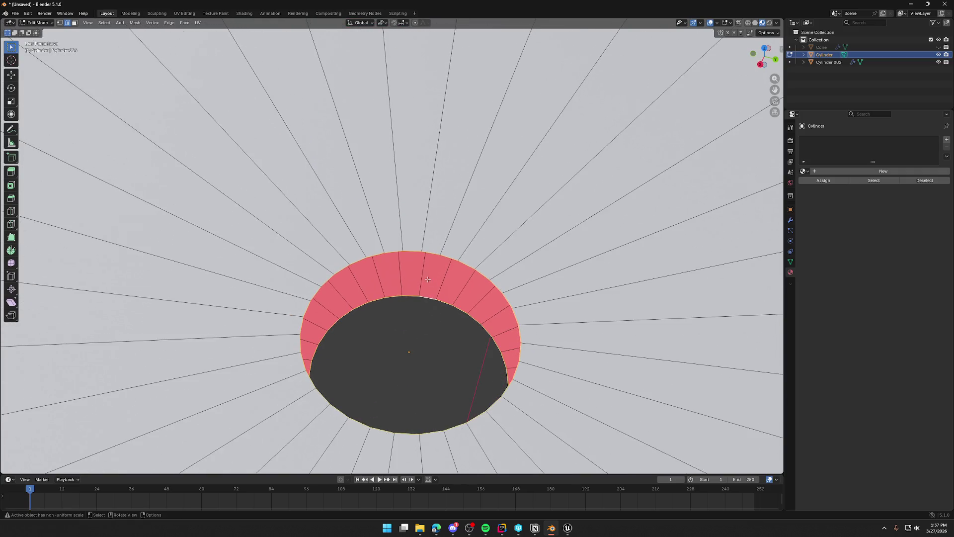
alt+click(413, 251)
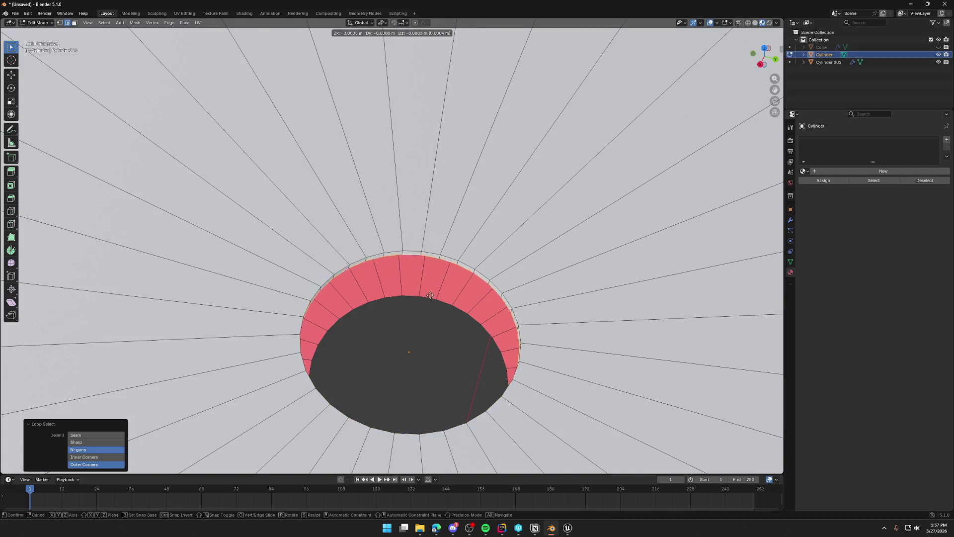
Step: Extrude the hole's rim loop about 0.0076 m downward along Z to form the inner wall
key(e)
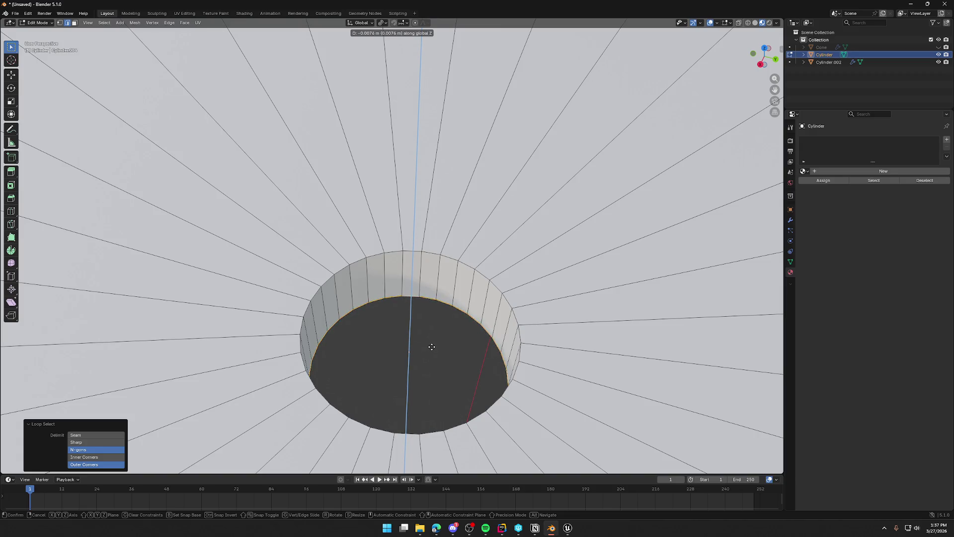
click(430, 343)
mouse_move(399, 366)
mouse_down()
mouse_move(405, 333)
mouse_move(383, 392)
mouse_move(393, 306)
mouse_move(360, 215)
mouse_move(378, 238)
mouse_up()
scroll(379, 248, up, 5)
key(1)
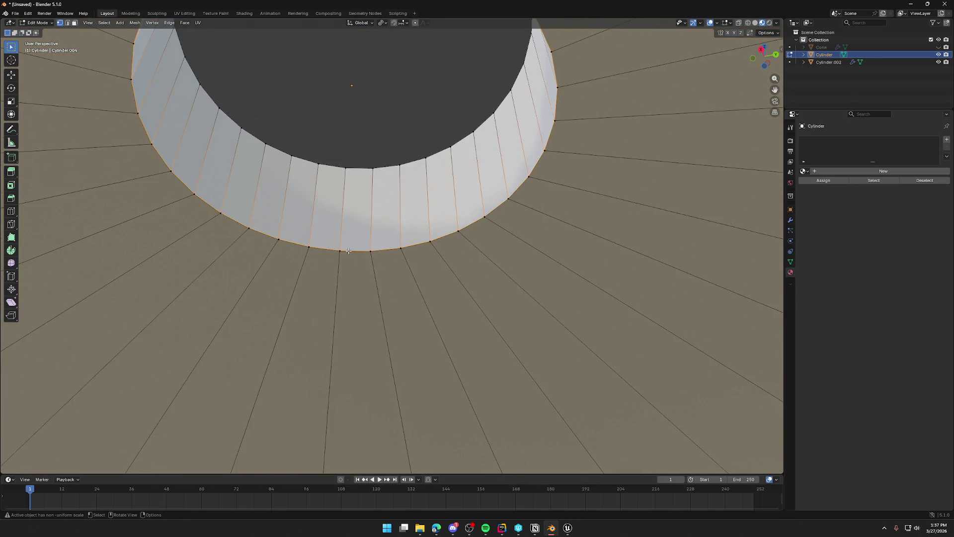
scroll(348, 255, down, 3)
scroll(348, 255, up, 3)
Step: Select the whole disk, try Merge by Distance at 0.01 m, then undo it
click(351, 129)
key(a)
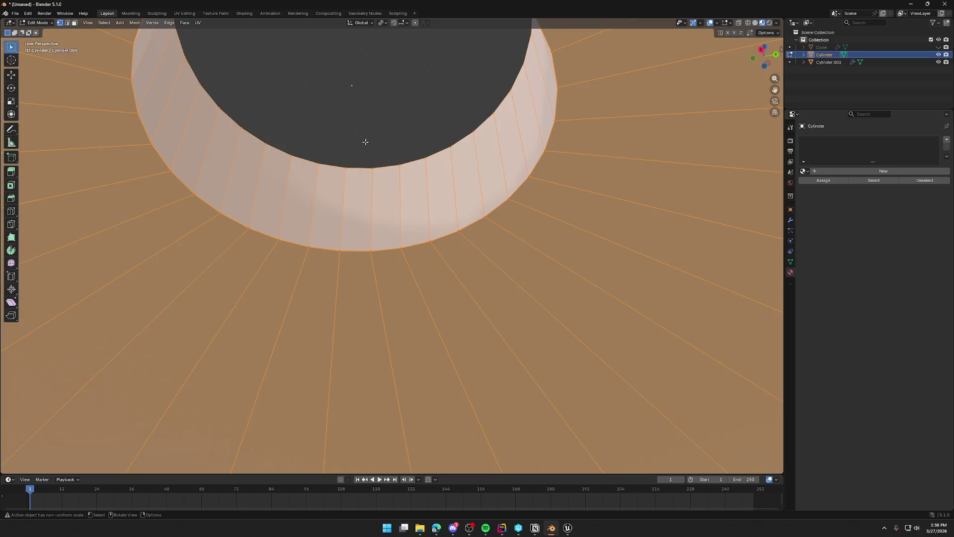
key(m)
click(380, 206)
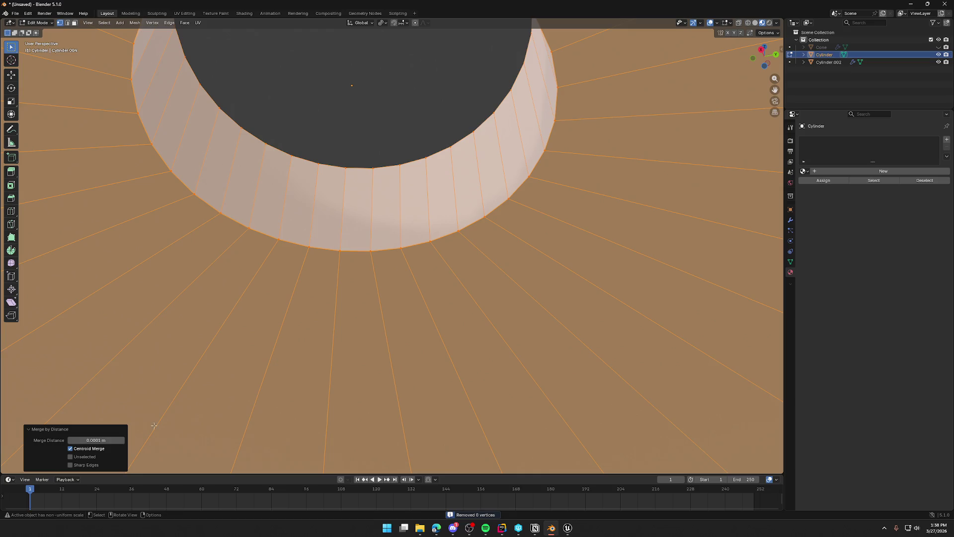
click(113, 440)
text(.11)
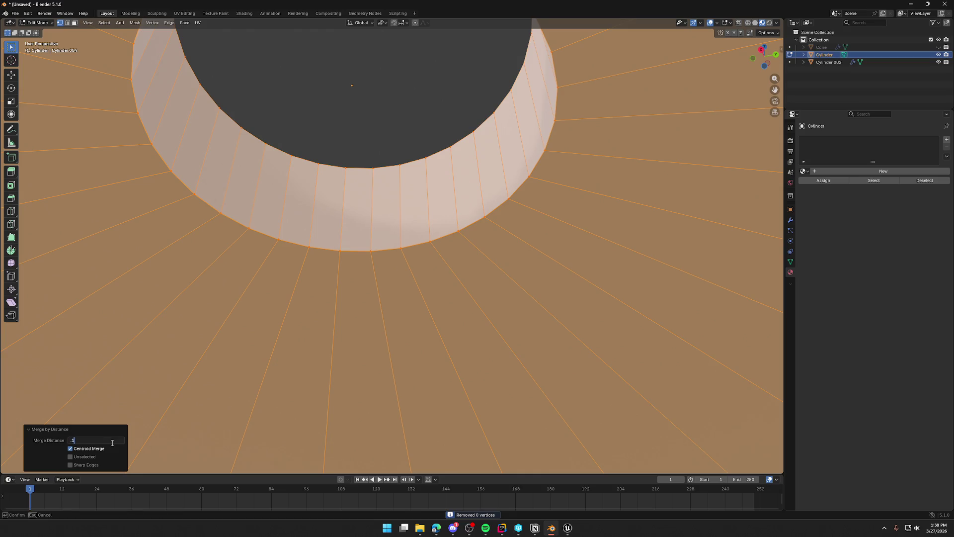
key(BackSpace)
text(0)
key(Return)
key(ctrl+z)
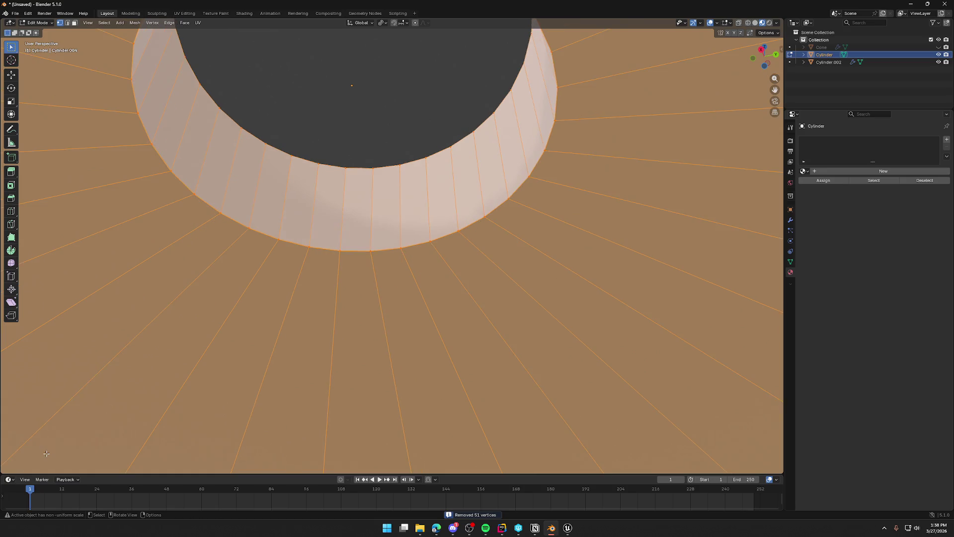
Step: Merge the disk's vertices by distance at 0.001 m and inspect the hole wall's lower edge
key(m)
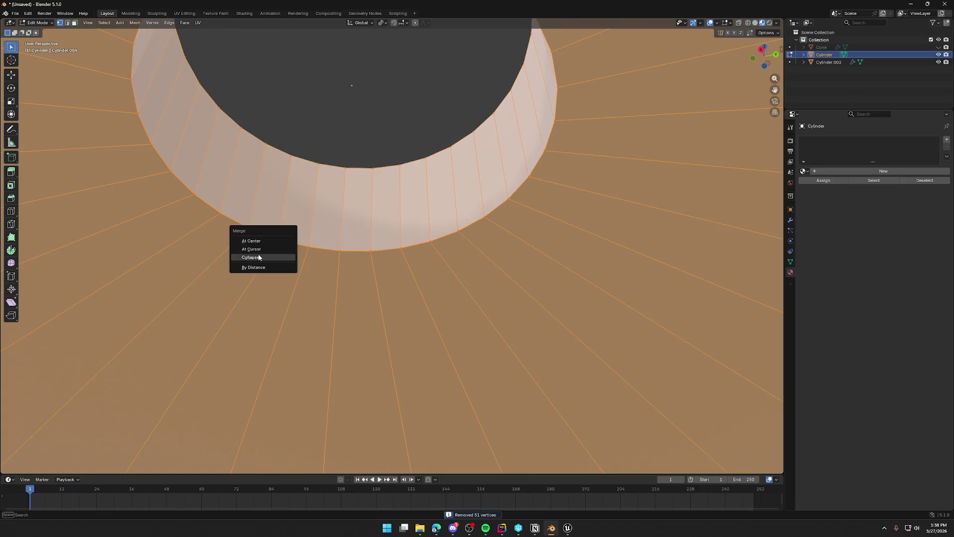
click(279, 268)
click(104, 438)
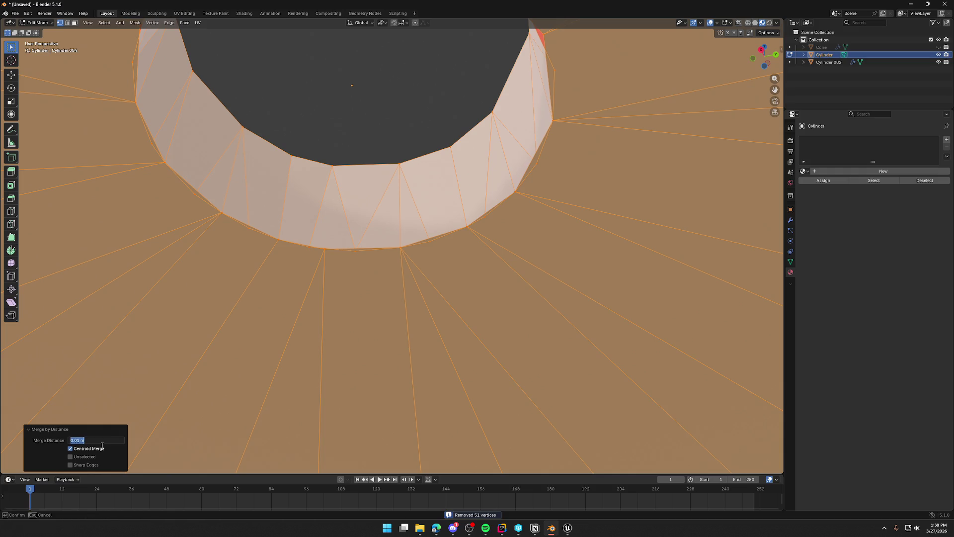
text(0)
key(Return)
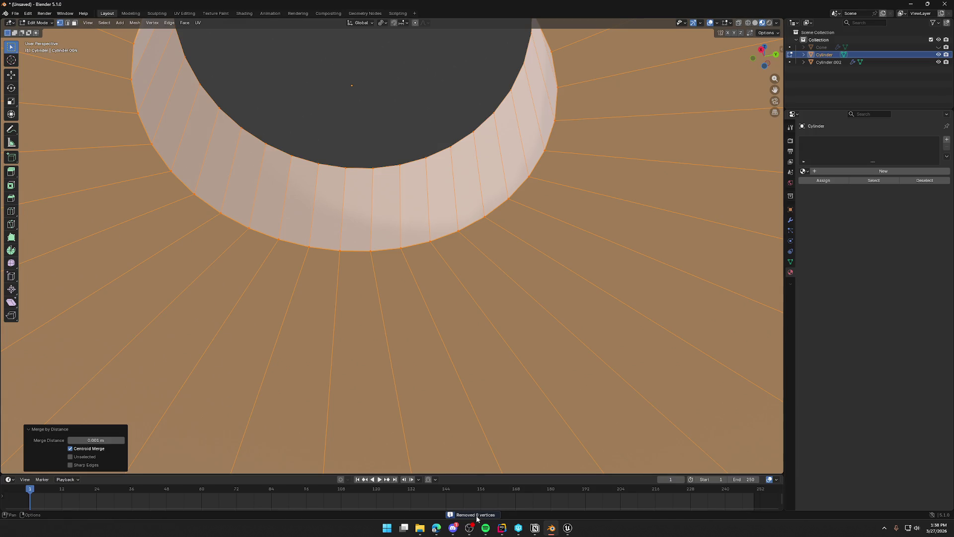
click(372, 261)
scroll(378, 259, up, 6)
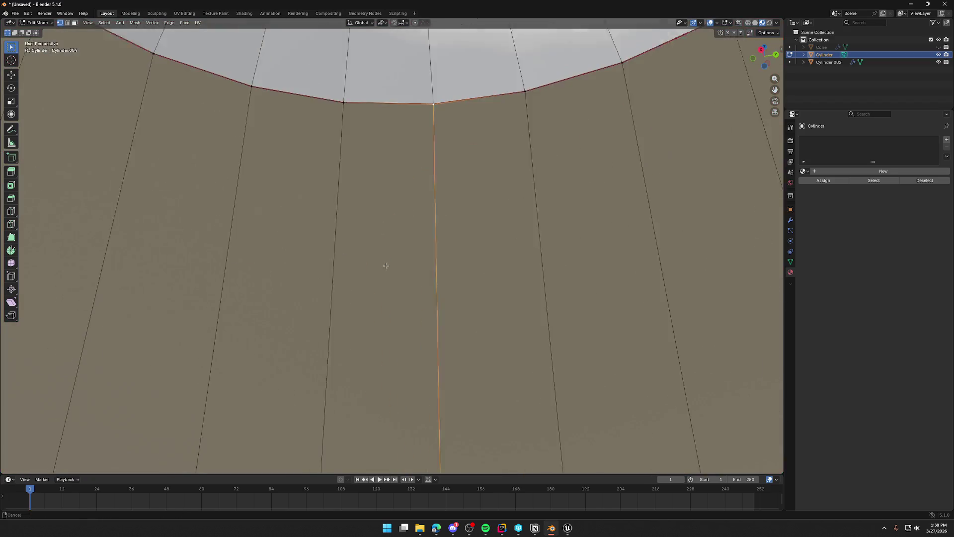
drag(386, 265, 385, 275)
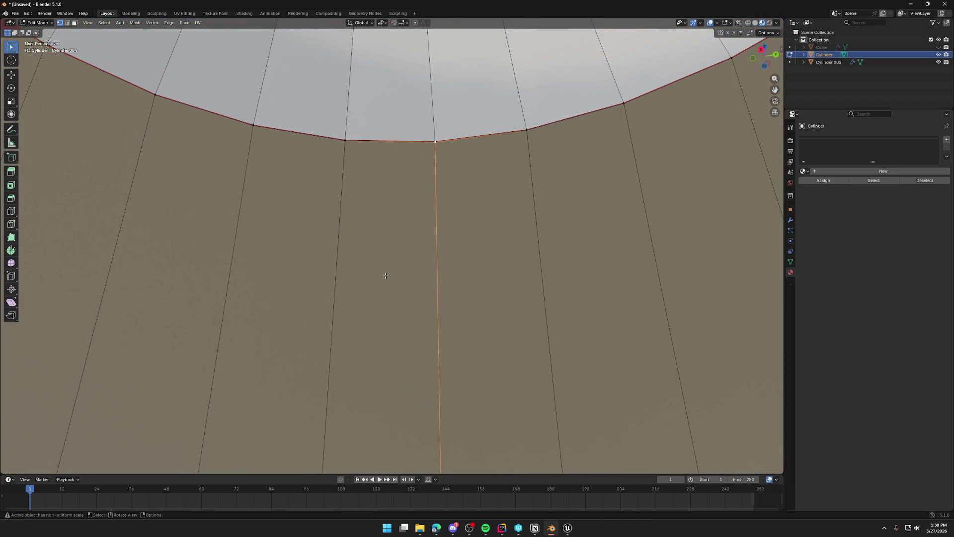
Step: Re-run Merge by Distance on the whole disk with a 0.005 m distance
key(a)
key(m)
click(382, 275)
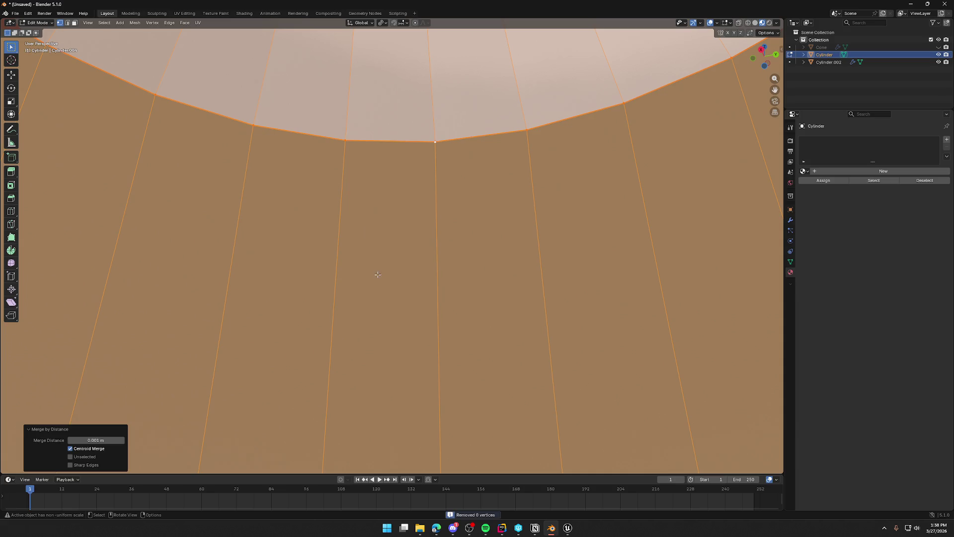
click(96, 440)
key(Right)
key(Left)
key(Left)
key(Left)
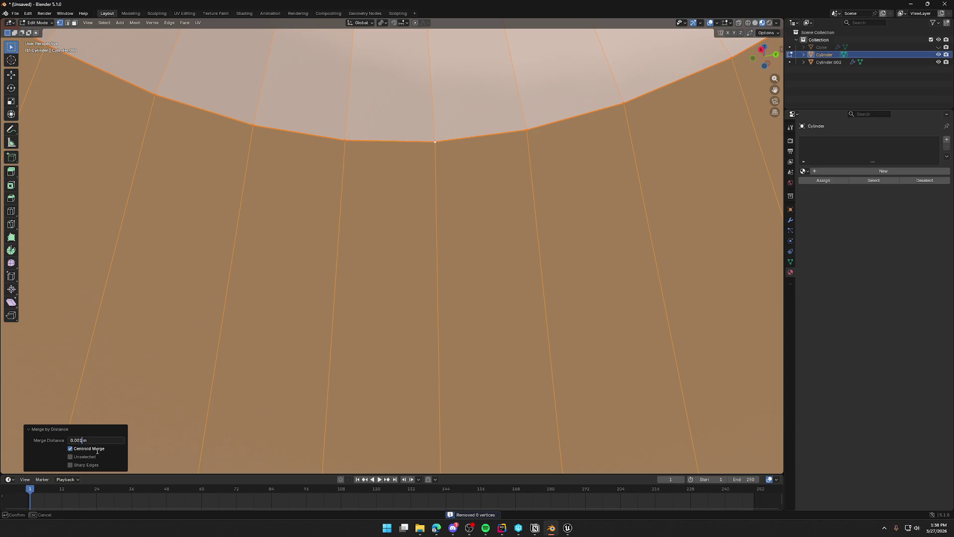
key(BackSpace)
key(Delete)
text(0)
text(5)
key(Return)
Step: Raise the merge distance to 0.007 m, welding 32 vertices, then deselect all
key(End)
key(Left)
key(Left)
key(Delete)
text(7)
key(Return)
scroll(366, 239, down, 8)
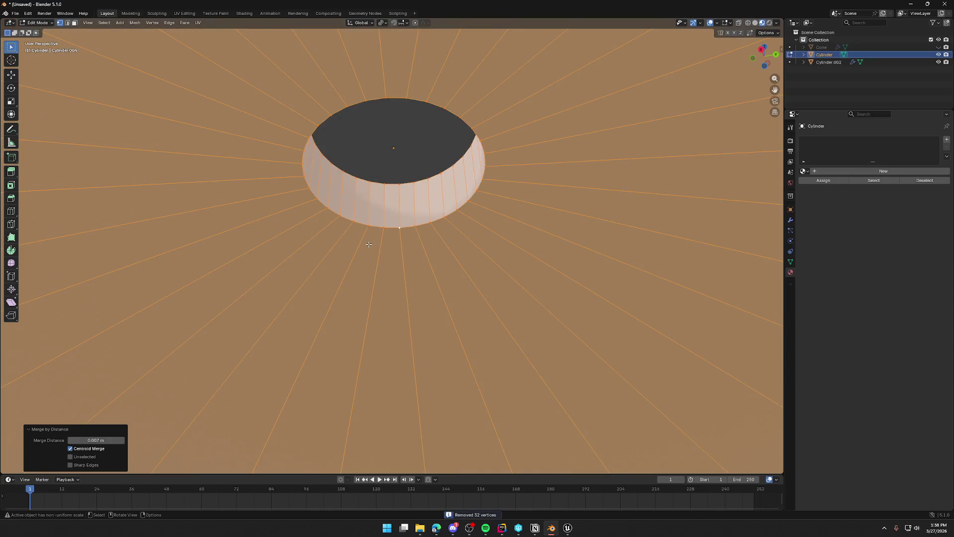
scroll(368, 244, down, 5)
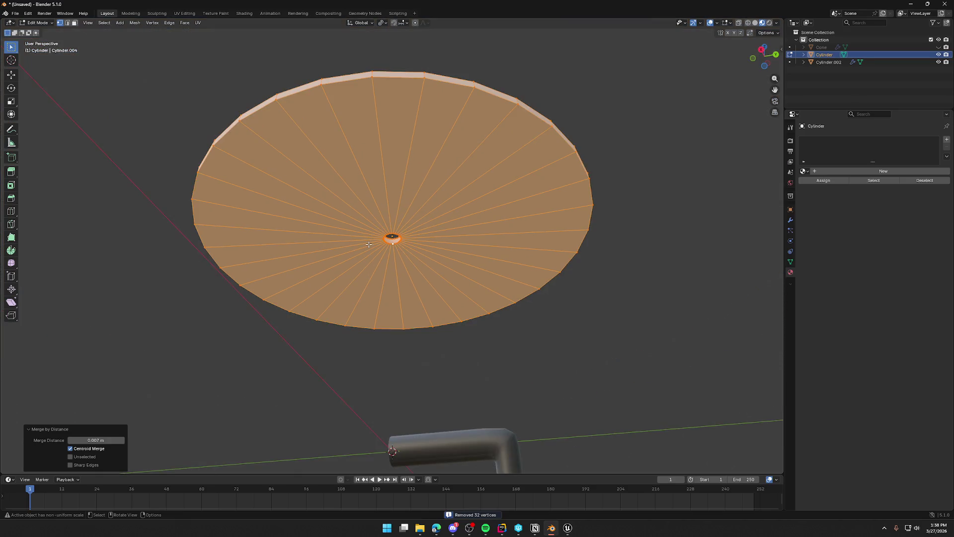
scroll(368, 244, up, 10)
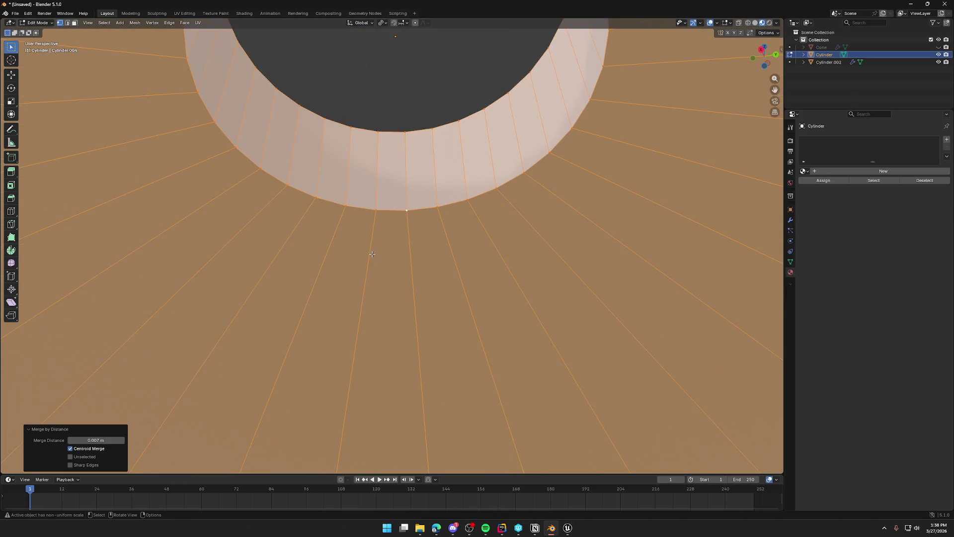
scroll(371, 254, down, 2)
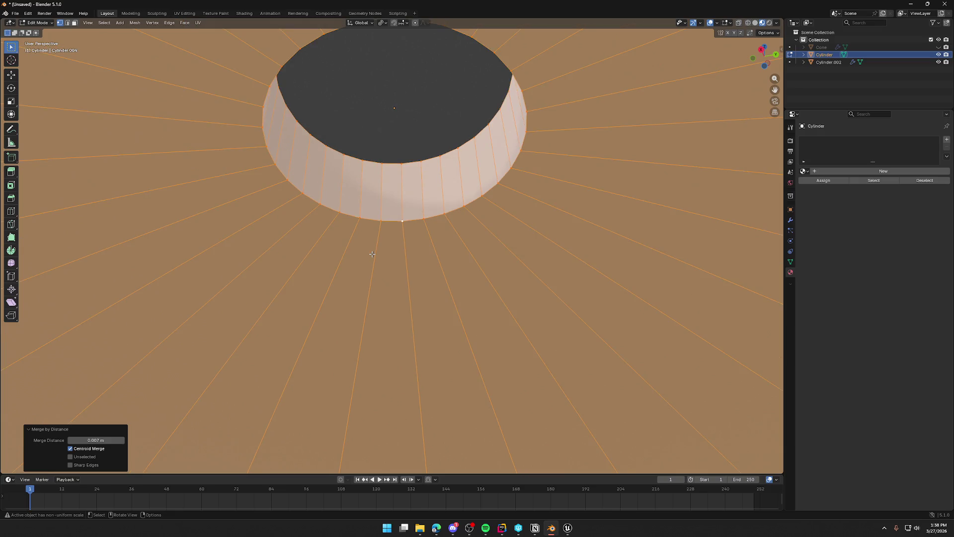
key(alt+a)
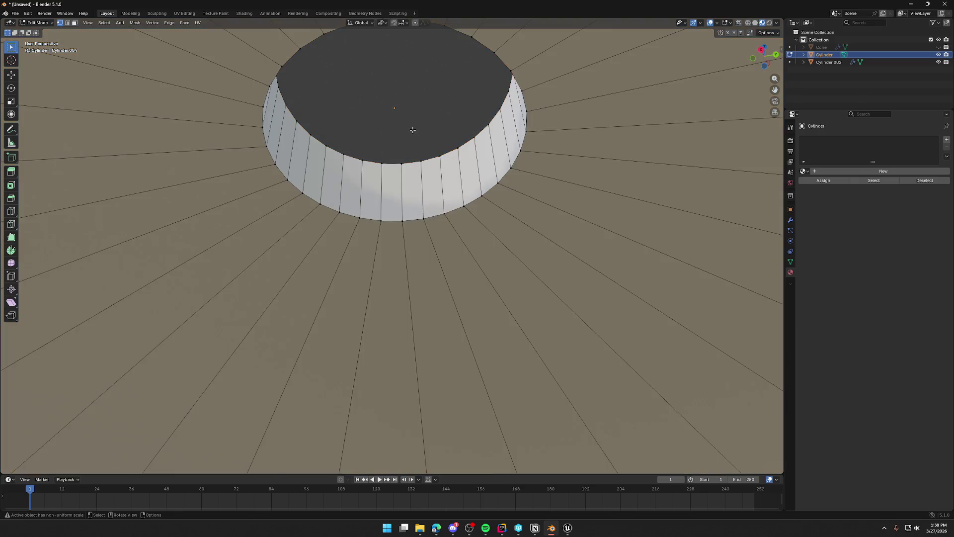
Step: Return to Object Mode and unhide the hidden gramophone parts
key(Tab)
scroll(436, 289, down, 12)
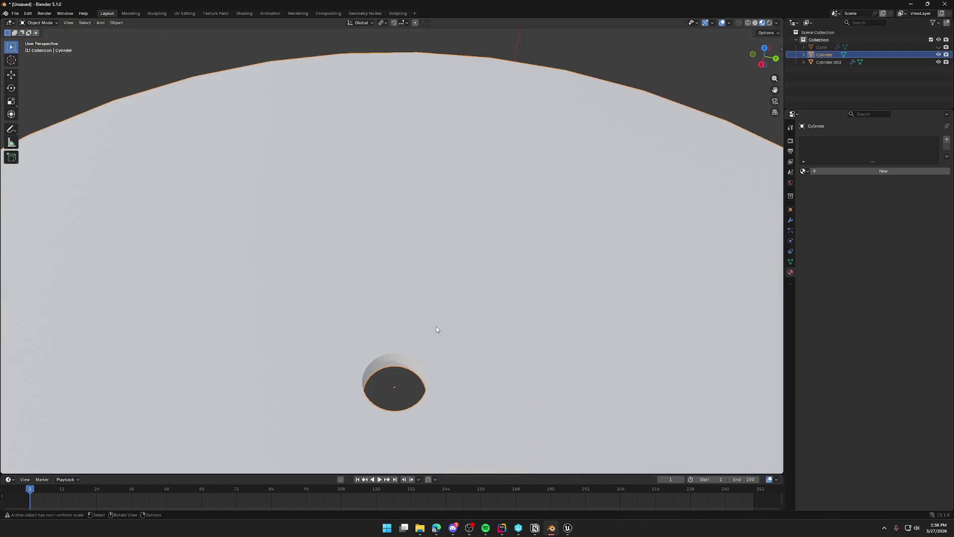
scroll(453, 268, down, 4)
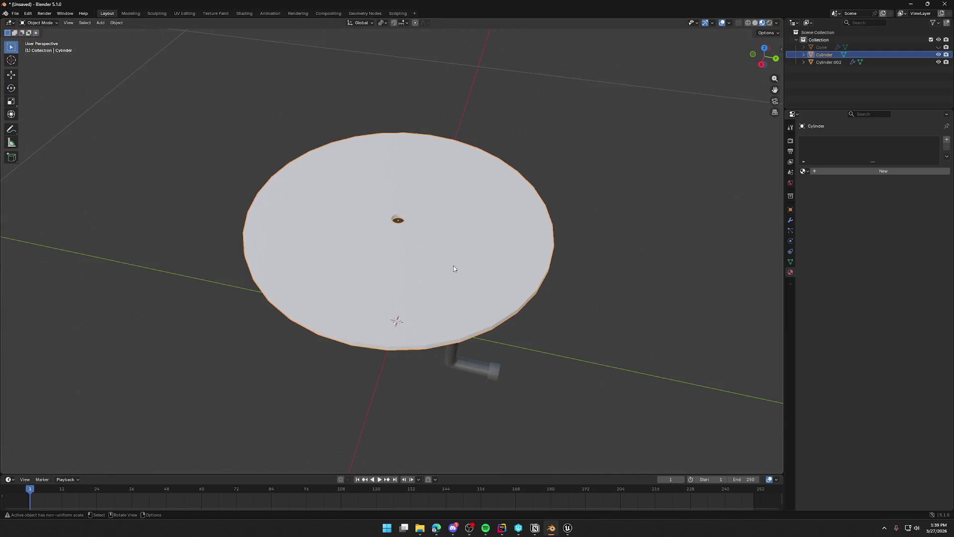
key(alt+h)
scroll(453, 265, down, 5)
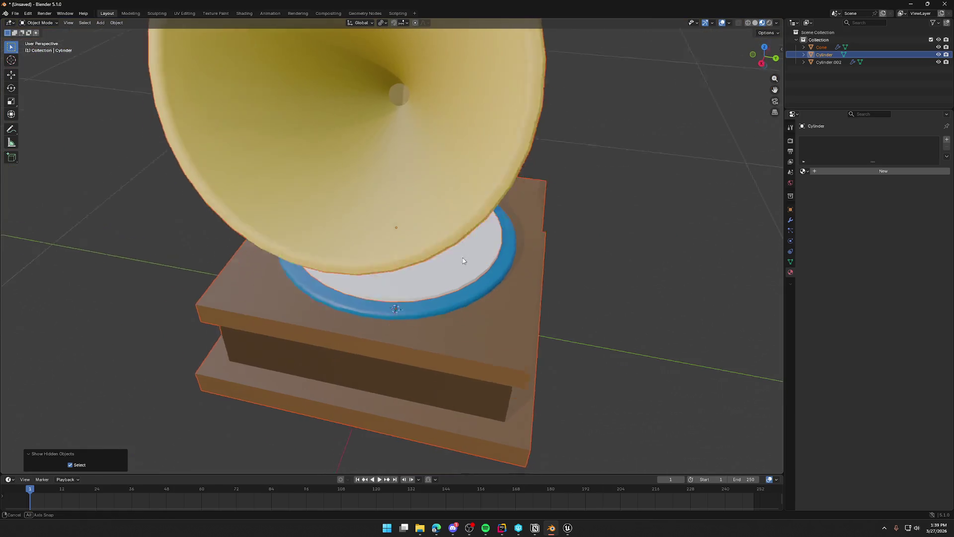
scroll(441, 248, up, 6)
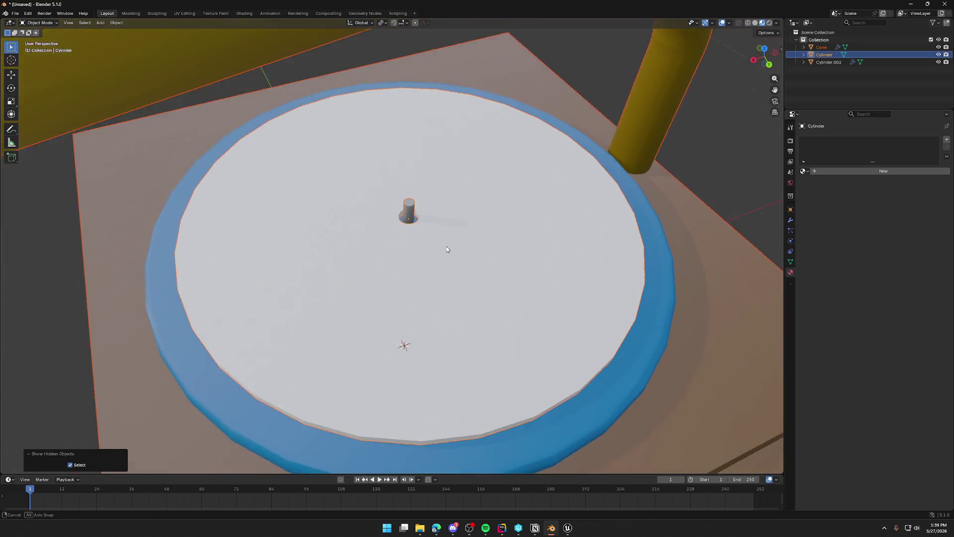
Step: Select the record disc and apply all its transforms
click(463, 242)
key(Tab)
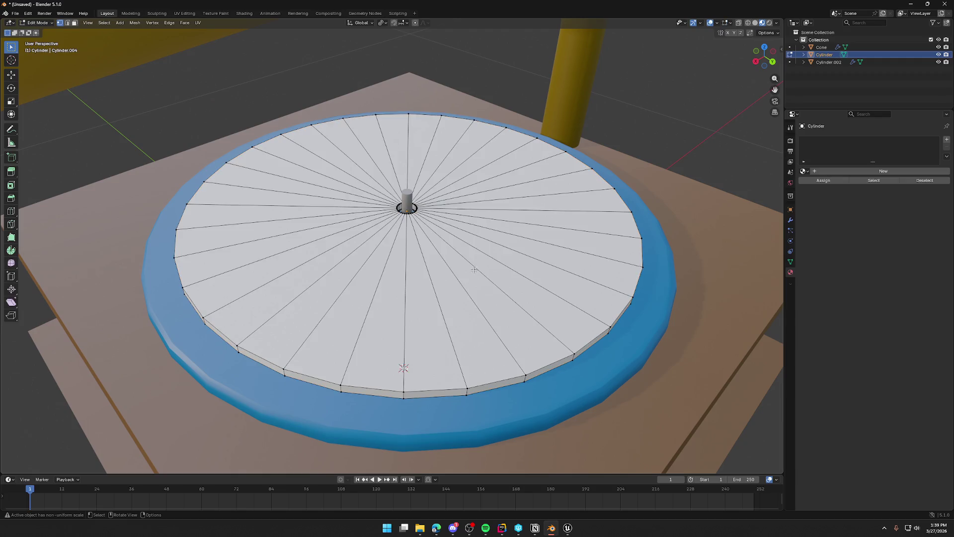
key(KP_2)
scroll(470, 250, up, 2)
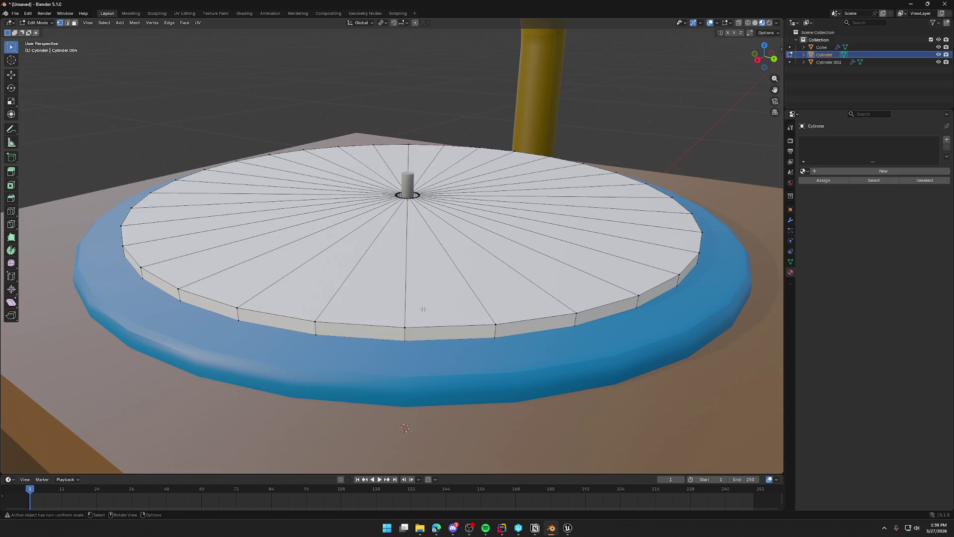
key(Tab)
key(ctrl+a)
click(401, 281)
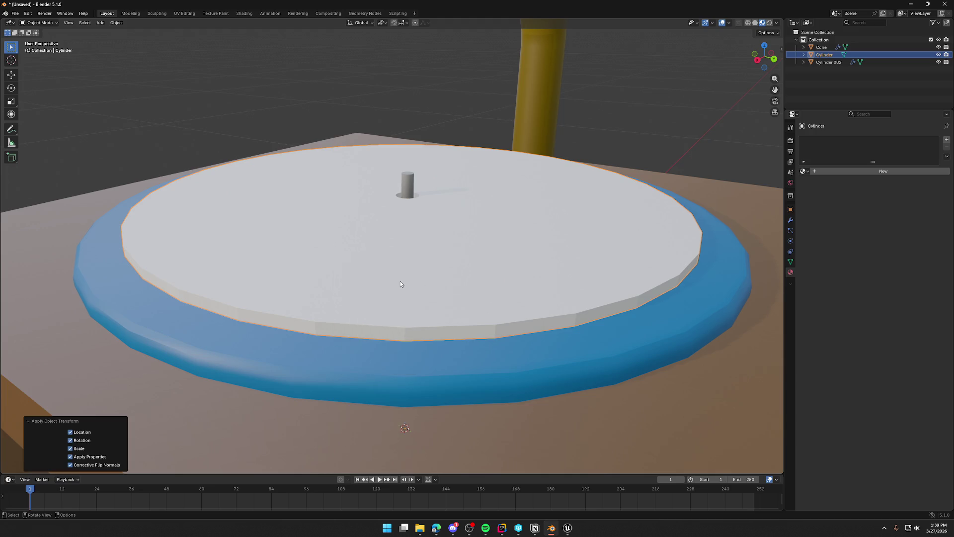
Step: Bevel the record's outer top rim loop with 3 segments, about 0.003 m wide
key(Tab)
key(2)
alt+click(449, 327)
key(ctrl+b)
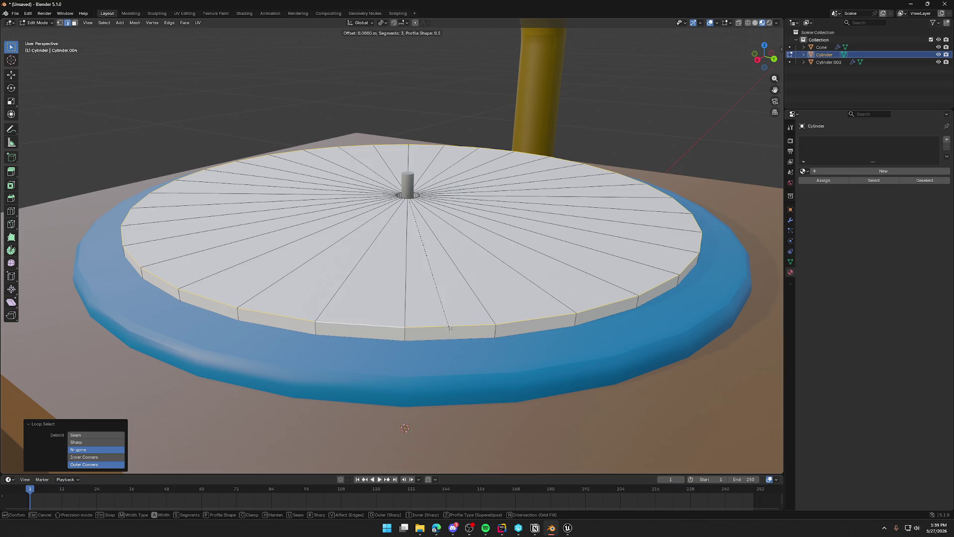
key(Escape)
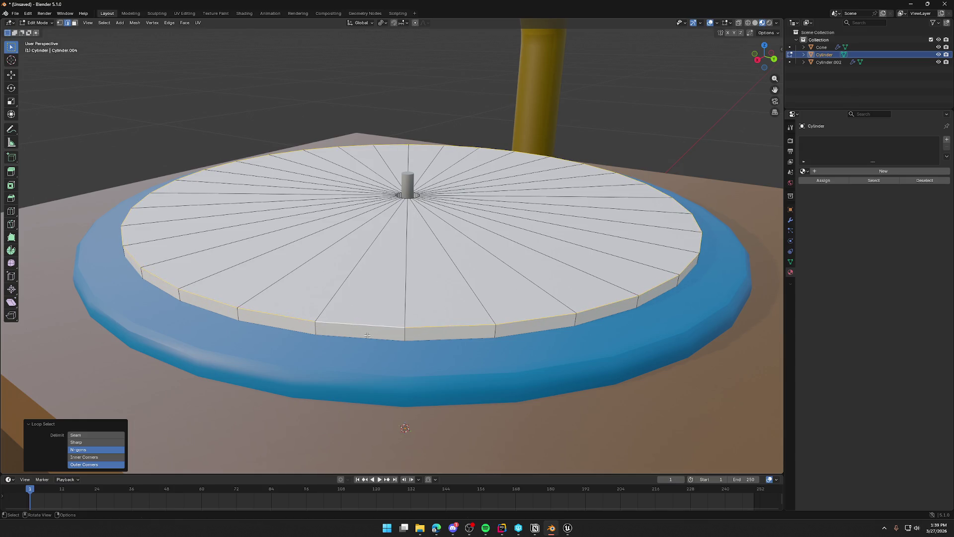
key(ctrl+b)
click(450, 366)
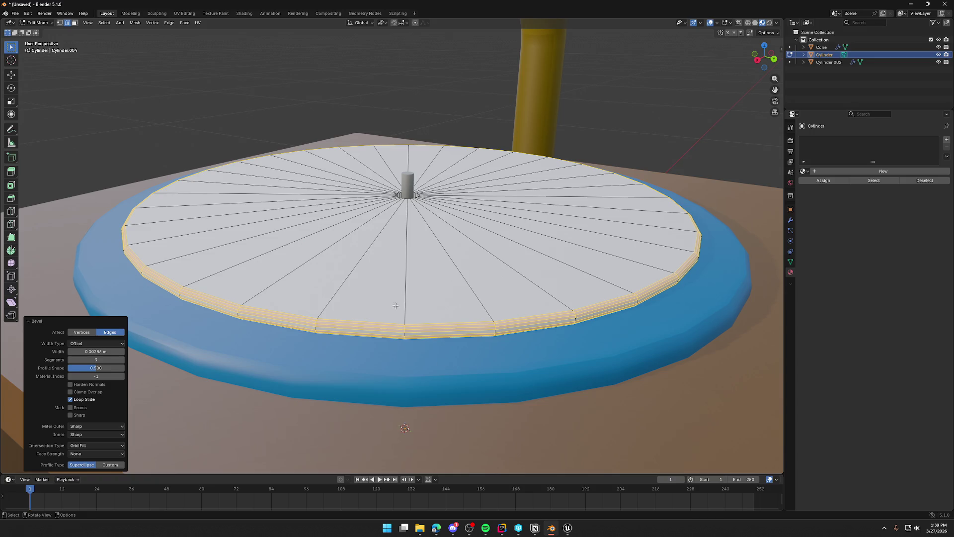
key(alt+a)
key(Tab)
scroll(196, 132, down, 2)
right_click(303, 162)
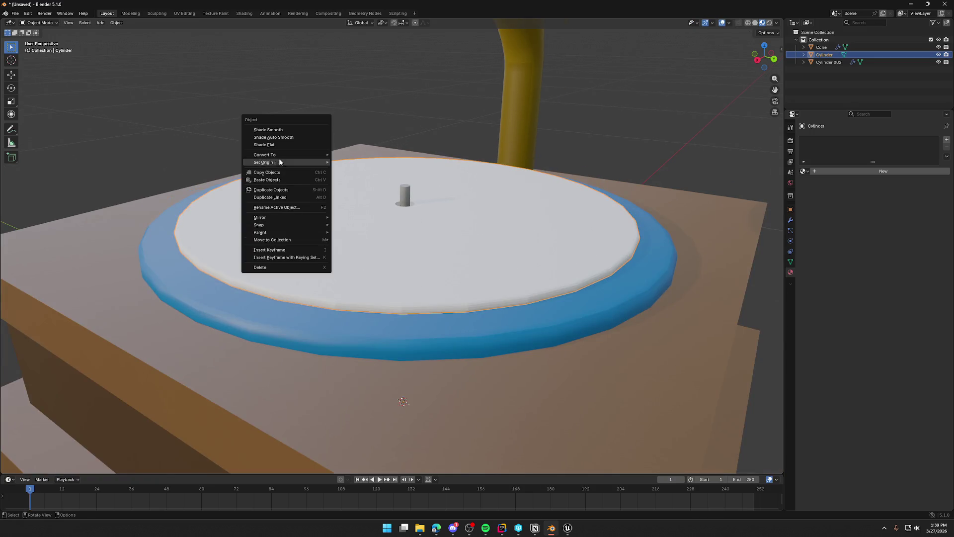
Step: Apply Shade Auto Smooth to the record and inspect the gramophone from above and side
click(291, 138)
scroll(296, 160, down, 3)
mouse_move(296, 160)
mouse_down()
mouse_move(292, 248)
mouse_move(201, 228)
mouse_move(308, 221)
mouse_move(326, 229)
mouse_move(314, 241)
mouse_up()
scroll(412, 239, up, 6)
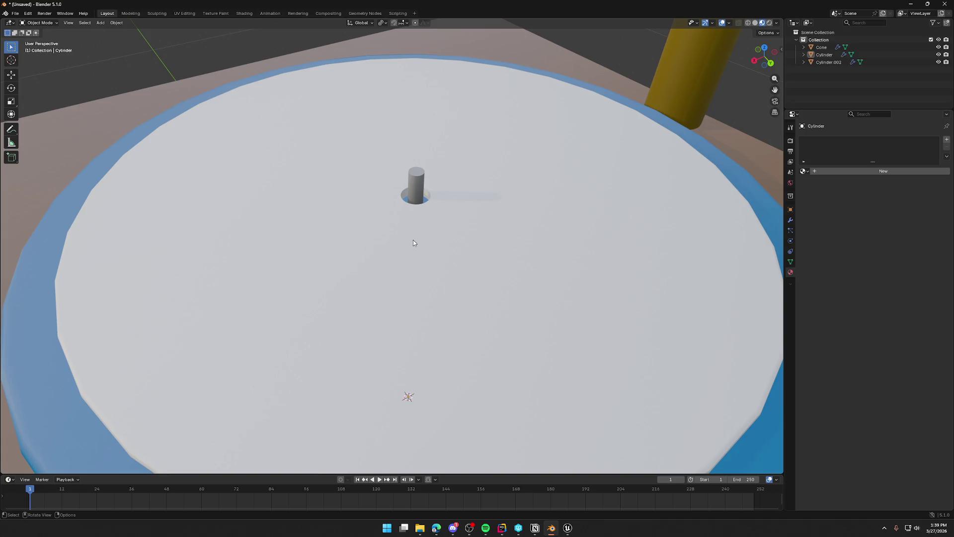
scroll(449, 229, down, 10)
mouse_move(449, 229)
mouse_down()
mouse_move(538, 223)
mouse_move(568, 239)
mouse_move(424, 238)
mouse_move(433, 289)
mouse_move(452, 297)
mouse_move(433, 333)
mouse_up()
scroll(430, 267, up, 3)
scroll(433, 333, down, 3)
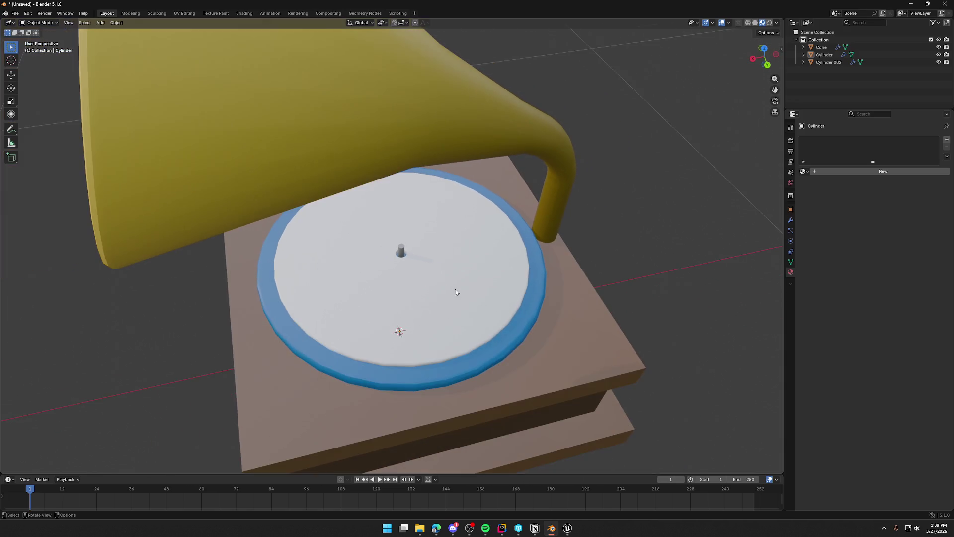
Step: Open the record in the UV Editing workspace with all its faces selected
click(455, 287)
mouse_move(455, 287)
mouse_down()
mouse_move(471, 280)
mouse_move(337, 140)
mouse_up()
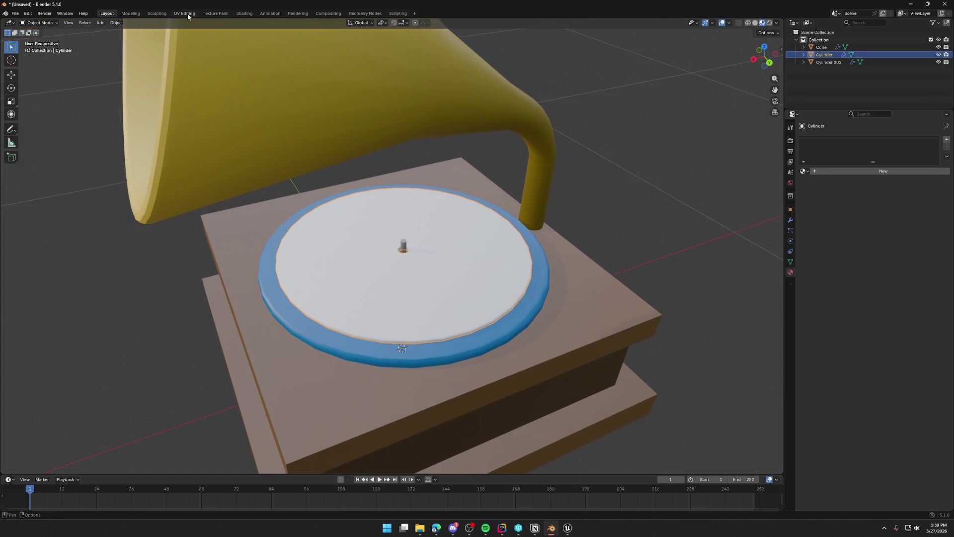
click(184, 13)
scroll(506, 262, down, 3)
scroll(506, 262, up, 2)
key(a)
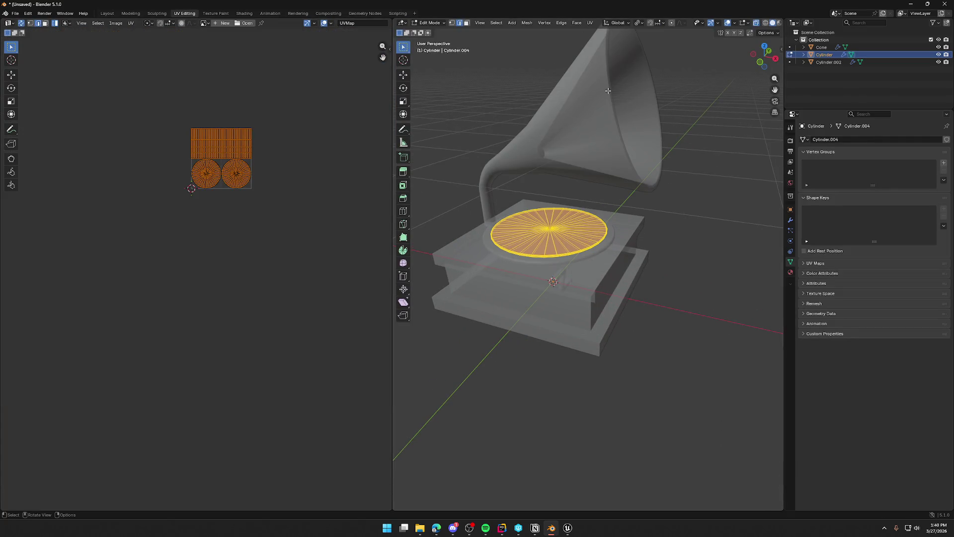
Step: Scale the record's UV islands down in the UV editor
scroll(215, 189, up, 7)
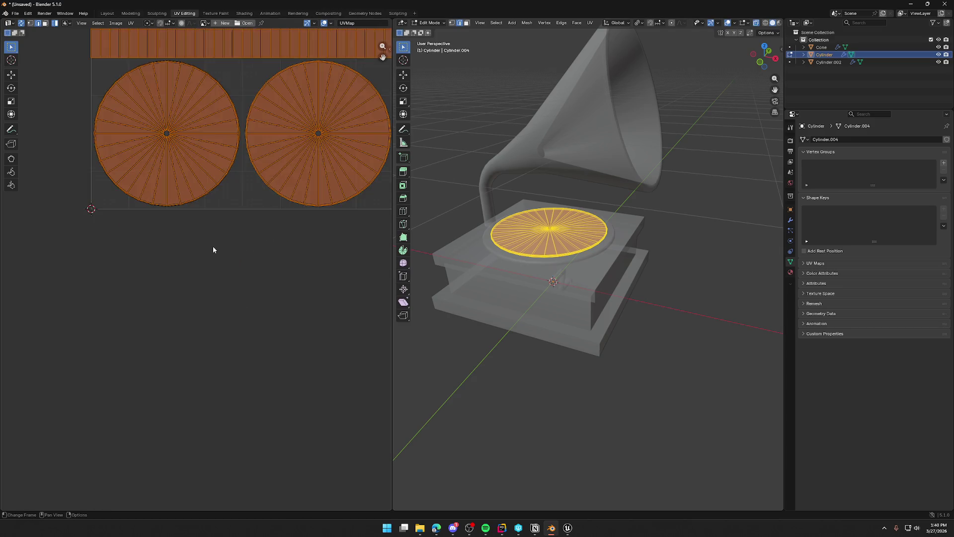
scroll(234, 348, up, 1)
scroll(263, 363, down, 1)
key(s)
click(228, 277)
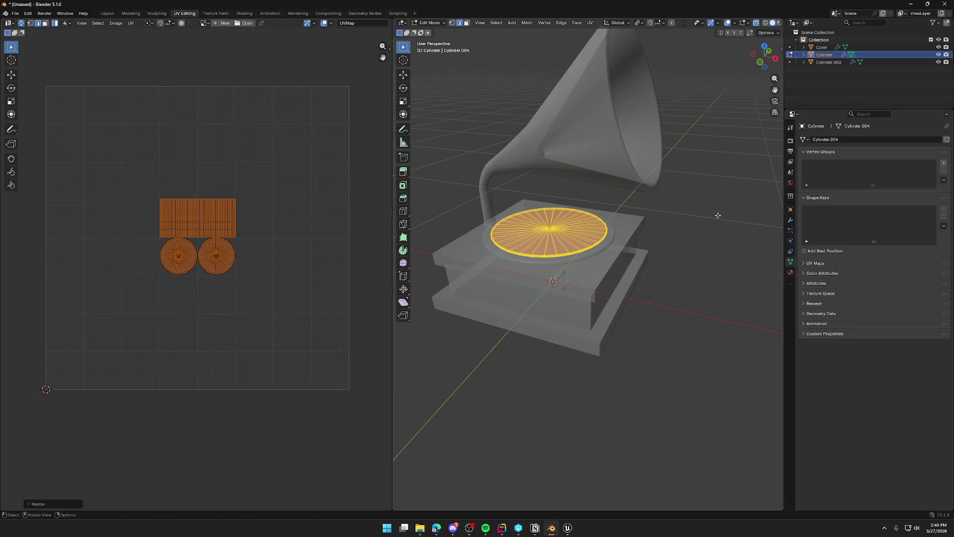
Step: Assign the existing BaseMaterial palette material to the record
click(790, 272)
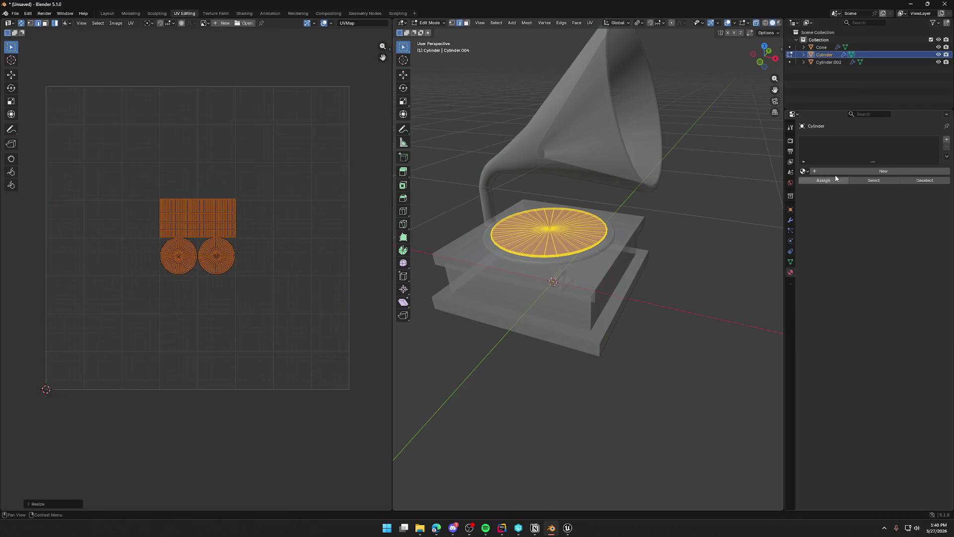
click(803, 173)
click(825, 191)
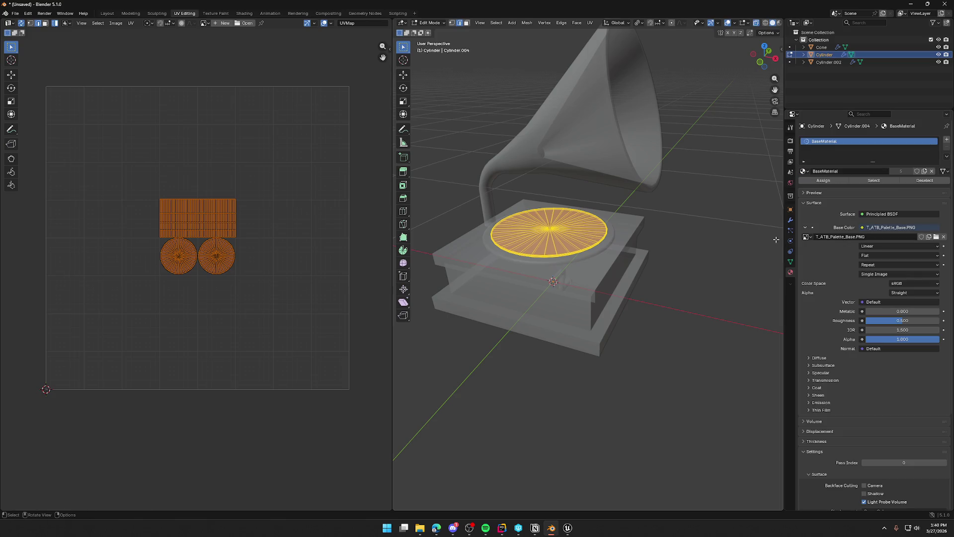
key(Tab)
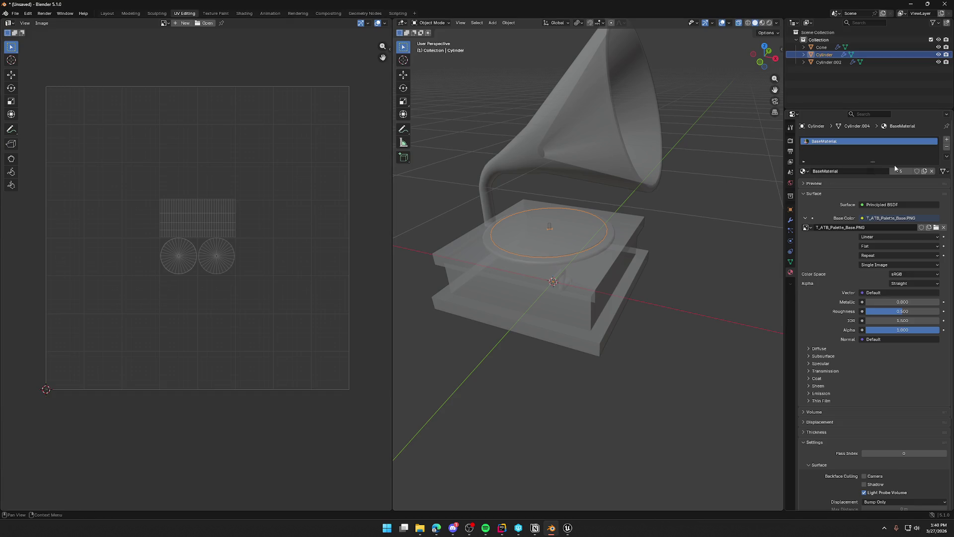
Step: Select only the record and preview its material in Layout before returning to UV Editing
drag(586, 258, 619, 252)
key(a)
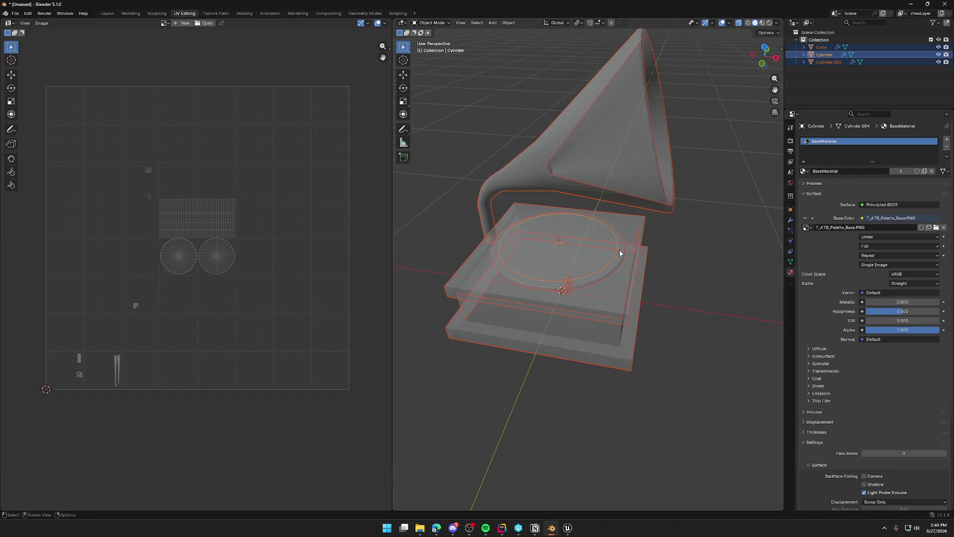
click(553, 248)
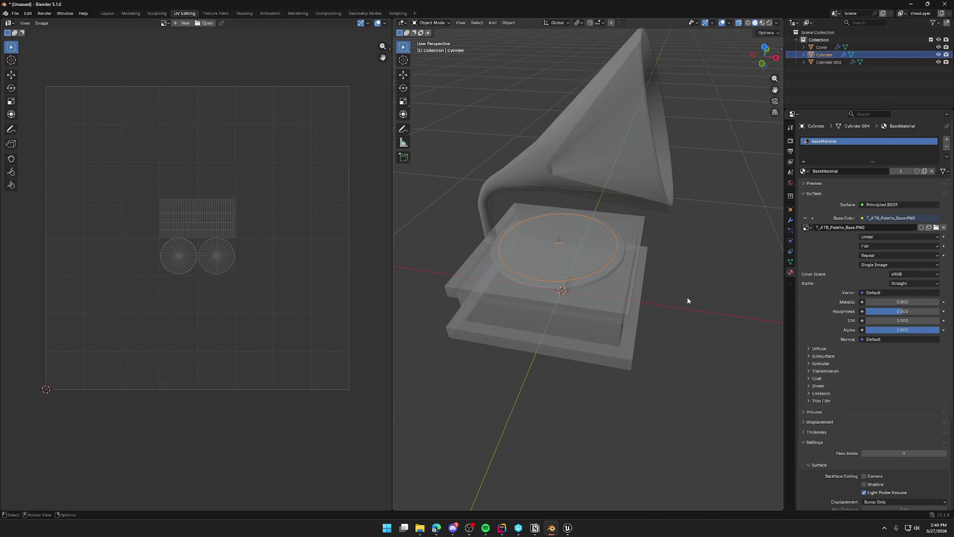
click(105, 13)
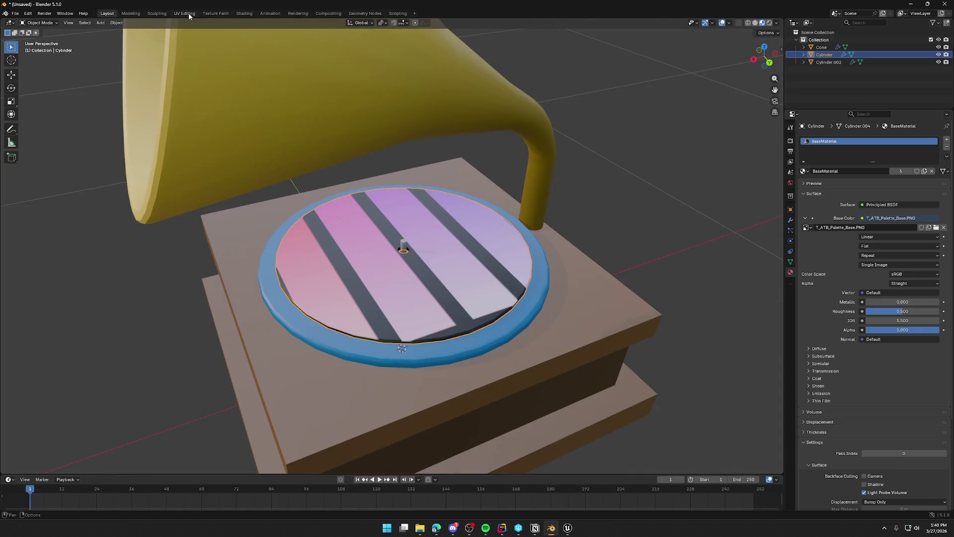
click(186, 14)
scroll(309, 234, down, 6)
scroll(250, 302, up, 1)
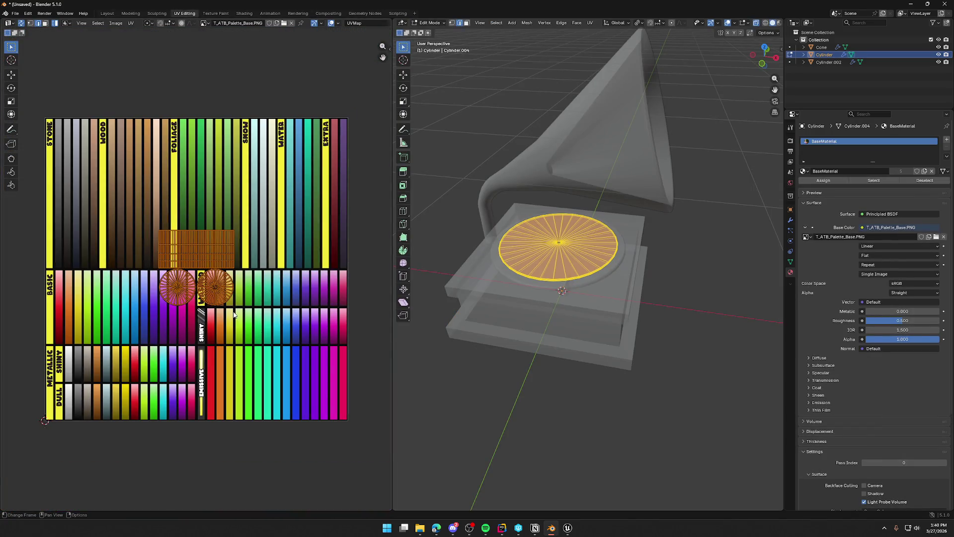
Step: Move the record face's UV islands left across the palette texture
scroll(154, 302, up, 1)
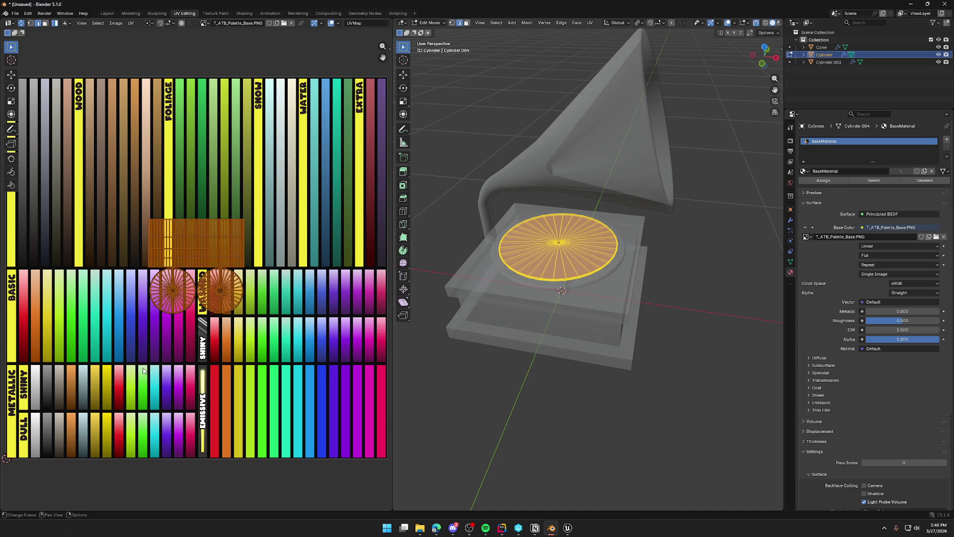
drag(186, 345, 210, 356)
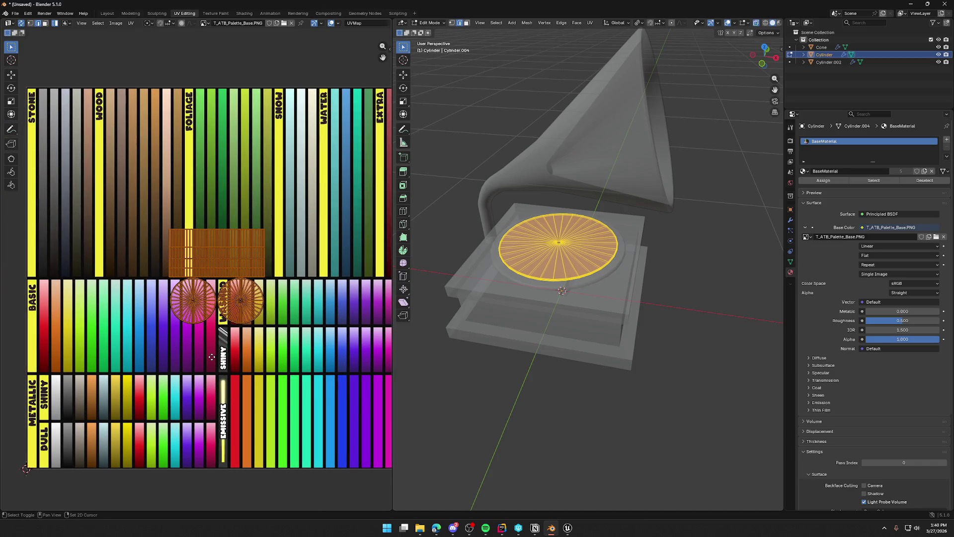
scroll(199, 351, right, 1)
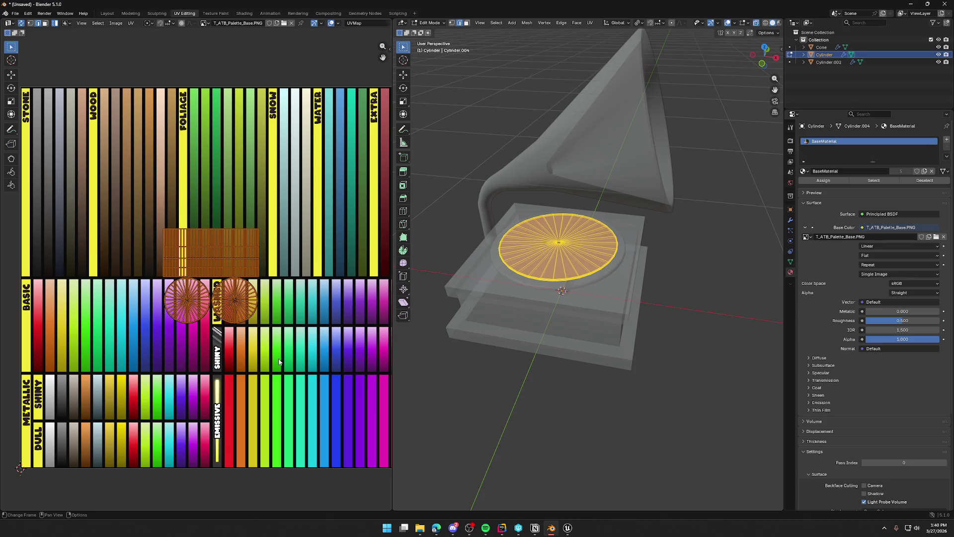
scroll(268, 322, down, 5)
scroll(269, 323, right, 3)
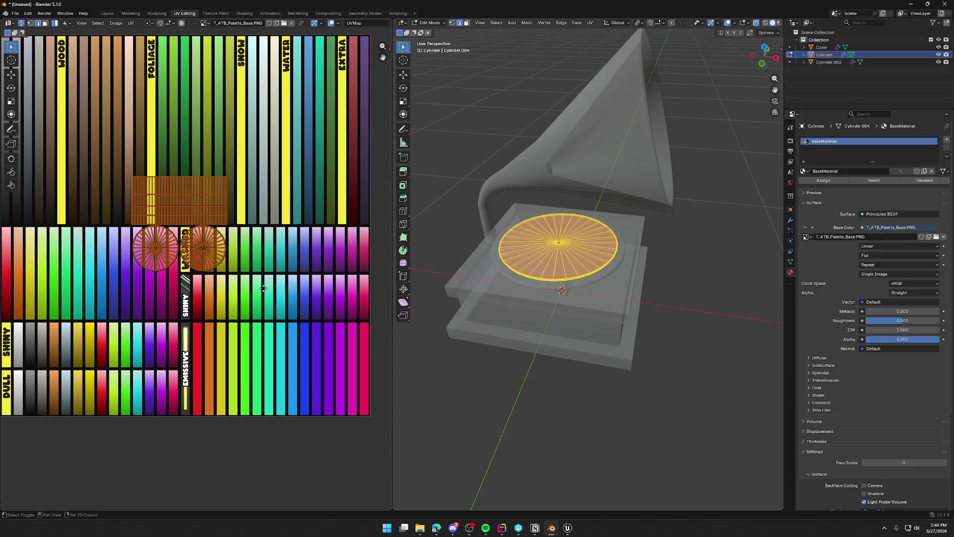
scroll(264, 289, up, 2)
scroll(263, 288, left, 5)
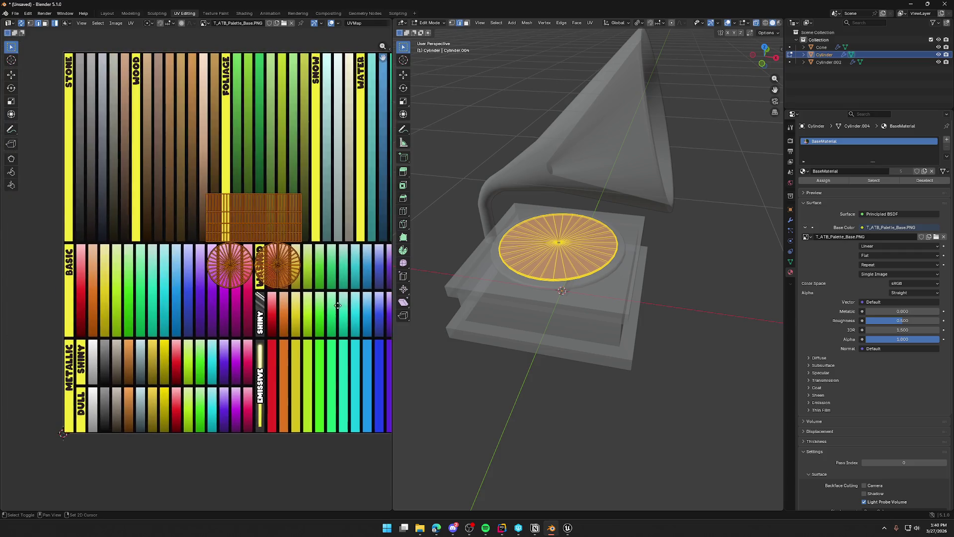
drag(293, 281, 117, 244)
Step: Shrink the UV islands to about 0.1 and place them on a dark grey swatch
scroll(117, 244, up, 5)
scroll(210, 312, up, 2)
scroll(210, 311, left, 5)
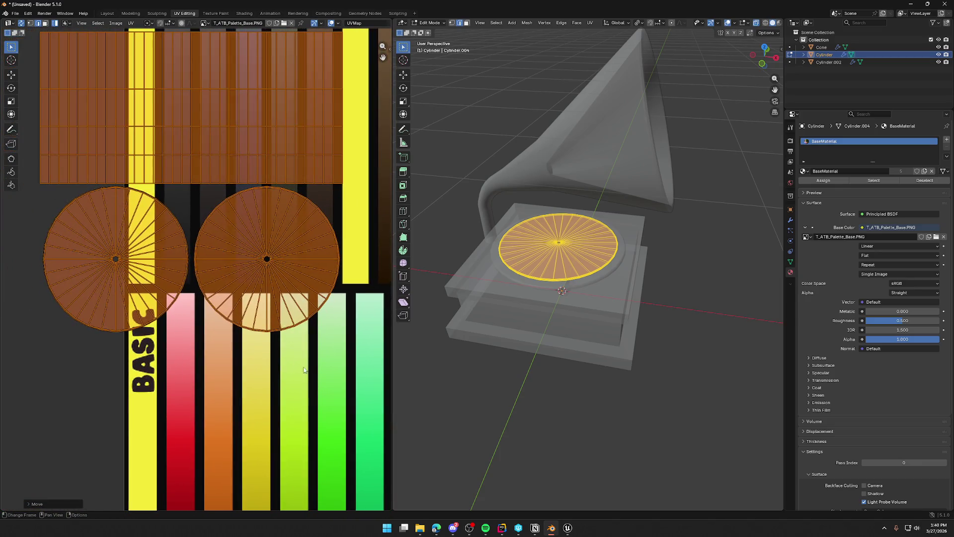
key(s)
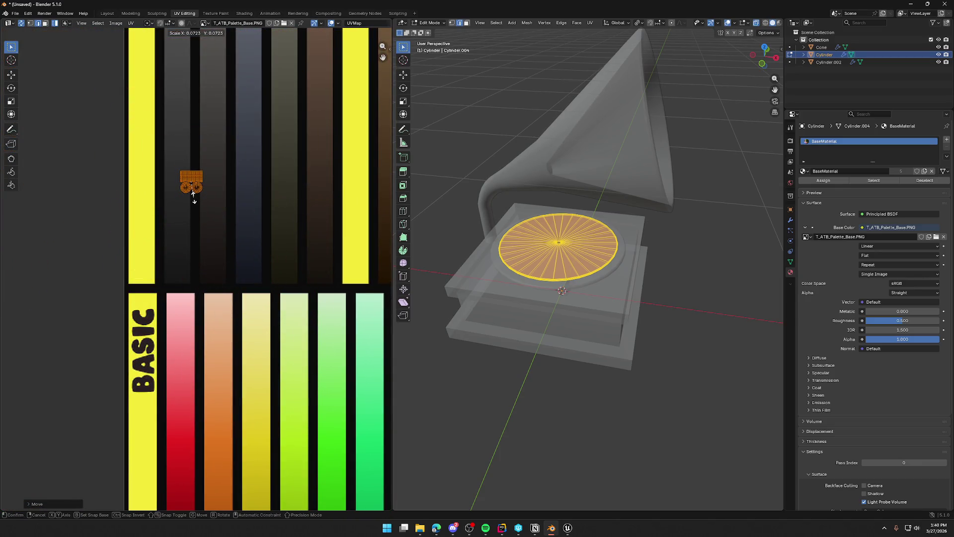
click(194, 193)
key(g)
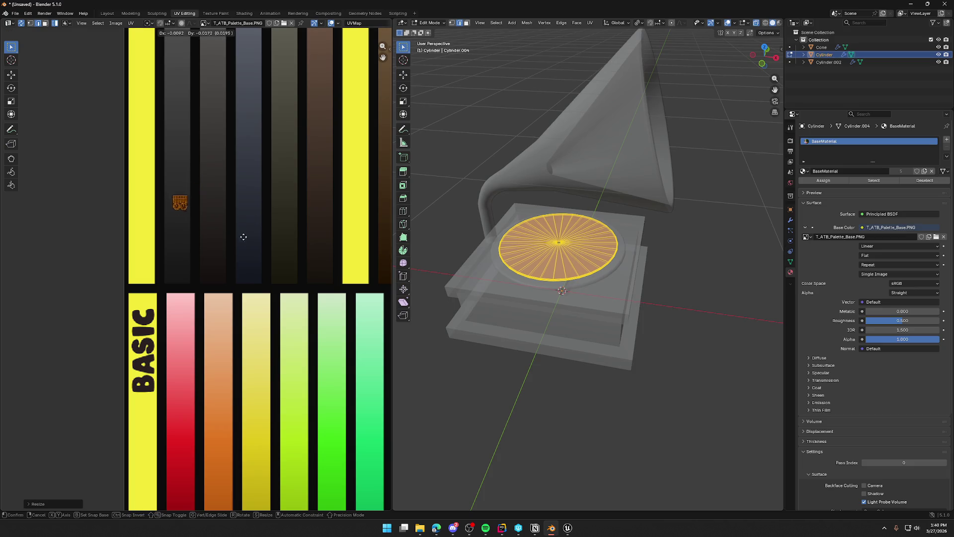
click(241, 306)
Step: Deselect the record and view it shaded dark grey in the Layout workspace
scroll(570, 320, down, 4)
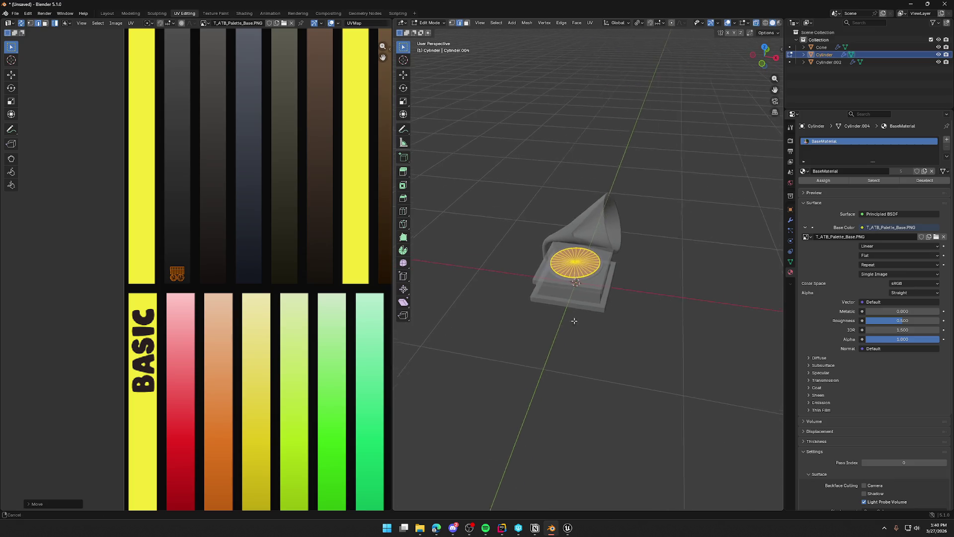
drag(570, 321, 584, 304)
click(519, 230)
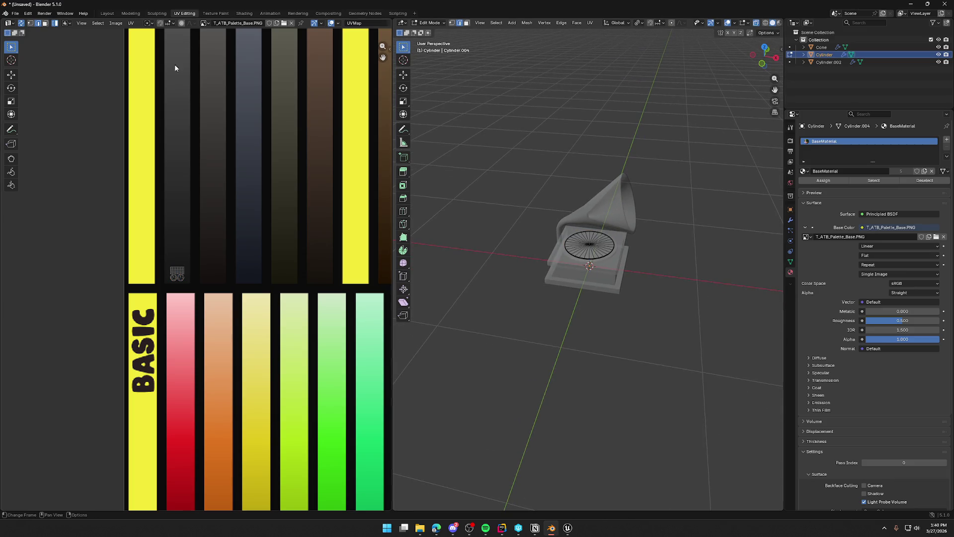
click(106, 13)
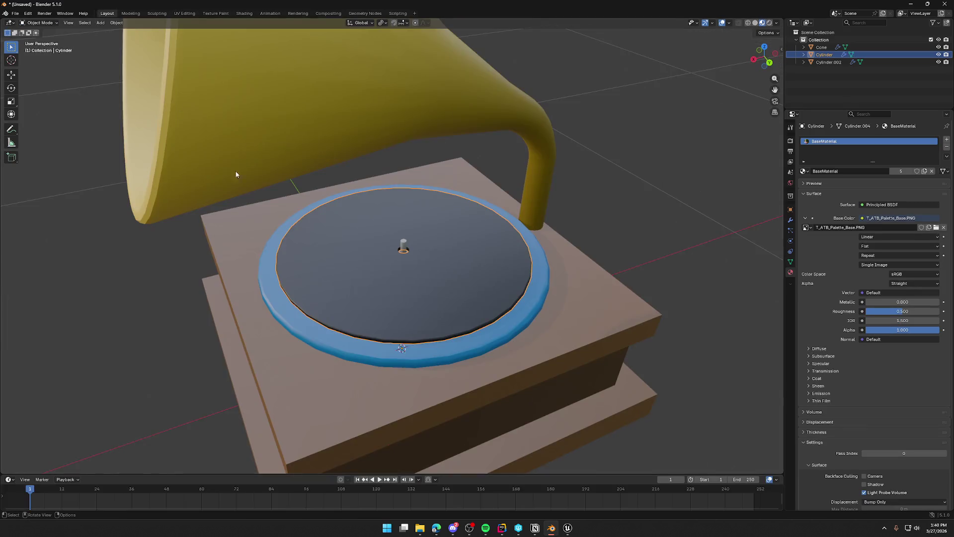
Step: Select all three objects and enter Edit Mode on their meshes
scroll(561, 248, down, 4)
scroll(517, 268, down, 2)
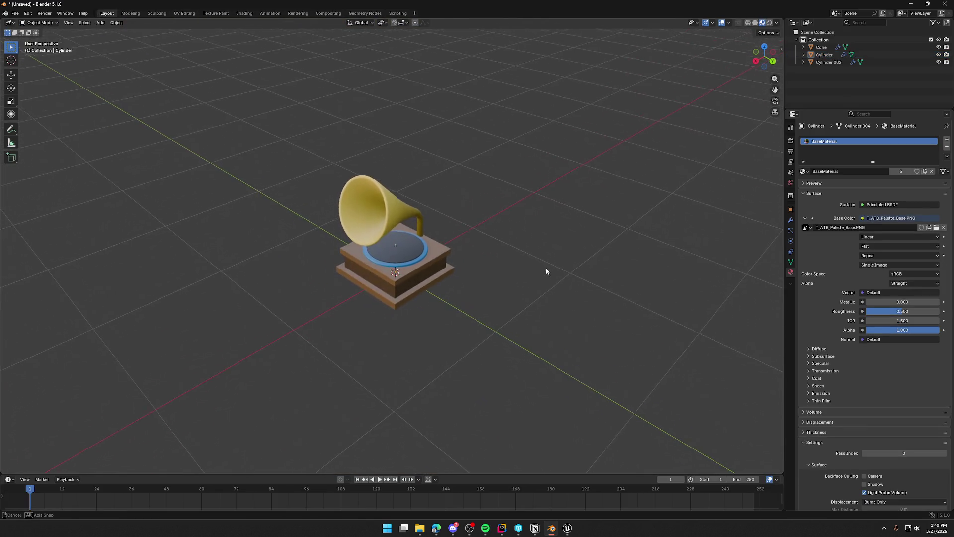
scroll(509, 286, up, 6)
scroll(539, 332, up, 5)
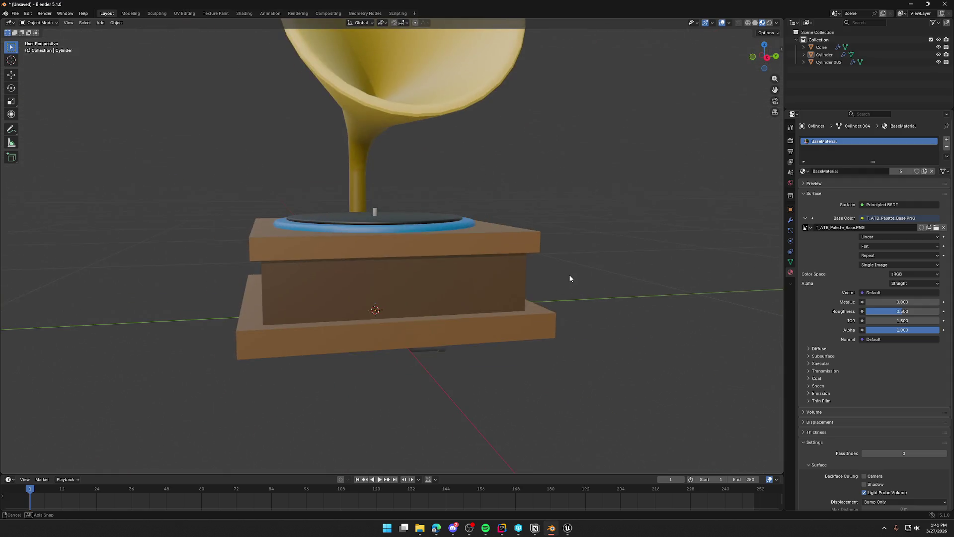
scroll(570, 277, down, 5)
scroll(494, 306, up, 3)
key(a)
key(Tab)
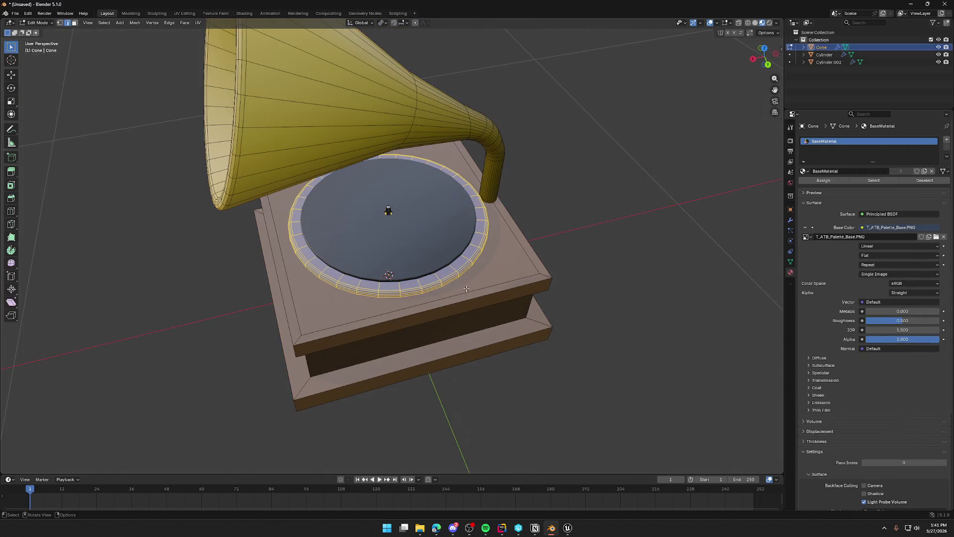
Step: In UV Editing, move the rim's UV island onto a green Foliage palette swatch
click(184, 13)
scroll(366, 323, down, 3)
scroll(366, 323, down, 2)
scroll(301, 359, up, 7)
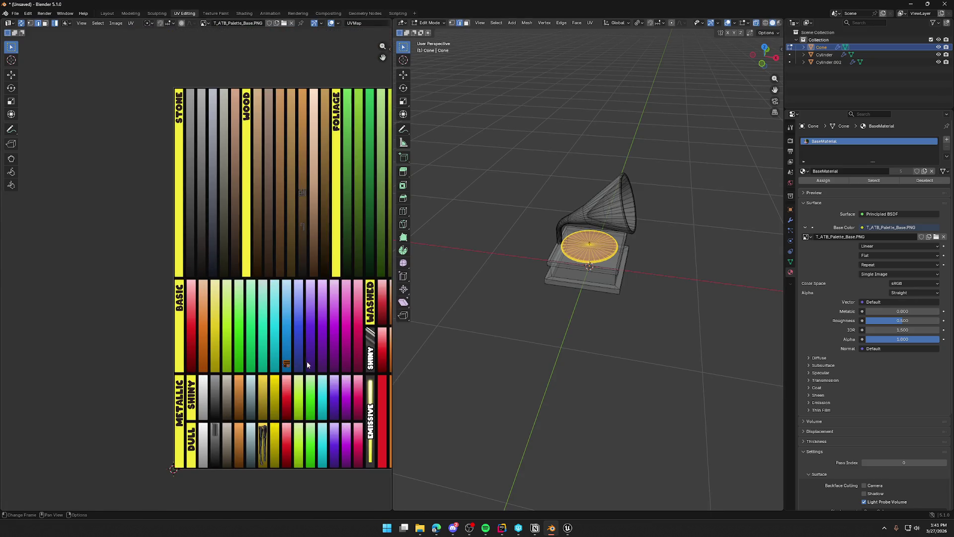
scroll(278, 281, right, 4)
scroll(278, 280, down, 2)
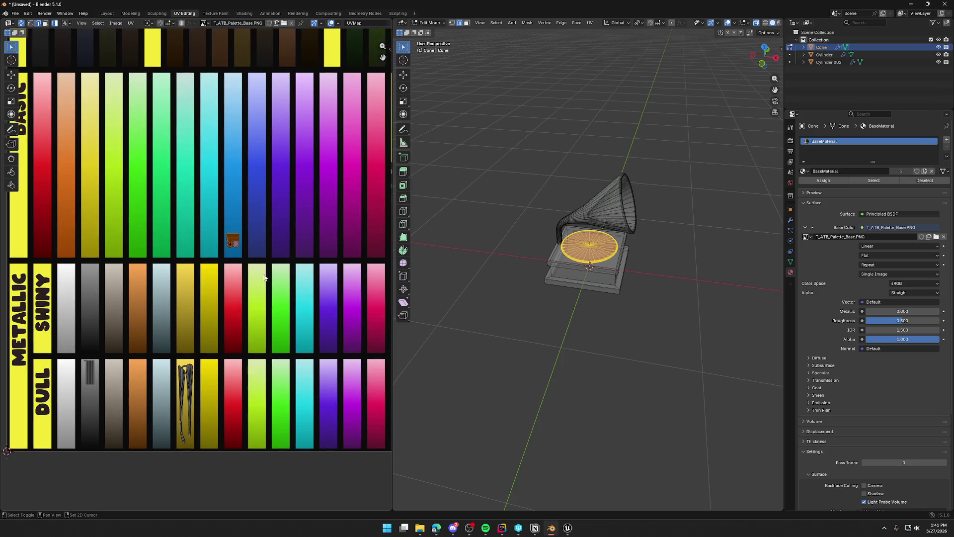
key(g)
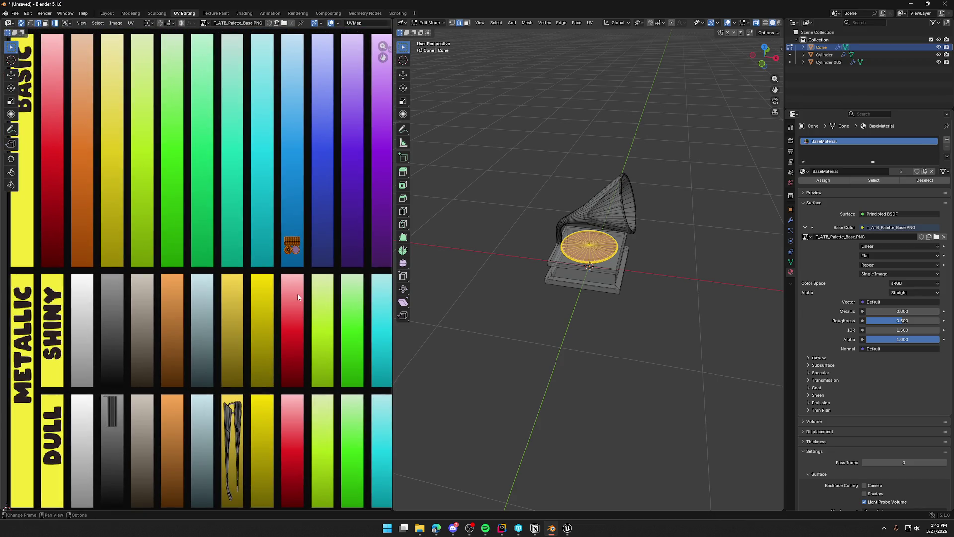
scroll(190, 288, down, 2)
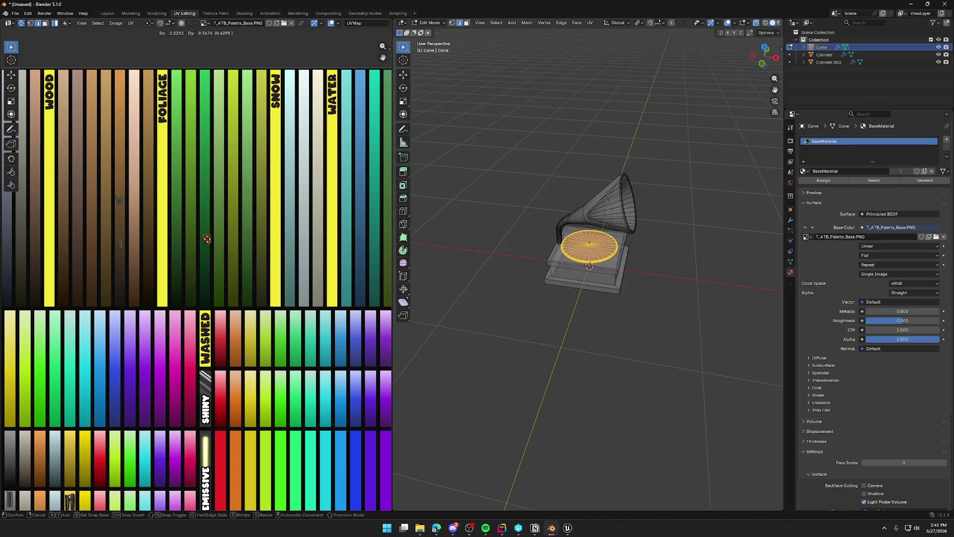
click(204, 239)
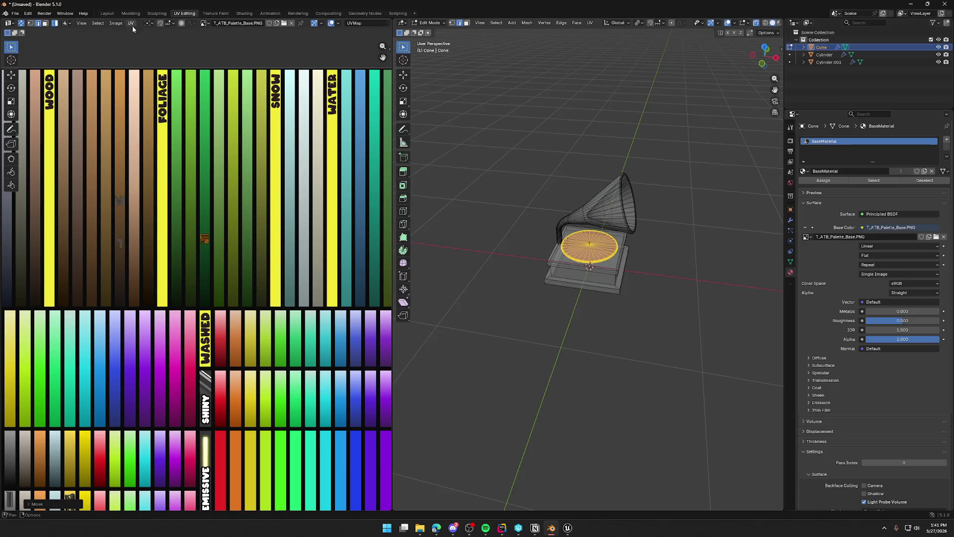
Step: Back in Layout, orbit around the gramophone to check the green rim
click(107, 13)
mouse_move(177, 306)
mouse_down()
mouse_move(198, 290)
mouse_move(271, 291)
mouse_move(125, 293)
mouse_move(238, 303)
mouse_move(220, 304)
mouse_up()
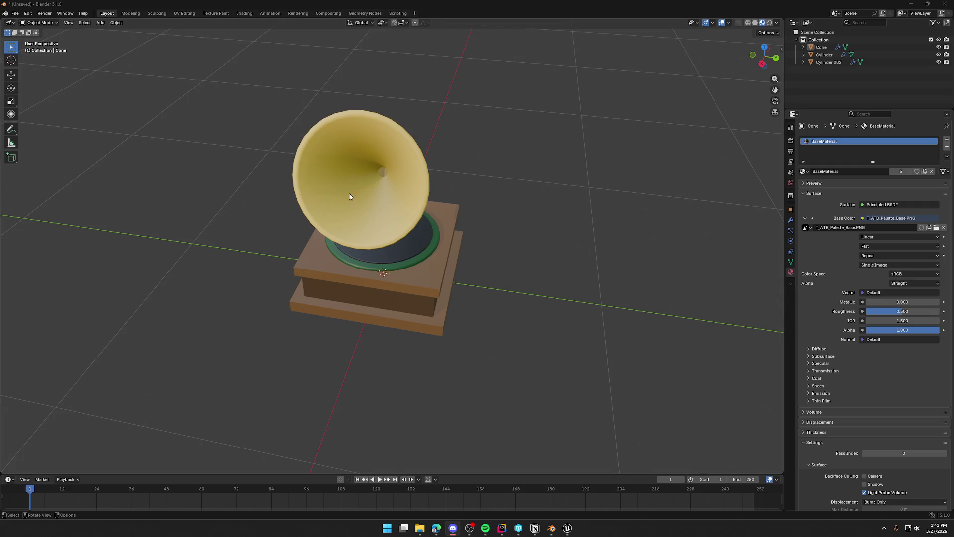
mouse_move(460, 222)
mouse_down()
mouse_move(541, 204)
mouse_move(415, 217)
mouse_up()
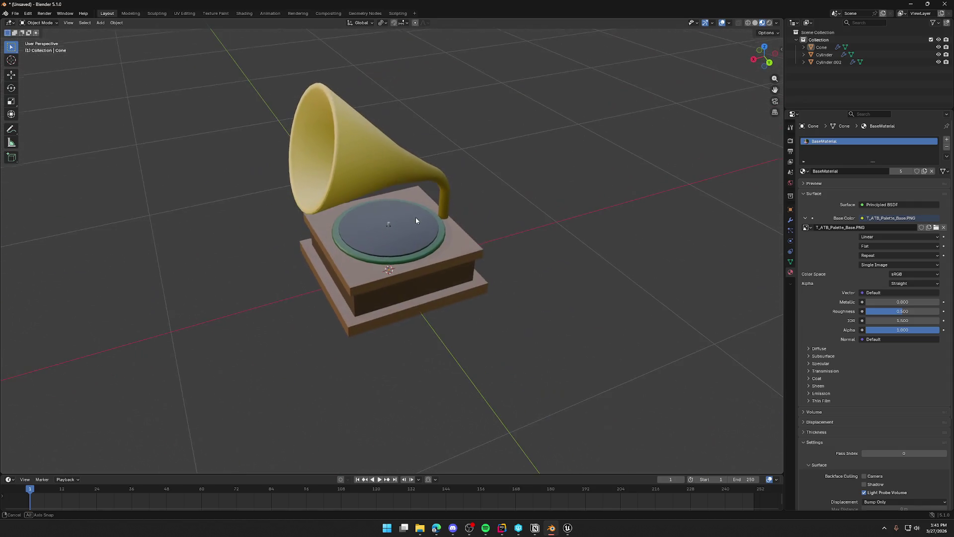
Step: Export the Cylinder record disc as SM_RecordDisc.fbx
click(403, 231)
click(15, 13)
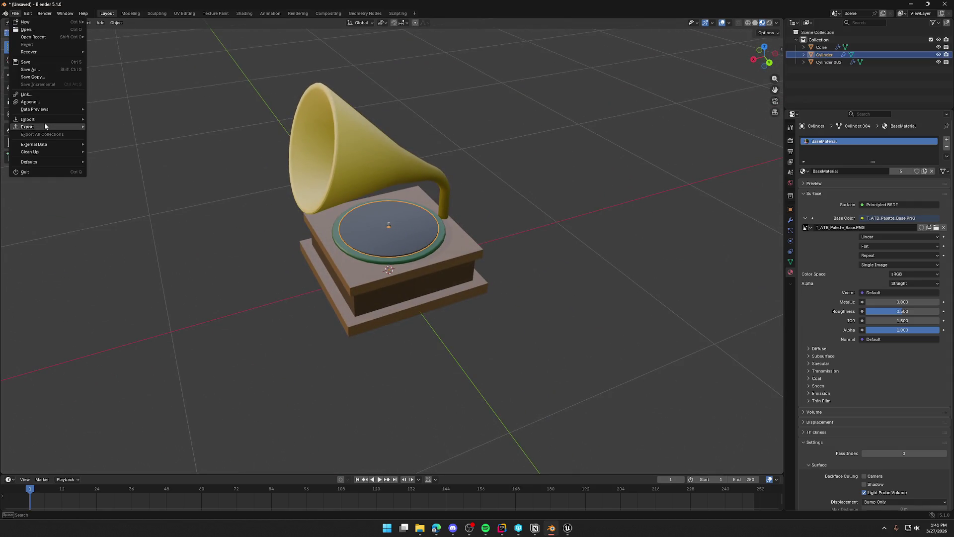
mouse_move(43, 126)
click(127, 185)
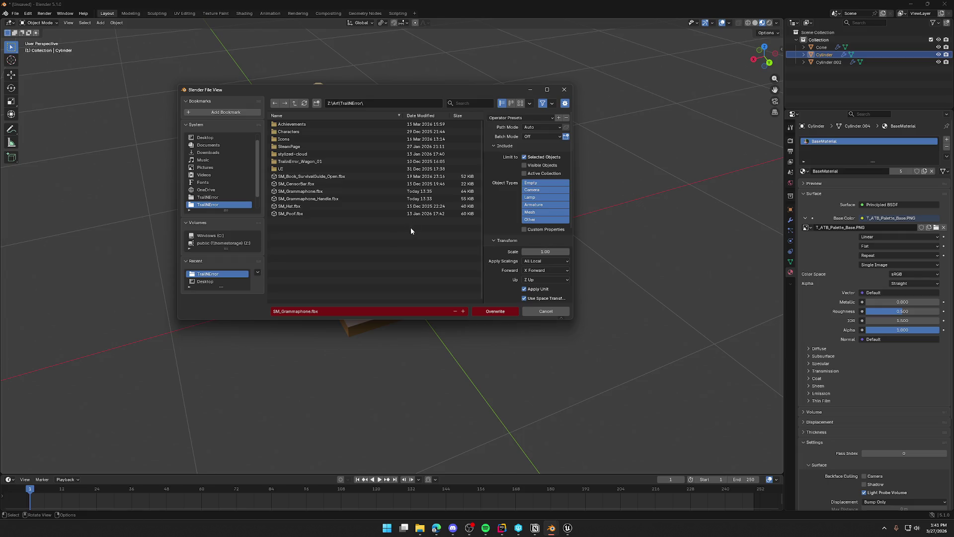
click(299, 311)
text(SM_RecordDisc)
key(Return)
click(498, 312)
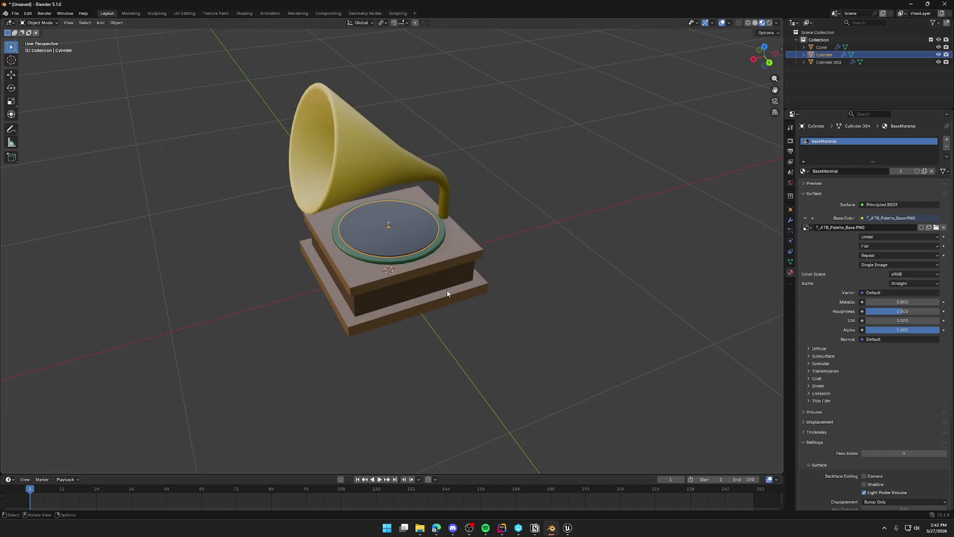
Step: Re-export the gramophone body and horn over SM_Grammaphone.fbx, then select the gramophone in Unreal
click(445, 267)
click(15, 14)
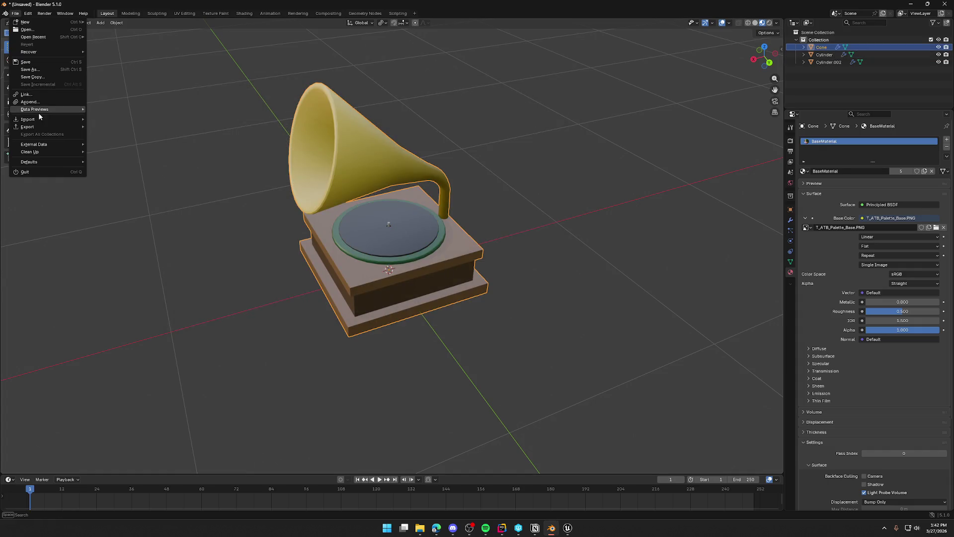
mouse_move(40, 130)
click(118, 183)
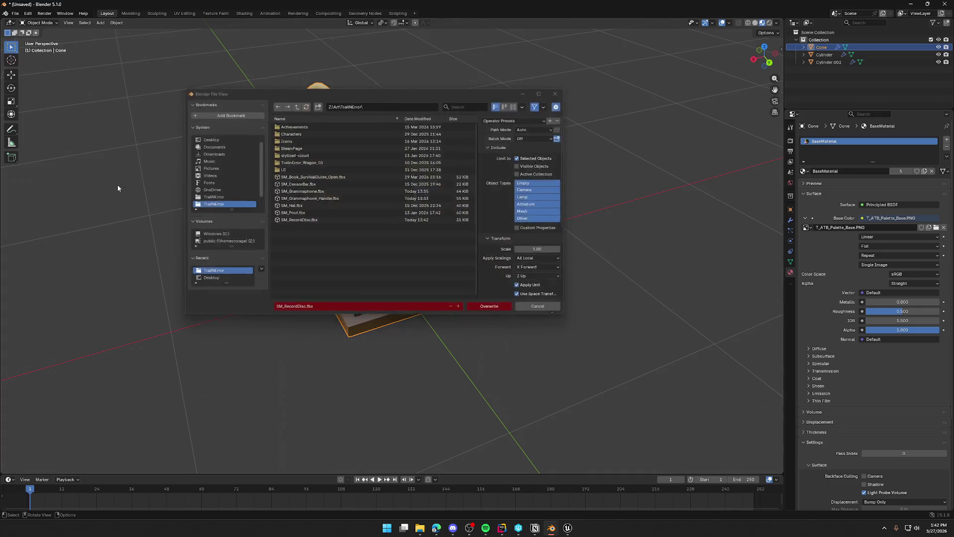
click(348, 192)
click(505, 309)
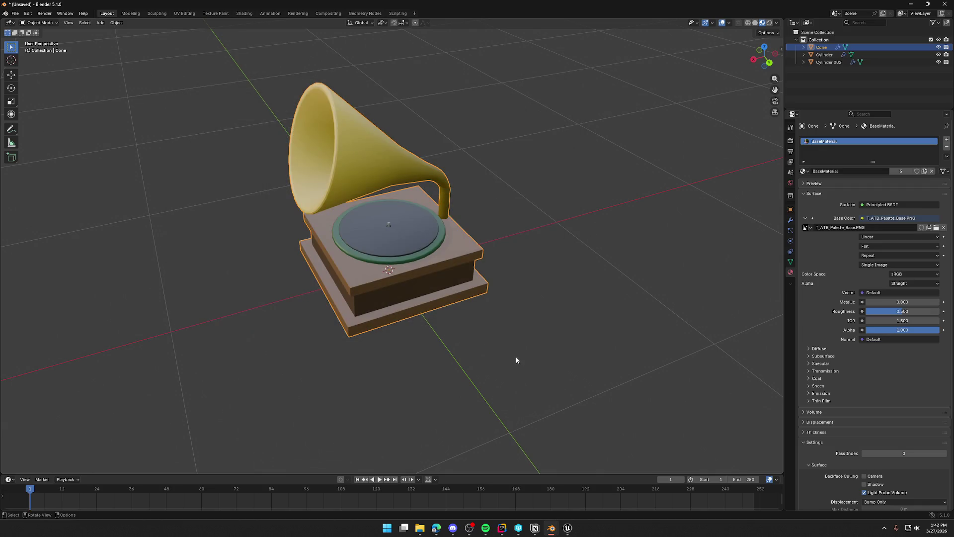
click(568, 528)
click(383, 329)
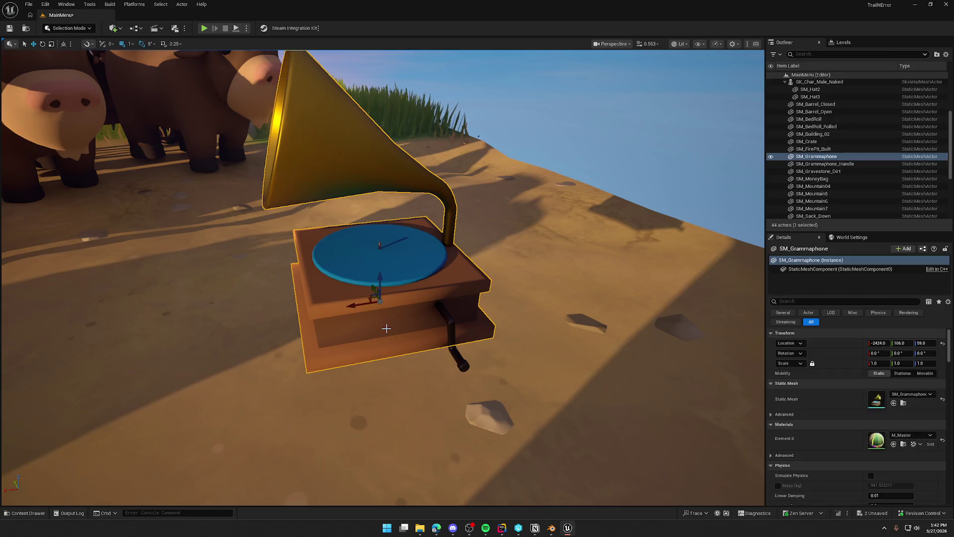
Step: Reimport the SM_Grammaphone asset from its updated FBX
key(ctrl+b)
right_click(385, 393)
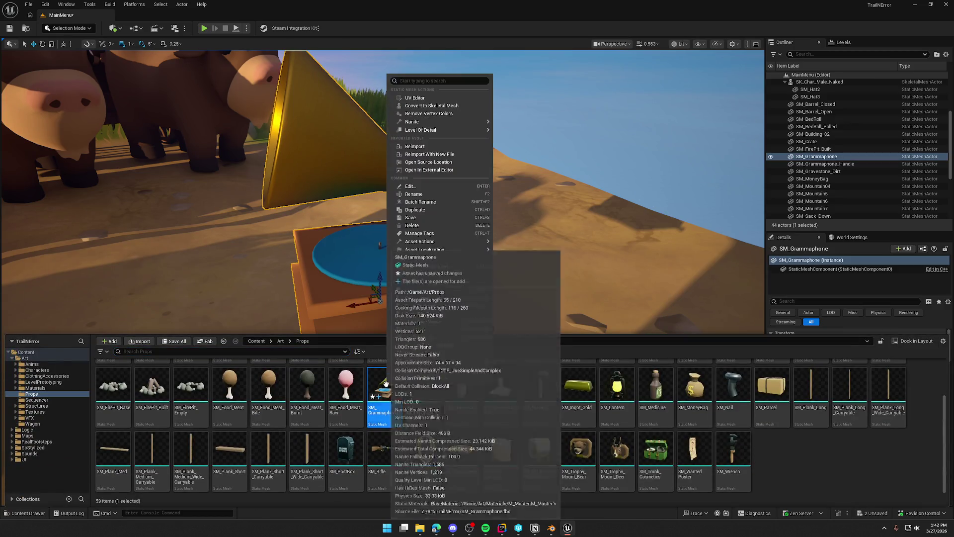
click(439, 159)
mouse_move(439, 162)
mouse_down()
mouse_move(432, 248)
mouse_move(431, 198)
mouse_move(498, 225)
mouse_up()
Step: Import SM_RecordDisc.fbx into the Props folder of the Content Drawer
key(ctrl+space)
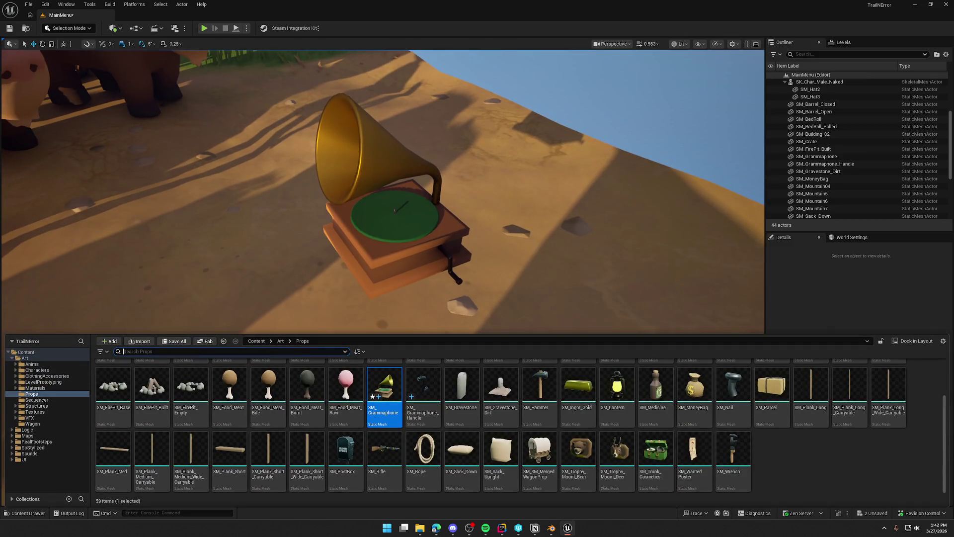
drag(900, 454, 774, 460)
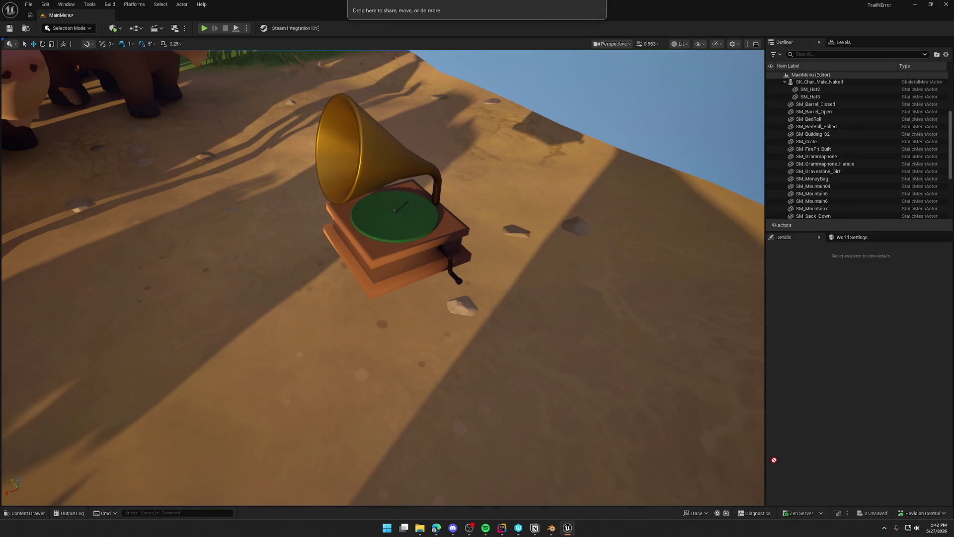
drag(583, 400, 598, 403)
key(ctrl+space)
drag(833, 471, 795, 475)
click(568, 377)
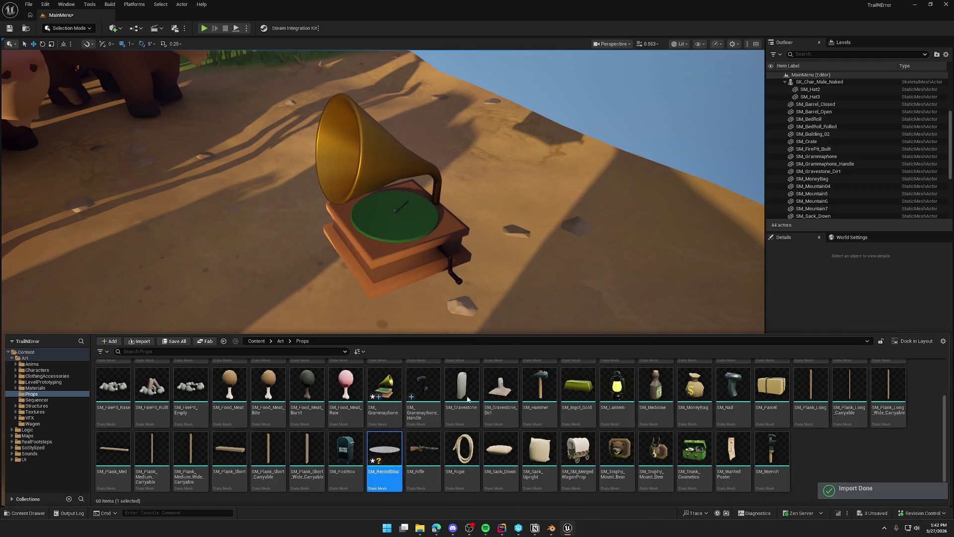
Step: Place the SM_RecordDisc asset in the level beside the gramophone and focus on it
key(ctrl+space)
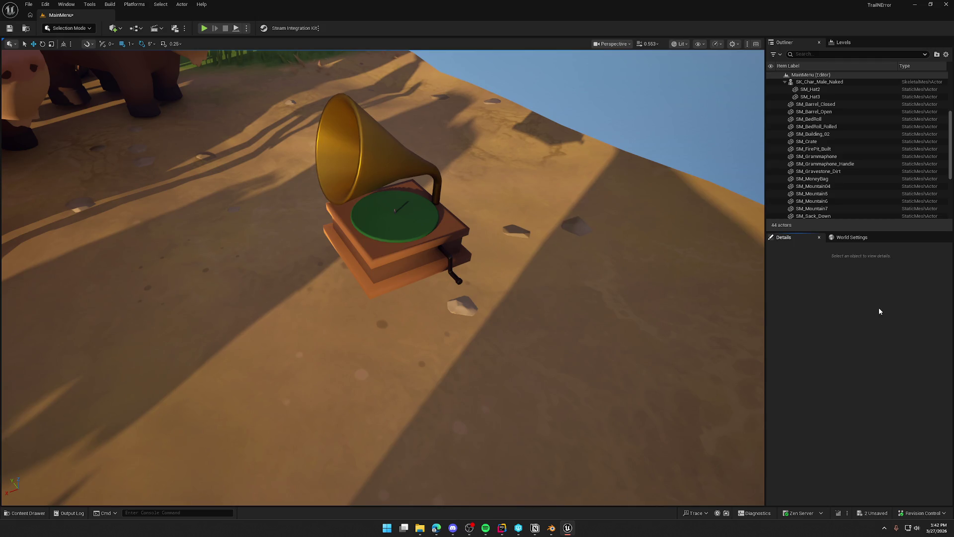
key(ctrl+space)
drag(387, 455, 393, 235)
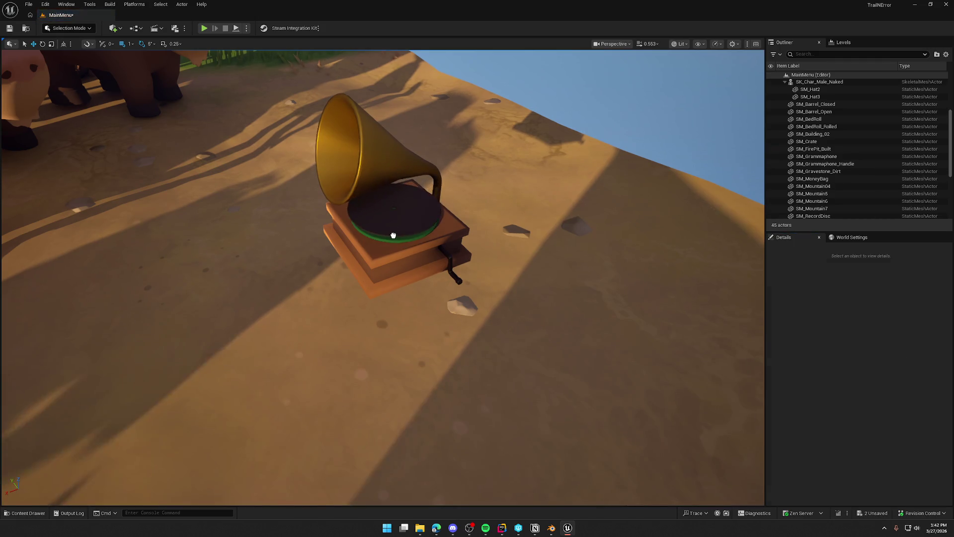
key(f)
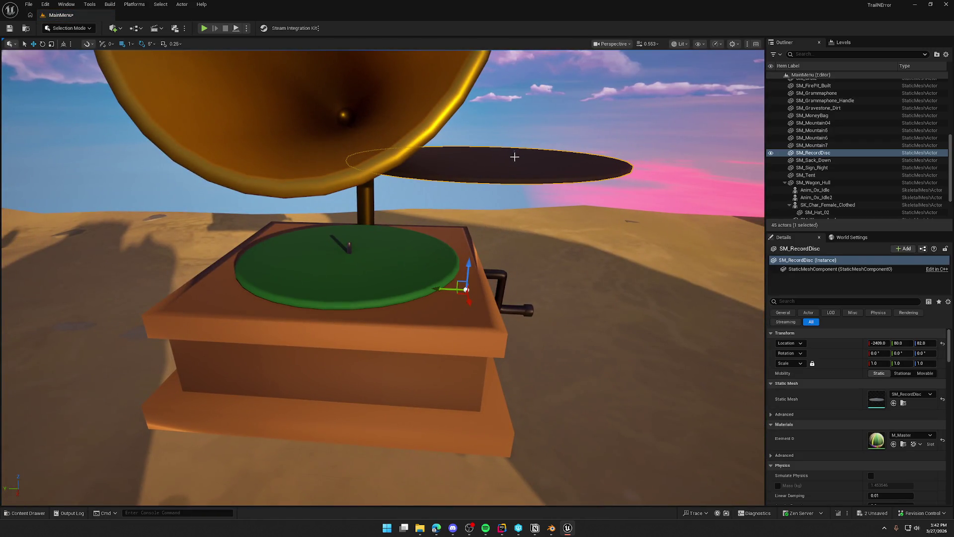
click(552, 528)
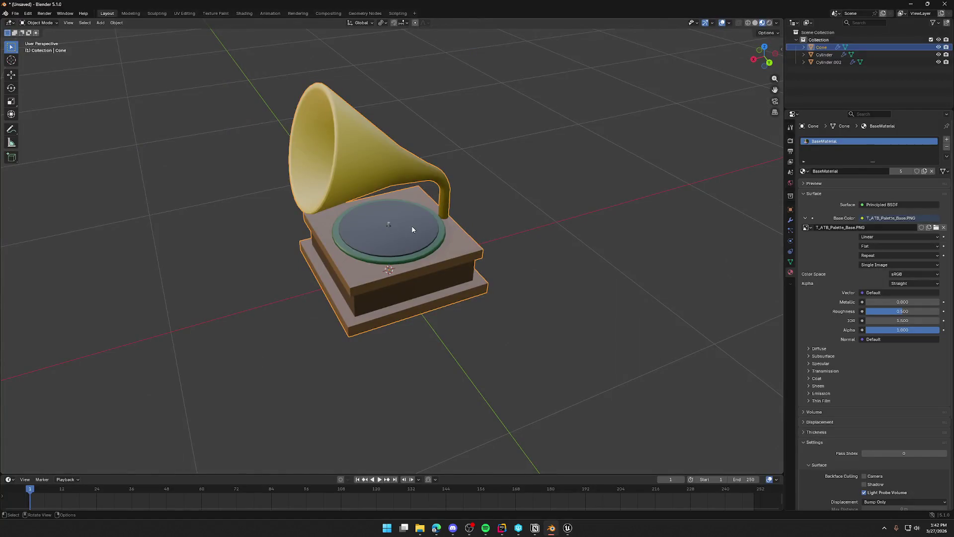
Step: Select the record disc and snap it to the 3D cursor
click(412, 230)
right_click(412, 234)
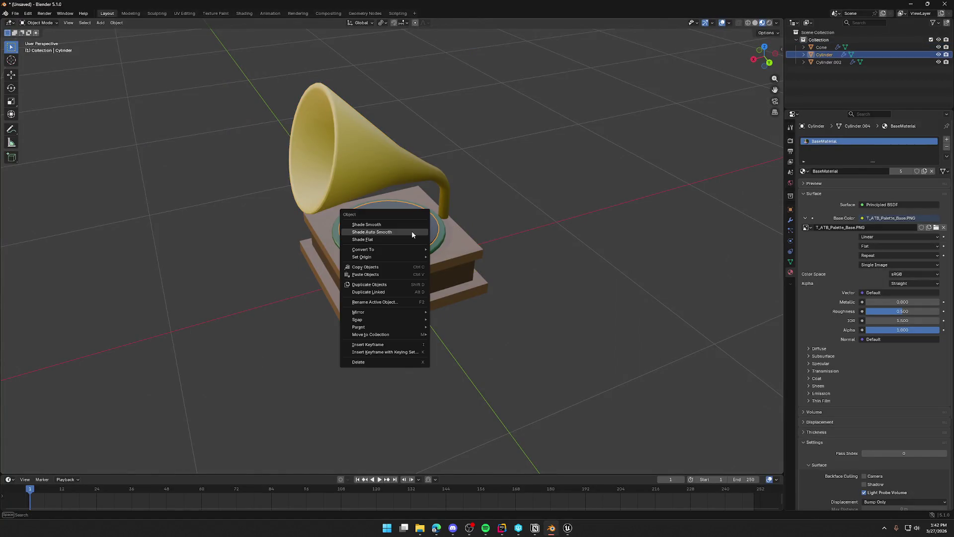
mouse_move(394, 318)
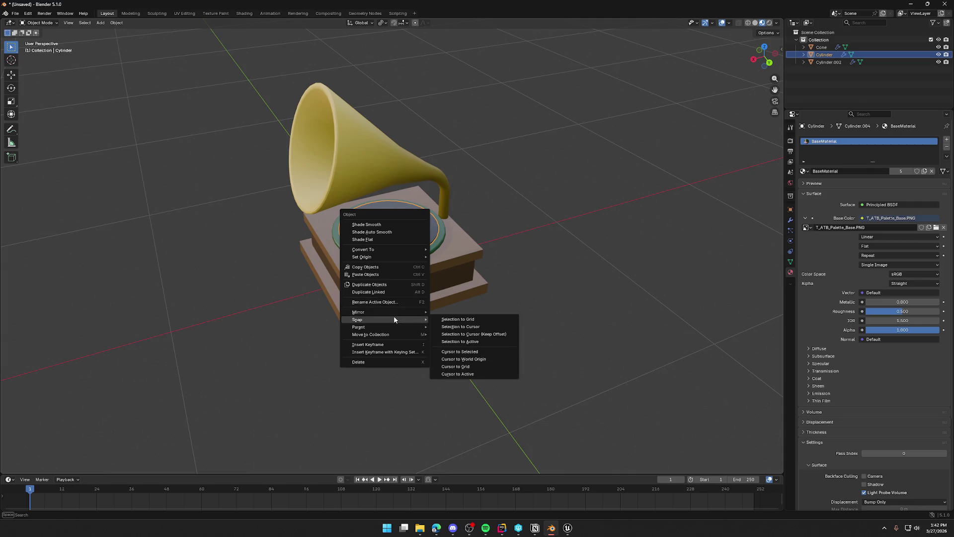
click(484, 328)
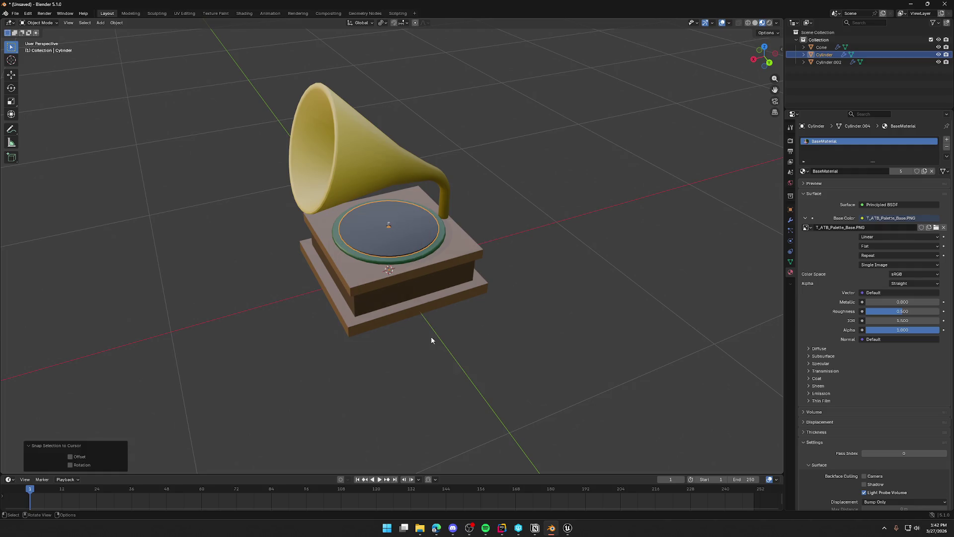
mouse_move(412, 342)
mouse_down()
mouse_move(457, 323)
mouse_move(393, 234)
mouse_up()
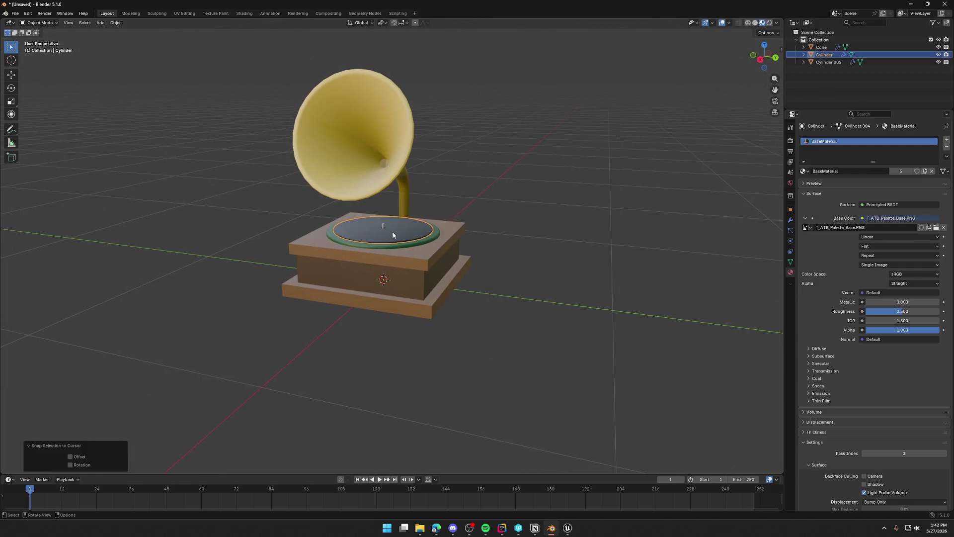
scroll(392, 233, up, 5)
Step: Set the disc's origin to its geometry, then snap the selection to the cursor again
right_click(396, 216)
mouse_move(397, 216)
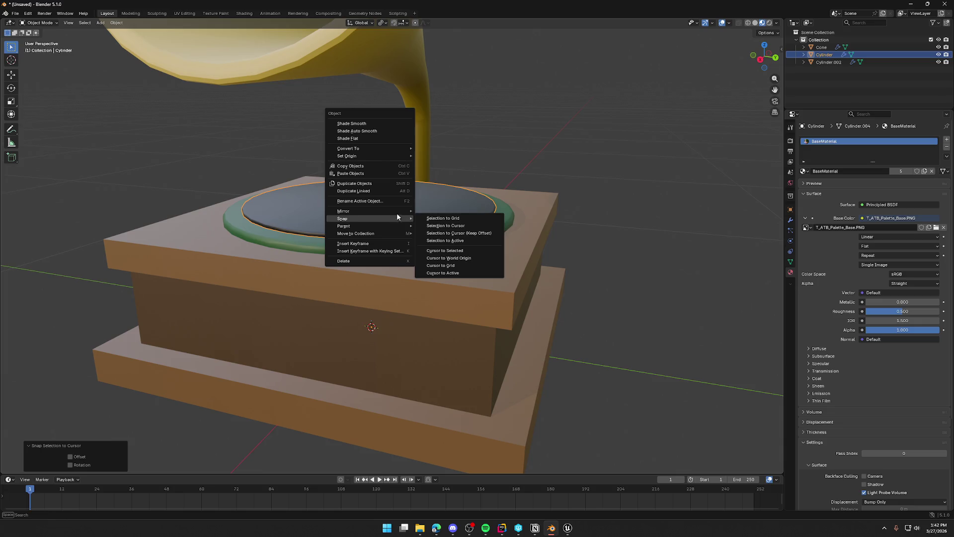
click(469, 164)
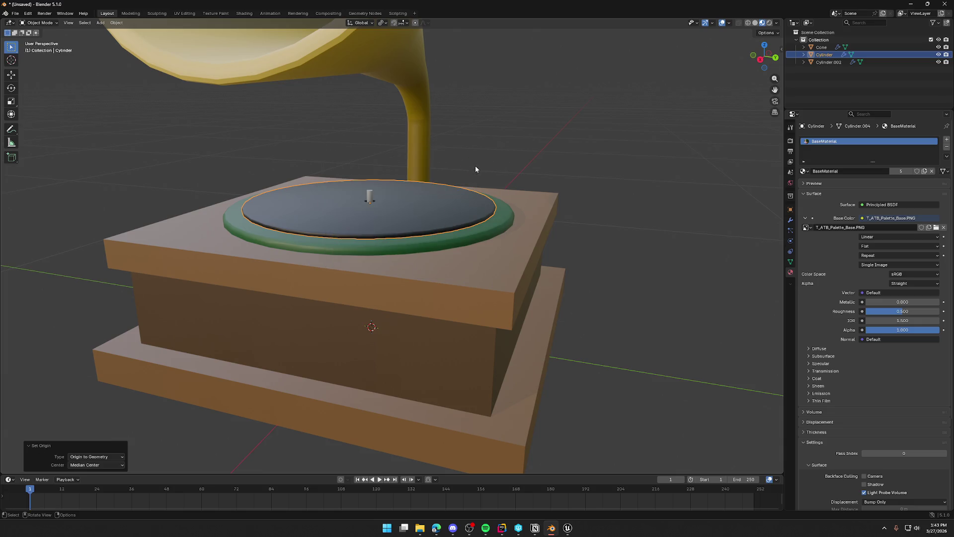
right_click(407, 209)
mouse_move(401, 274)
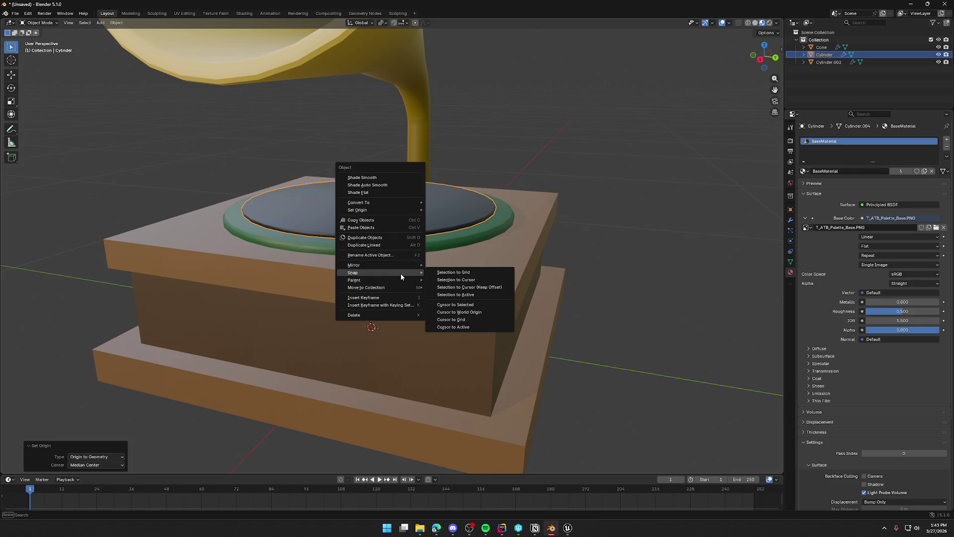
click(479, 281)
Step: Export the disc as FBX over SM_RecordDisc.fbx
click(15, 14)
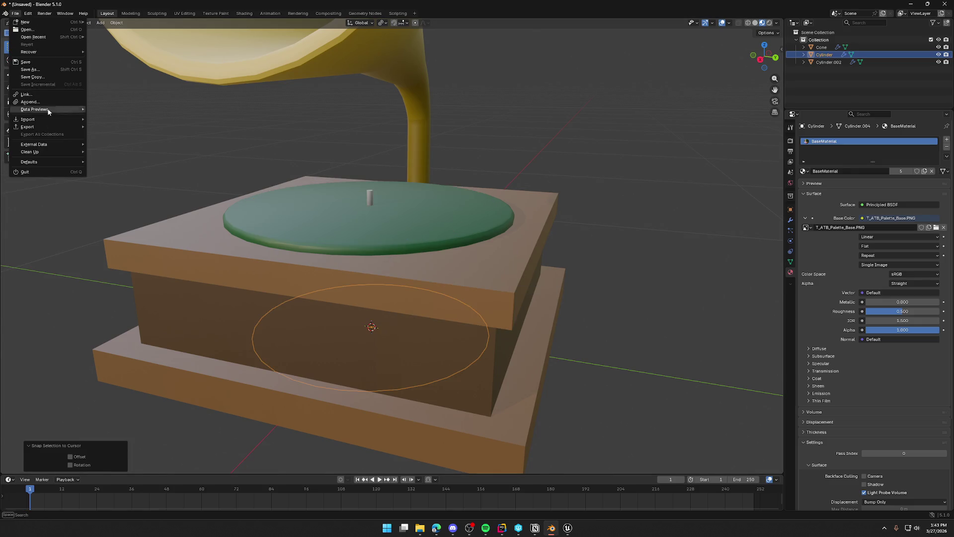
mouse_move(76, 132)
click(111, 186)
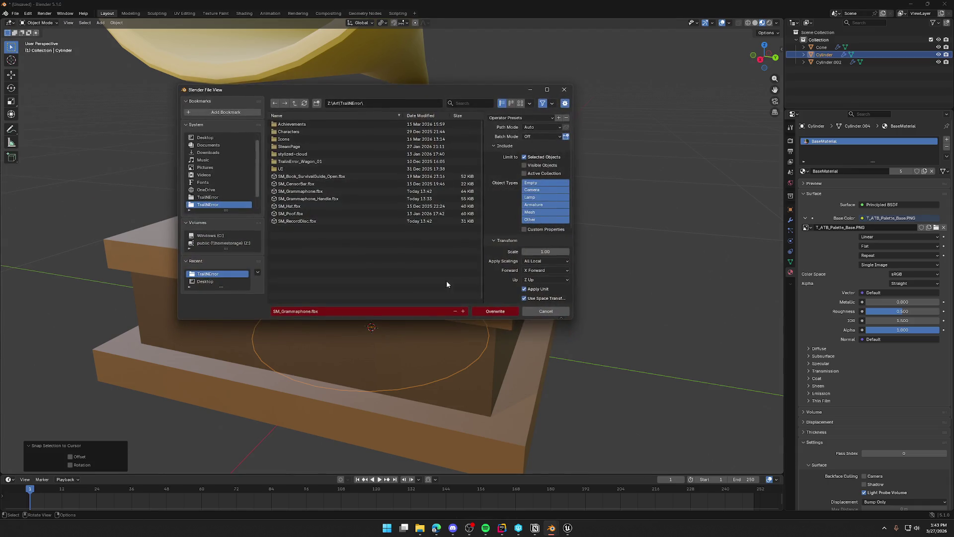
click(499, 311)
Step: Reimport the SM_RecordDisc asset from the updated FBX
key(alt+Tab)
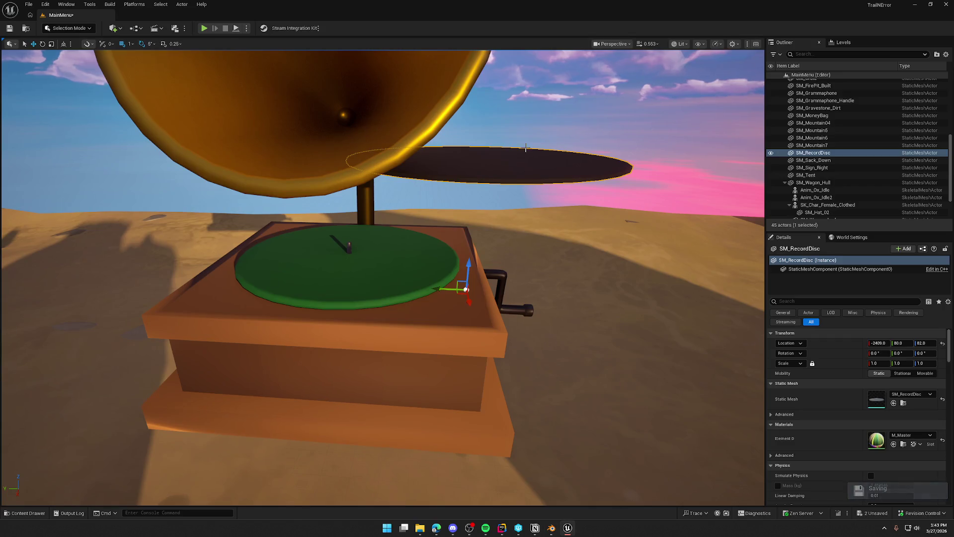
key(ctrl+space)
right_click(393, 459)
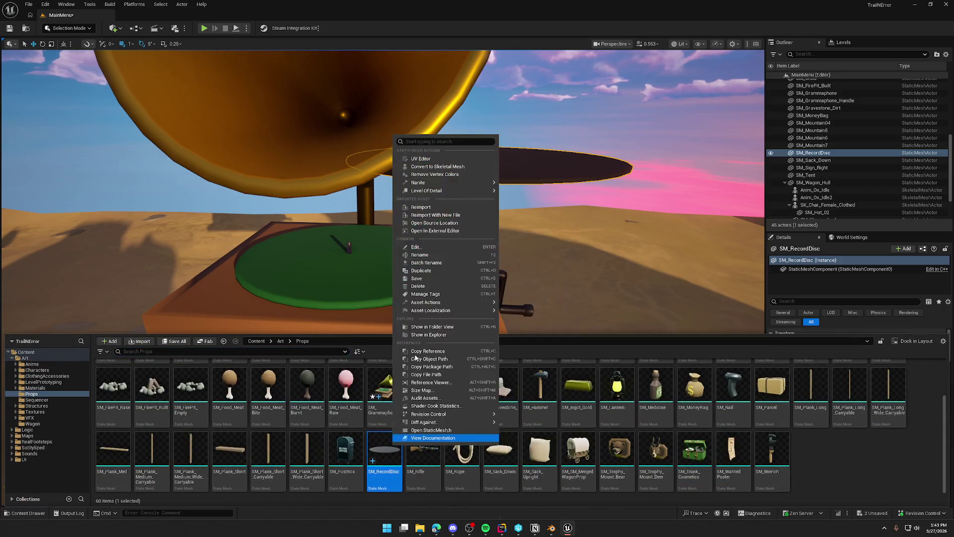
click(433, 212)
Step: Move the record disc onto the turntable, disable grid snap, and nudge it centred
mouse_move(459, 288)
mouse_down()
mouse_move(388, 277)
mouse_move(336, 255)
mouse_move(346, 229)
mouse_move(347, 243)
mouse_up()
scroll(390, 241, up, 3)
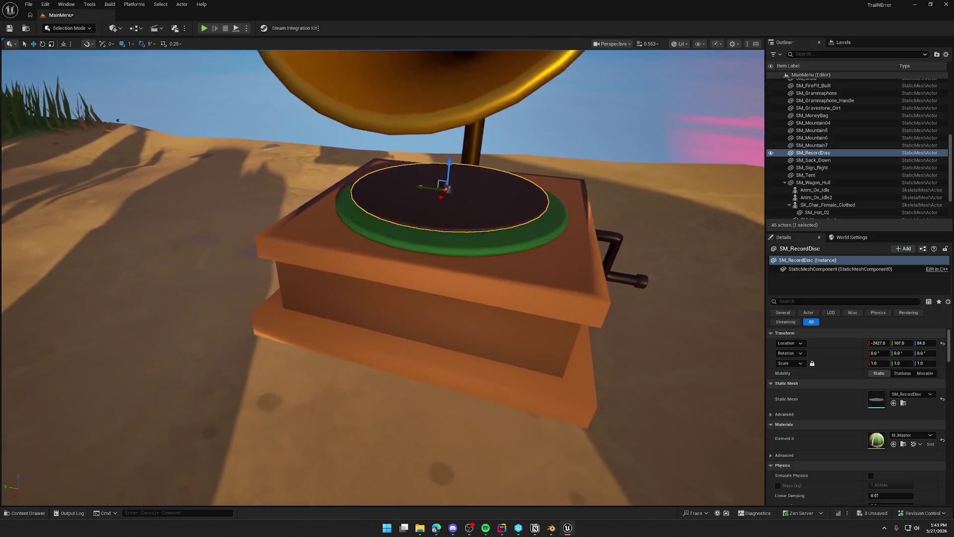
scroll(405, 230, up, 3)
scroll(405, 230, down, 3)
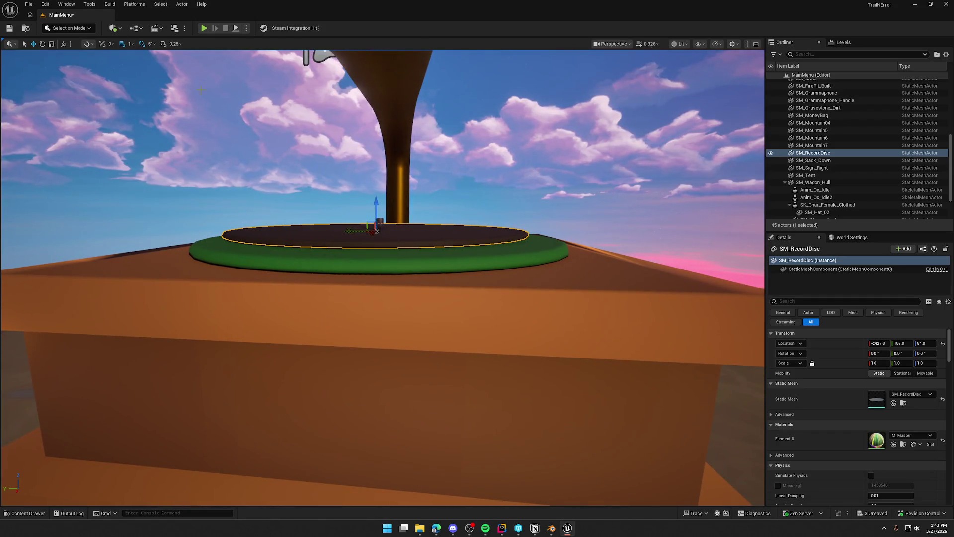
click(121, 44)
mouse_move(351, 230)
mouse_down()
mouse_move(378, 202)
mouse_move(347, 269)
mouse_move(348, 338)
mouse_move(353, 223)
mouse_move(363, 246)
mouse_up()
Step: Deselect the disc and pull the view back to frame the gramophone and oxen
key(Escape)
mouse_move(464, 262)
mouse_down()
mouse_move(464, 278)
mouse_move(437, 308)
mouse_move(338, 208)
mouse_up()
drag(526, 258, 536, 266)
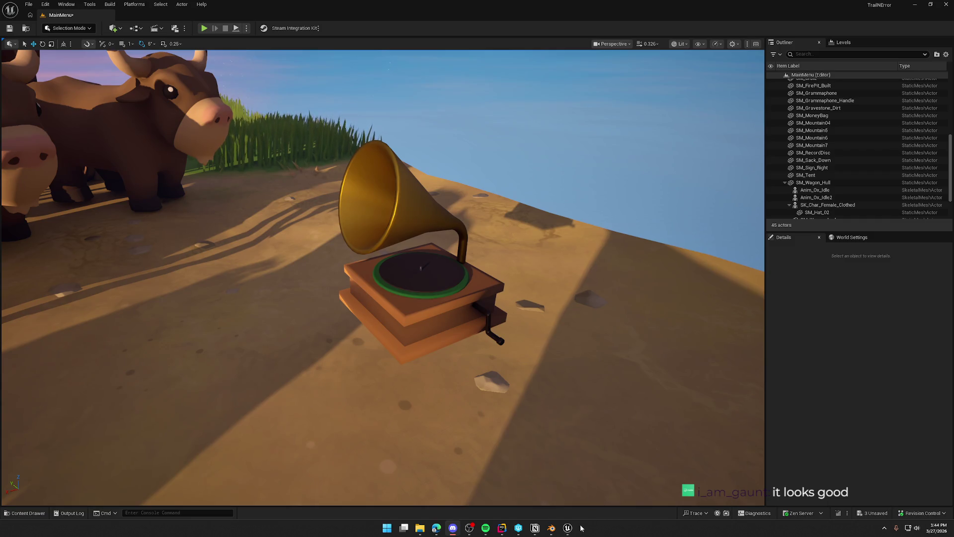
click(551, 527)
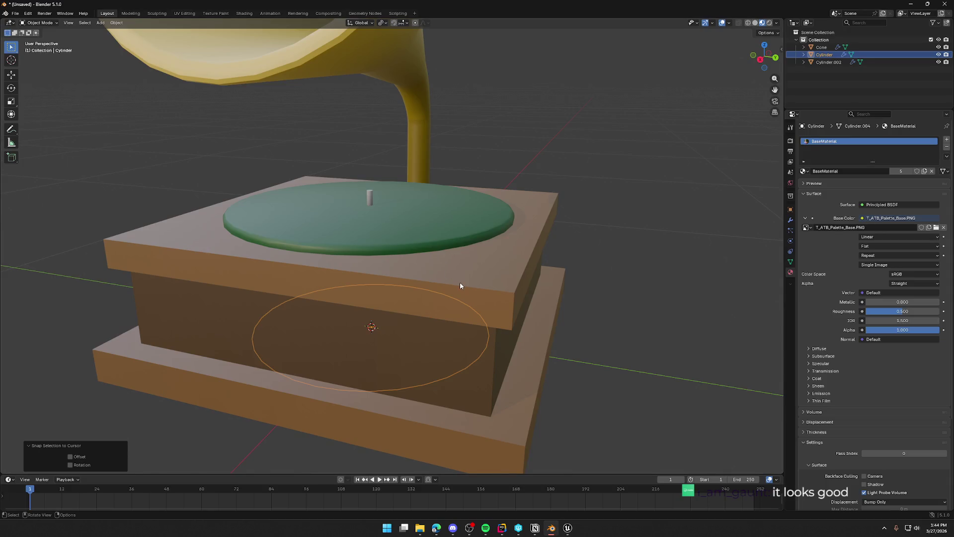
Step: Isolate the record disc and select its top faces in face select mode
key(shift+h)
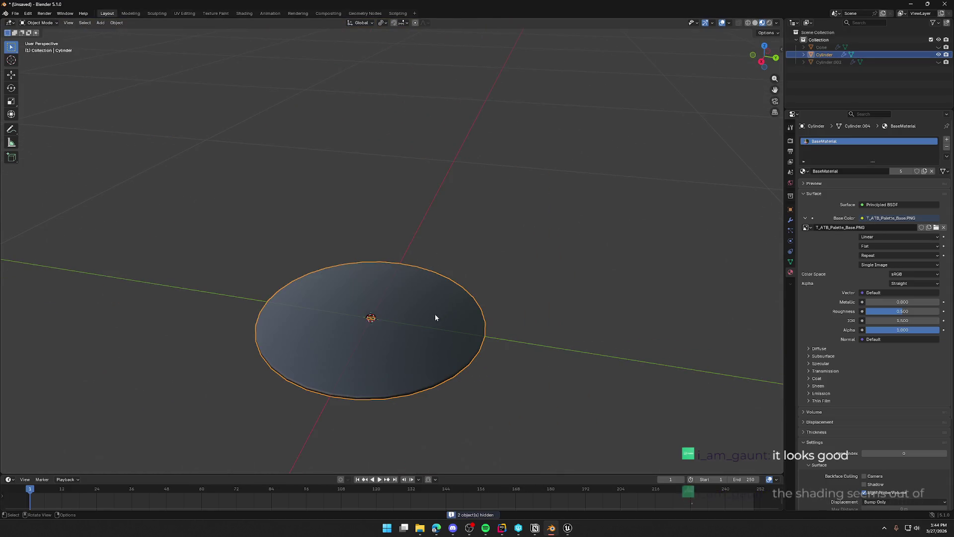
key(KP_Decimal)
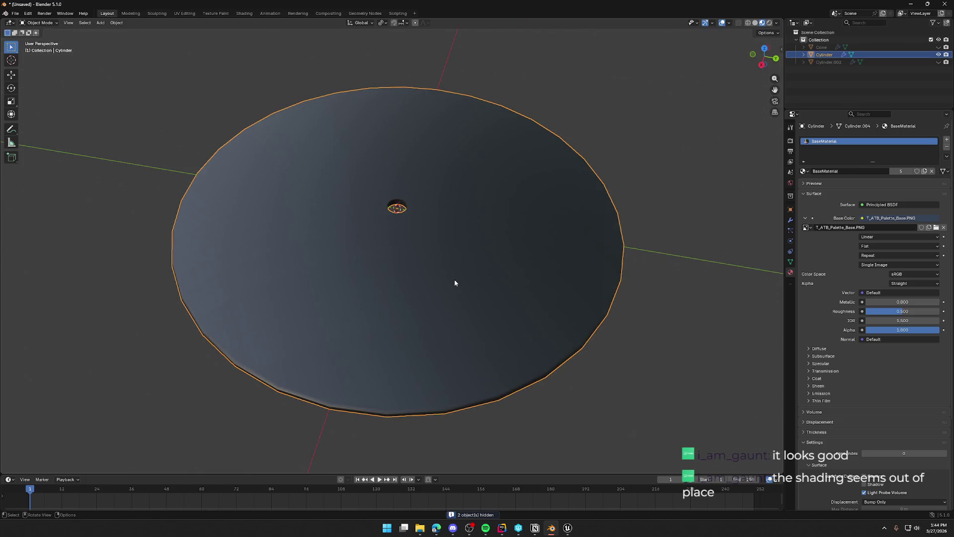
key(Tab)
key(3)
drag(306, 168, 317, 271)
drag(316, 140, 437, 153)
mouse_move(492, 222)
mouse_down()
mouse_move(496, 302)
mouse_move(489, 293)
mouse_up()
key(a)
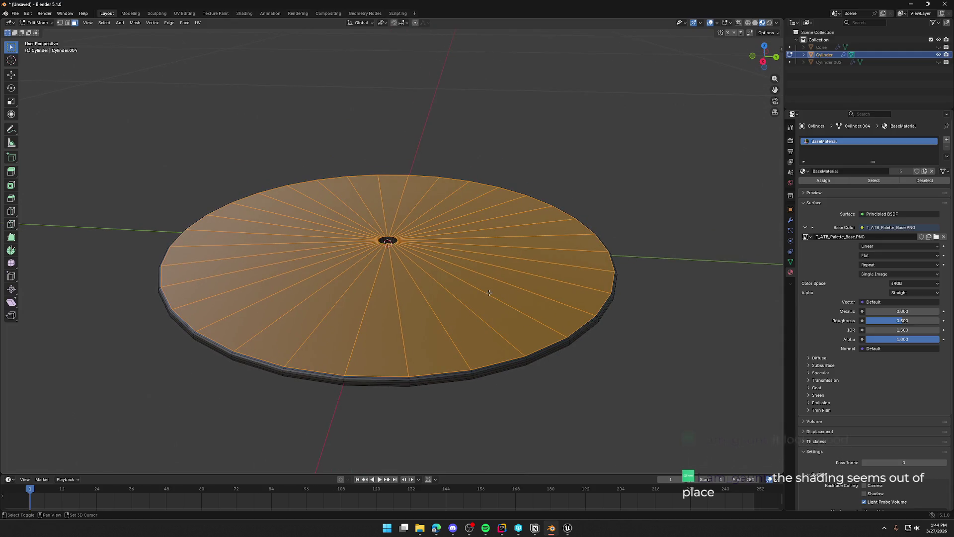
Step: Move the selected top faces up along Z just above the disc
key(g)
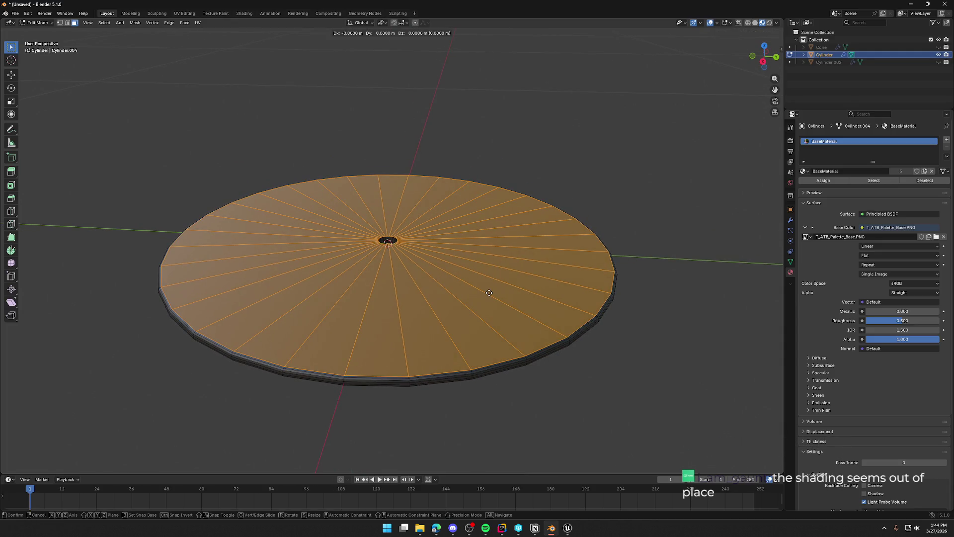
key(z)
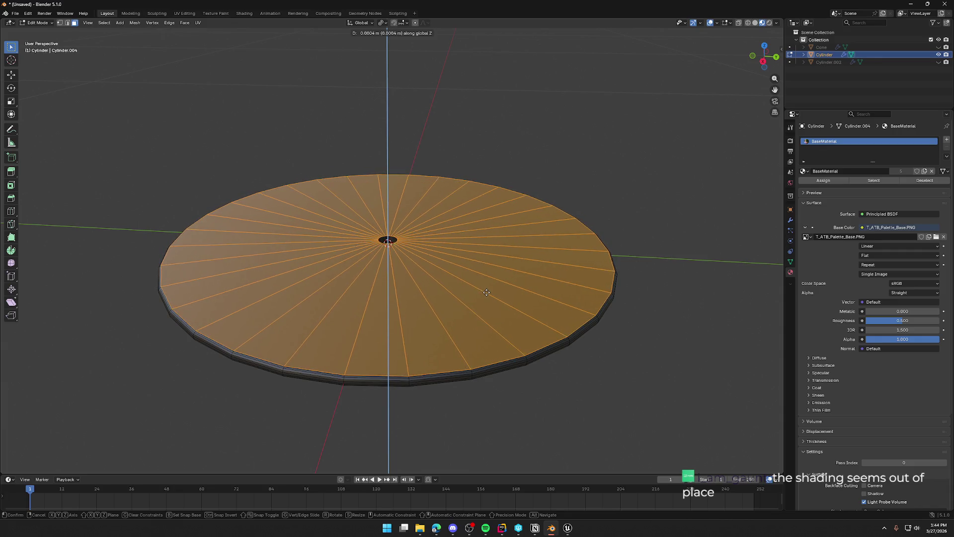
click(536, 390)
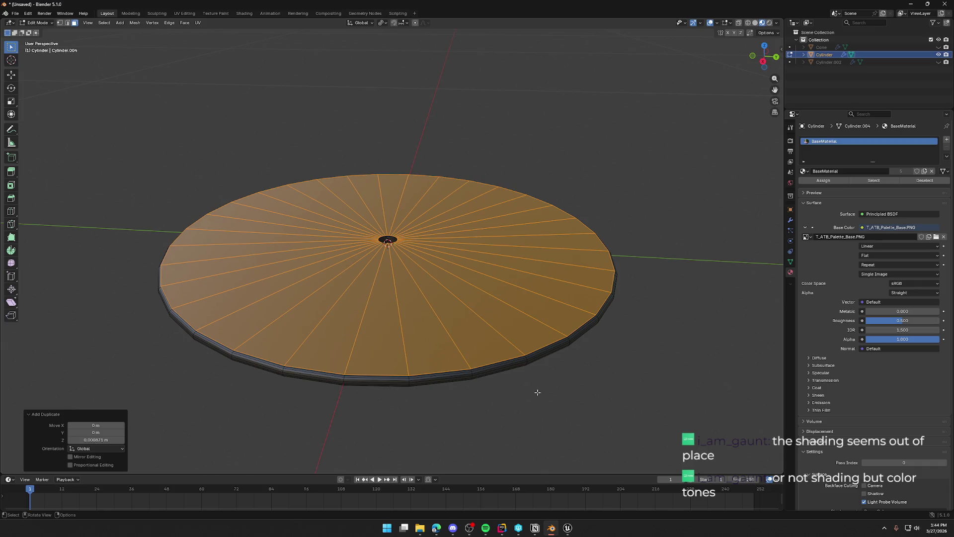
click(540, 397)
Step: From a top-down view, box-select all the disc's top faces again
scroll(535, 400, down, 2)
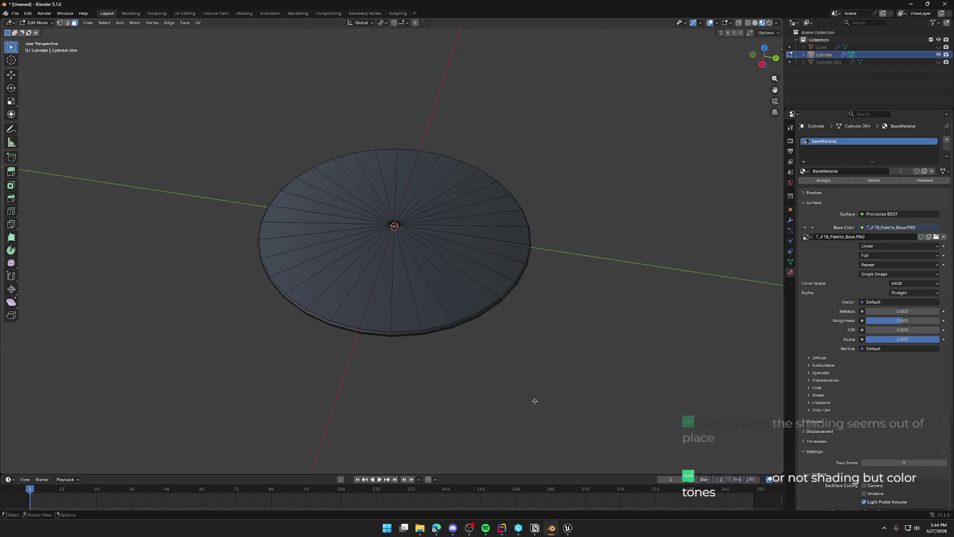
mouse_move(535, 401)
mouse_down()
mouse_move(513, 376)
mouse_move(626, 307)
mouse_up()
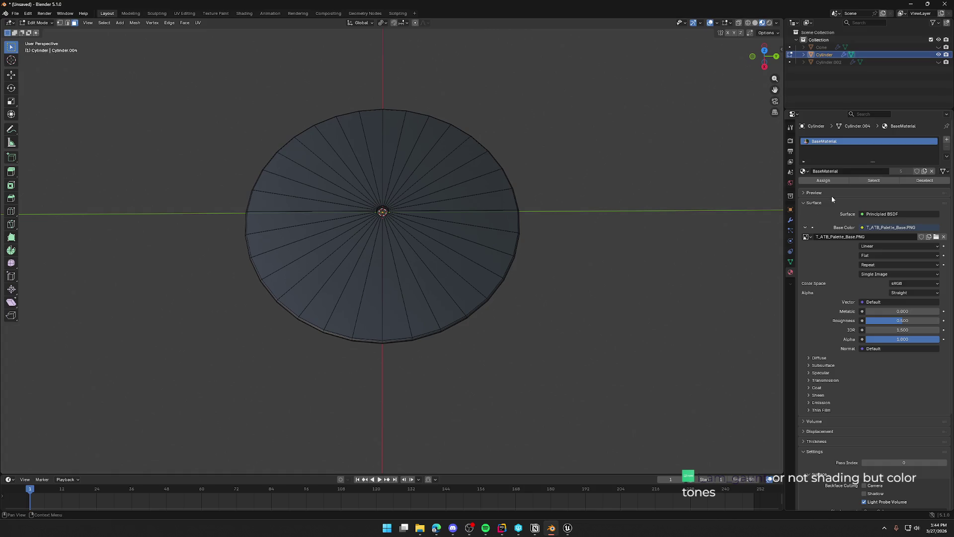
drag(342, 250, 435, 266)
mouse_move(323, 164)
mouse_down()
mouse_move(424, 185)
mouse_move(439, 242)
mouse_move(432, 253)
mouse_up()
mouse_move(288, 197)
mouse_down()
mouse_move(320, 272)
mouse_move(348, 300)
mouse_up()
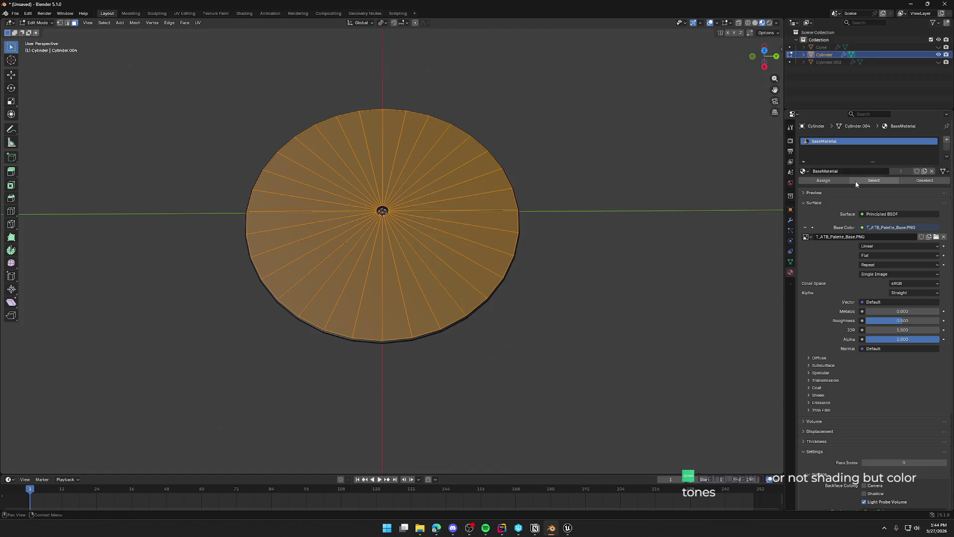
mouse_move(646, 279)
mouse_down()
mouse_move(649, 222)
mouse_move(635, 212)
mouse_up()
Step: Separate the selected faces into a new object, Cylinder.001, and select it
key(p)
click(637, 216)
key(Tab)
click(530, 320)
click(445, 243)
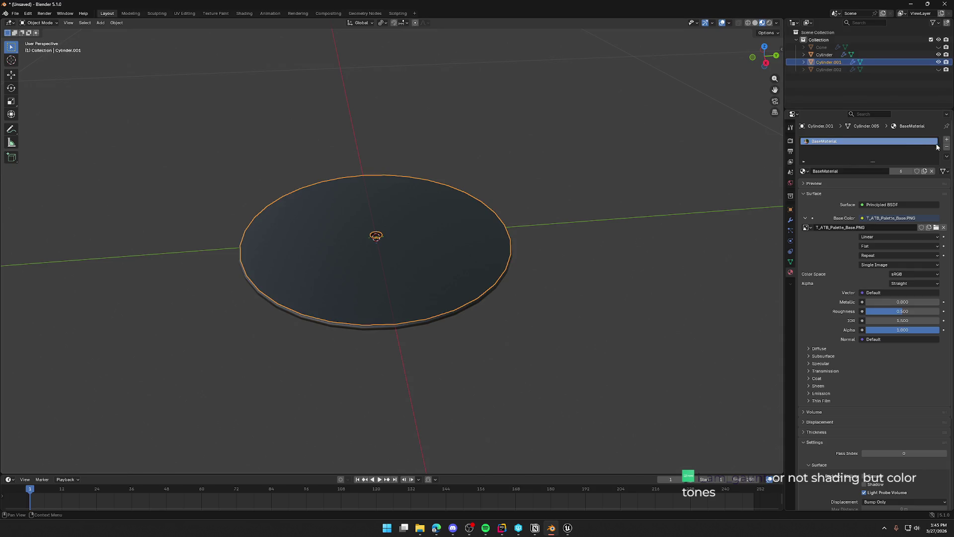
Step: Replace Cylinder.001's inherited BaseMaterial with a new material named RecordLabel
click(946, 147)
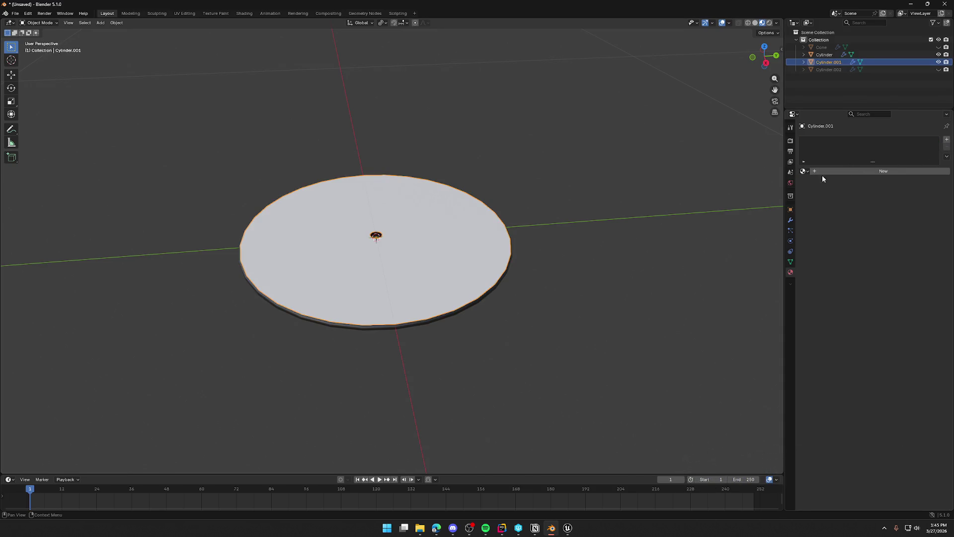
click(841, 172)
click(842, 171)
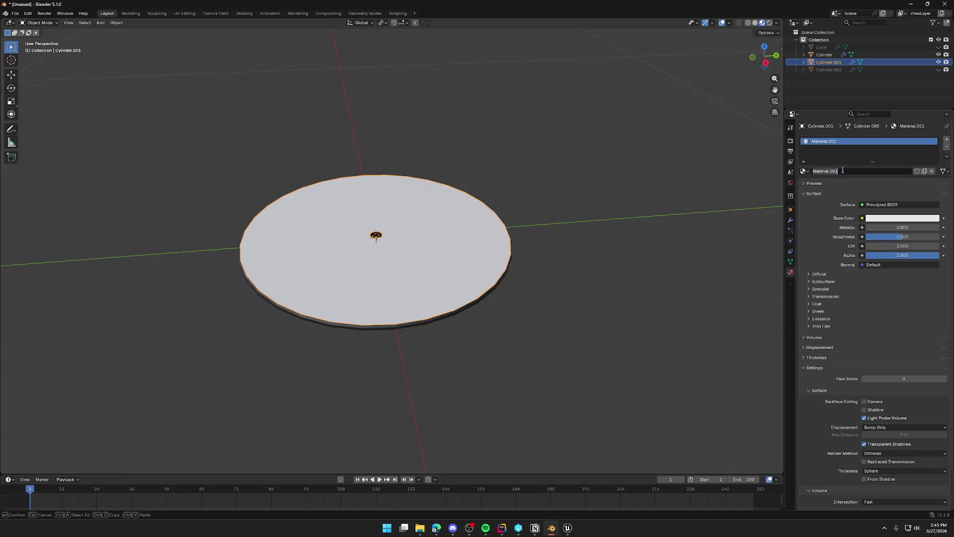
text(D)
text(Record)
text(Label)
key(Return)
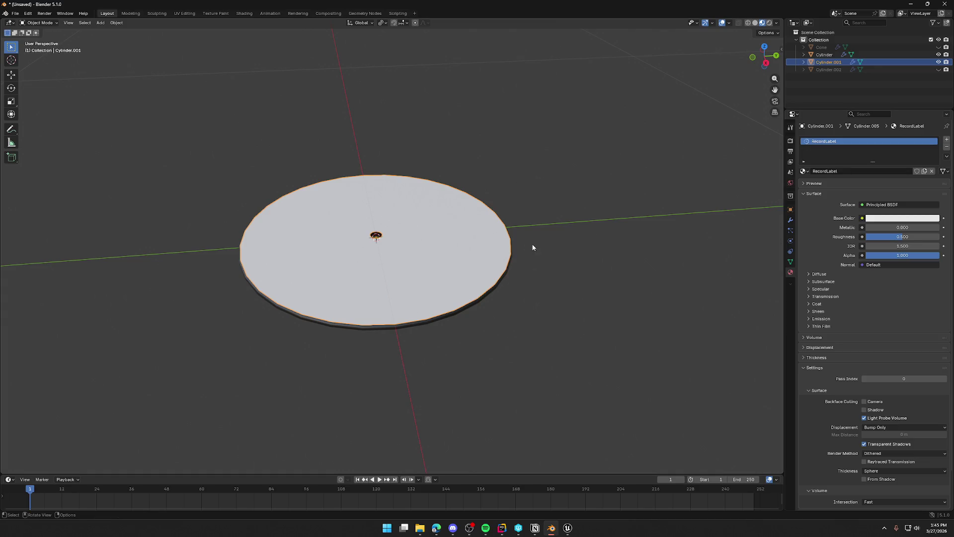
click(184, 13)
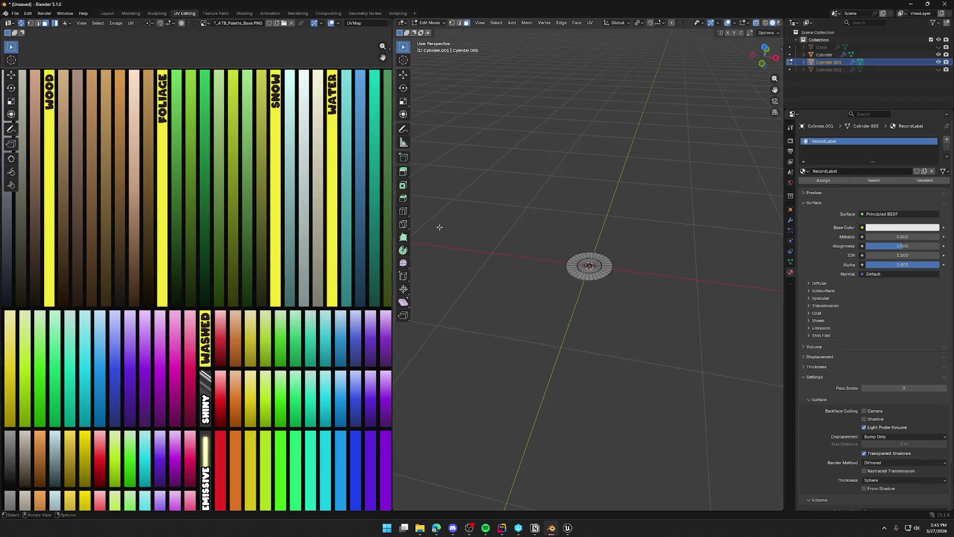
Step: Select the whole label disc mesh and orbit to look down on it
scroll(217, 332, down, 5)
scroll(217, 332, up, 2)
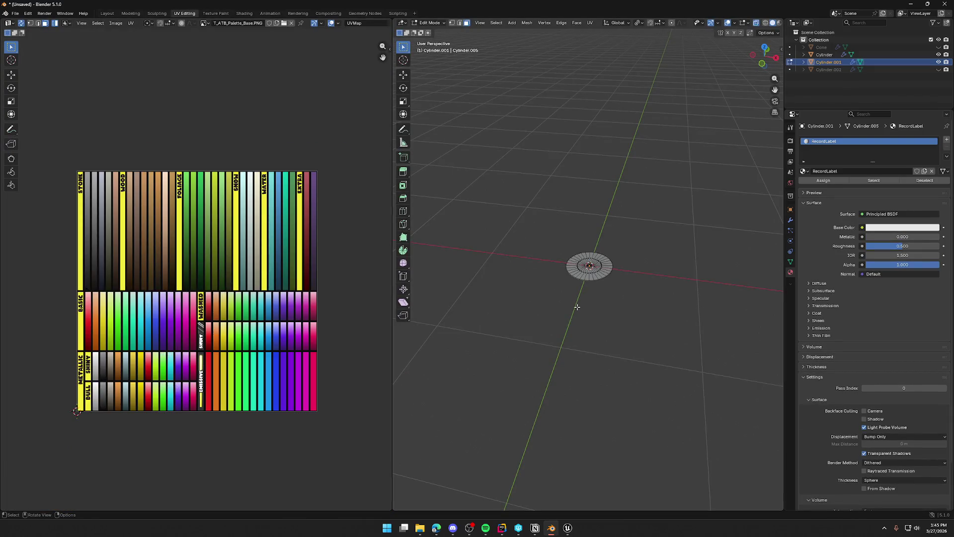
key(a)
scroll(214, 338, up, 8)
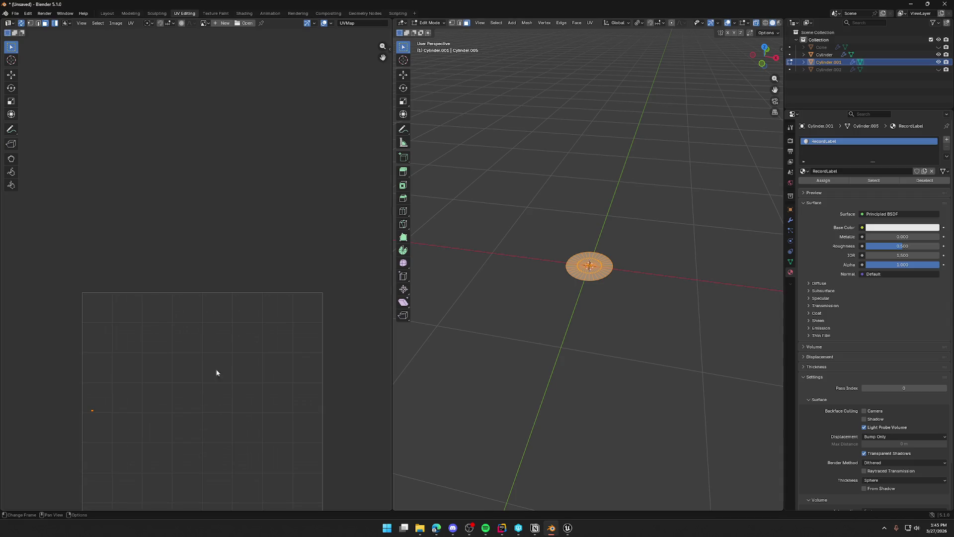
scroll(601, 331, up, 8)
mouse_move(610, 347)
mouse_down()
mouse_move(618, 335)
mouse_move(627, 340)
mouse_move(601, 370)
mouse_up()
scroll(601, 371, down, 4)
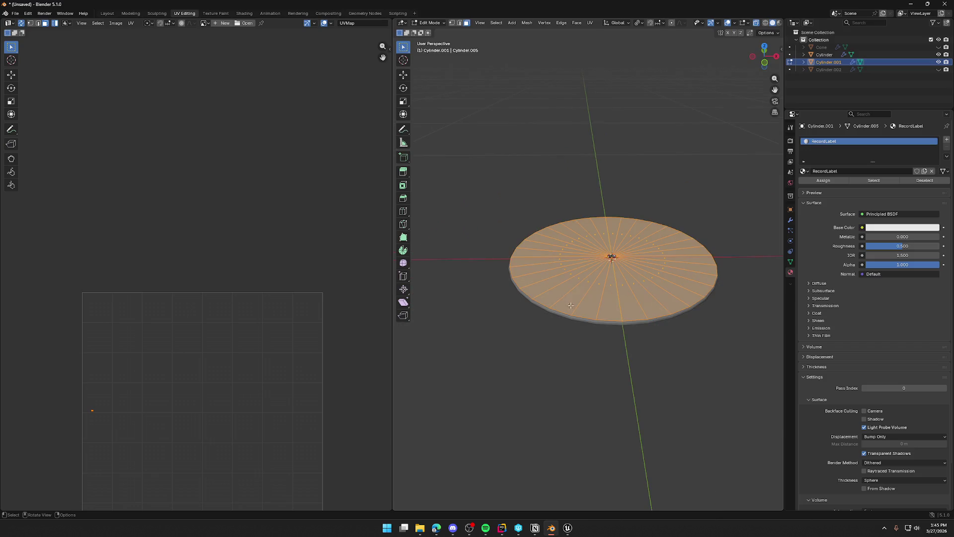
Step: Smart UV Project the label disc, frame the UVs, deselect, and return to Layout
click(576, 23)
mouse_move(589, 23)
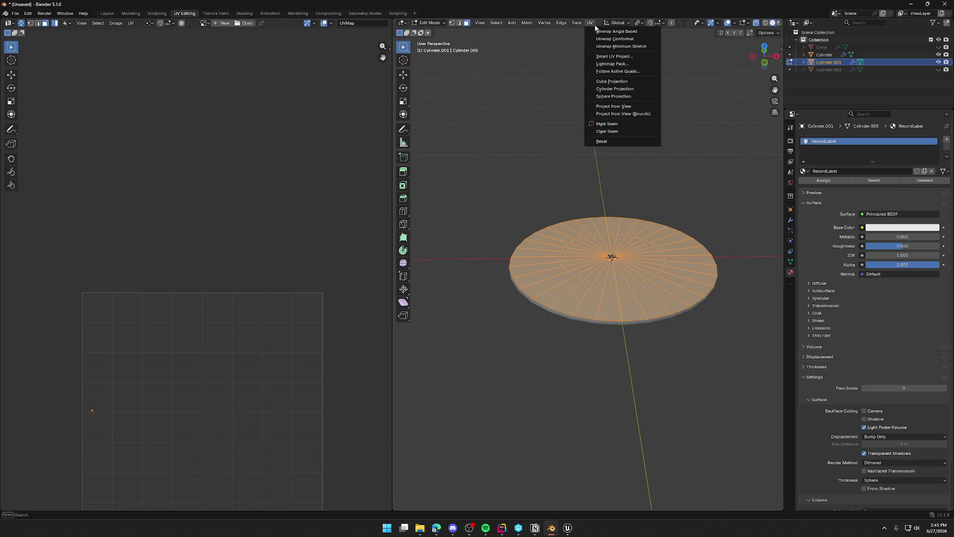
click(606, 56)
click(583, 127)
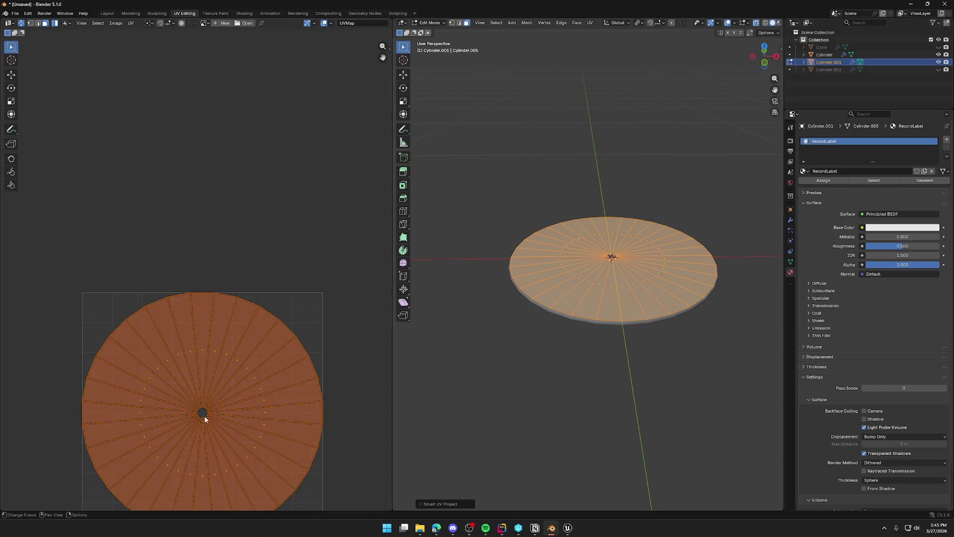
scroll(275, 426, up, 2)
drag(274, 426, 268, 214)
key(Home)
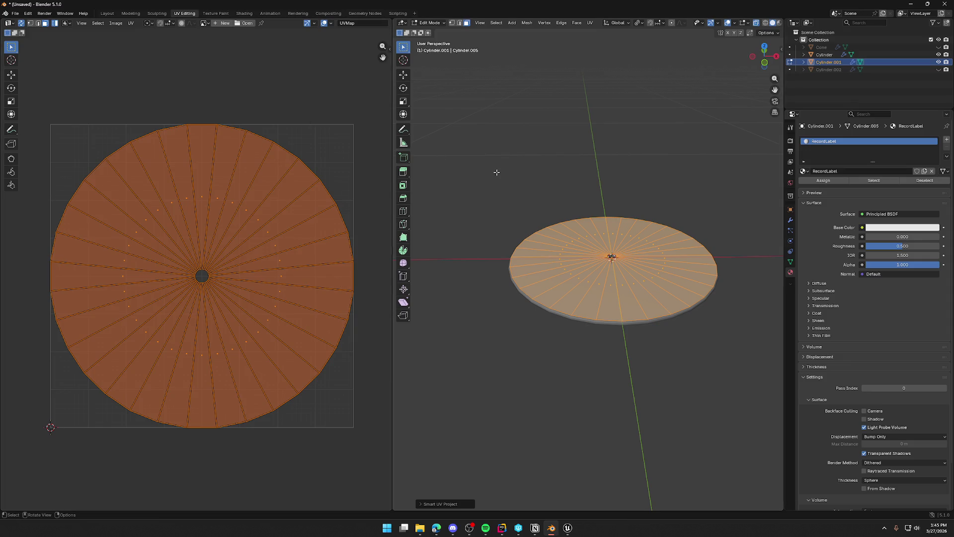
key(alt+a)
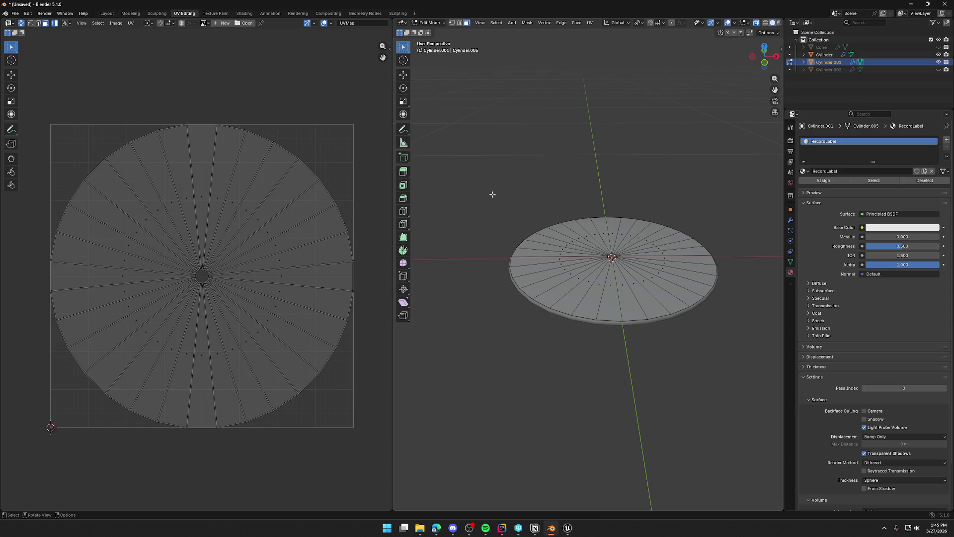
click(106, 13)
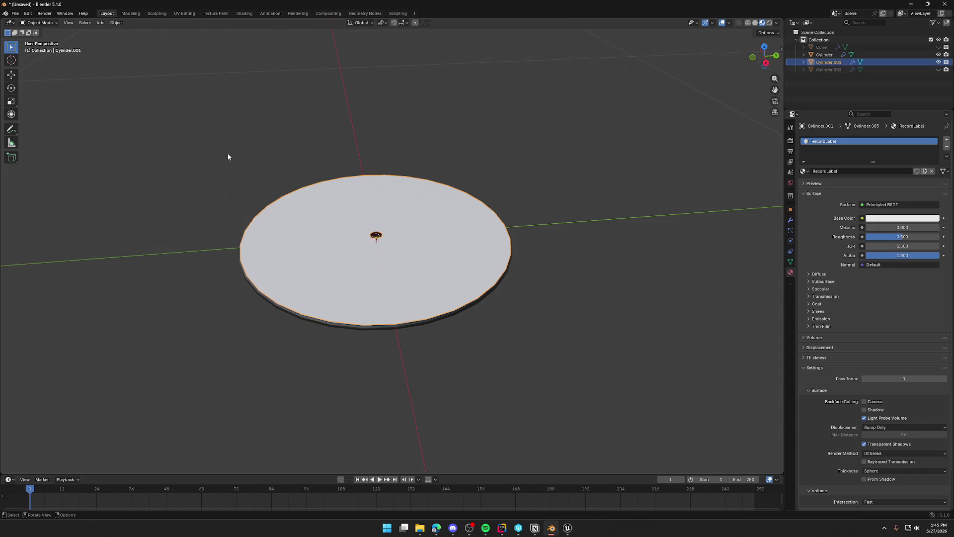
Step: Select both record disc objects, export them together as FBX, and switch to Unreal
click(182, 277)
drag(182, 277, 192, 264)
key(a)
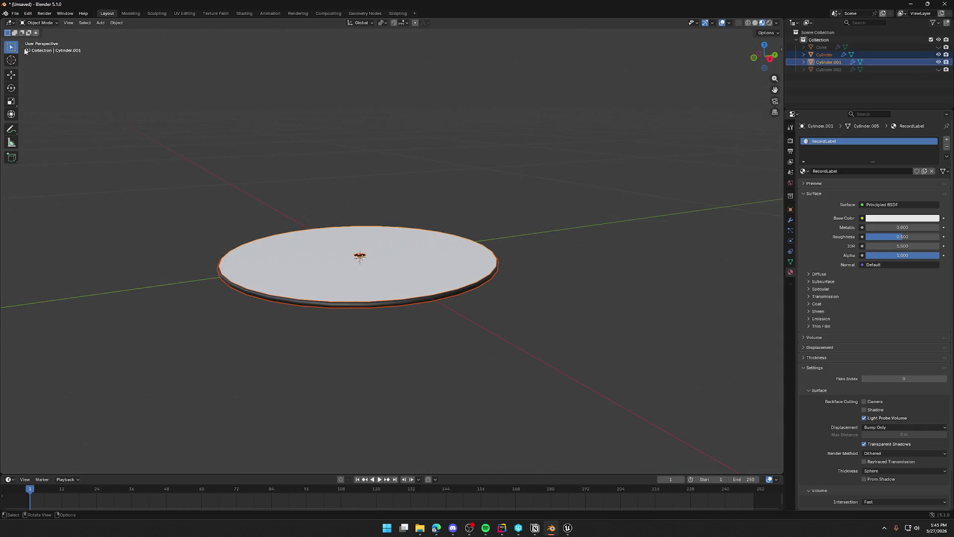
click(15, 13)
mouse_move(30, 126)
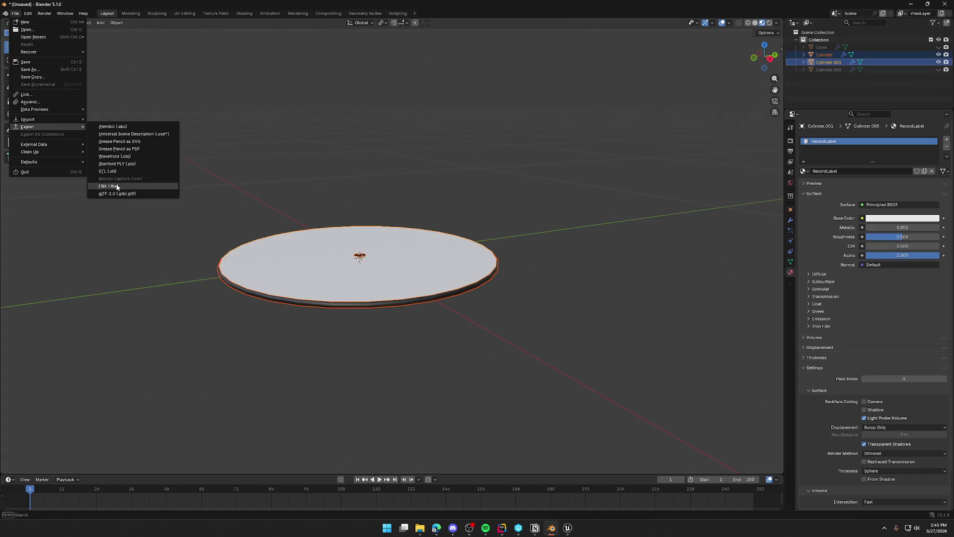
click(117, 186)
click(493, 313)
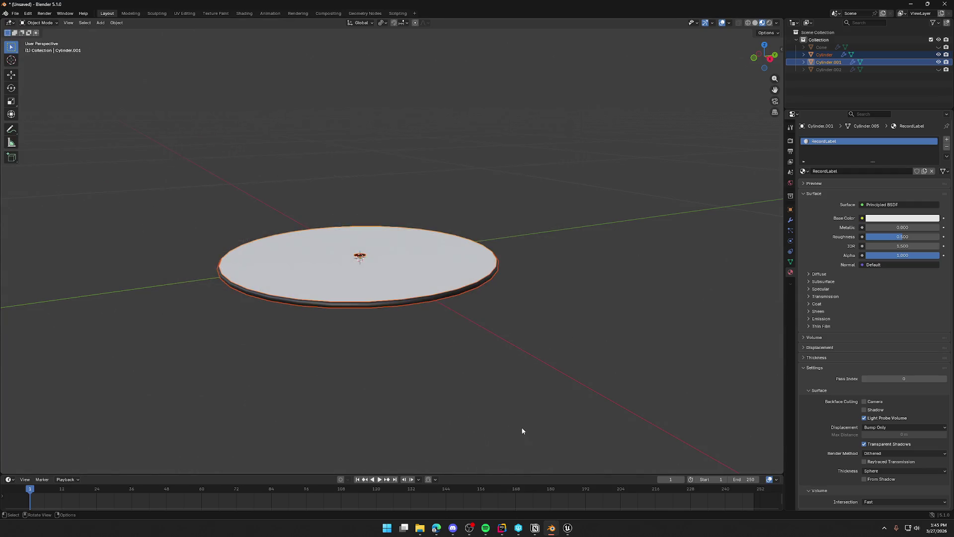
click(568, 528)
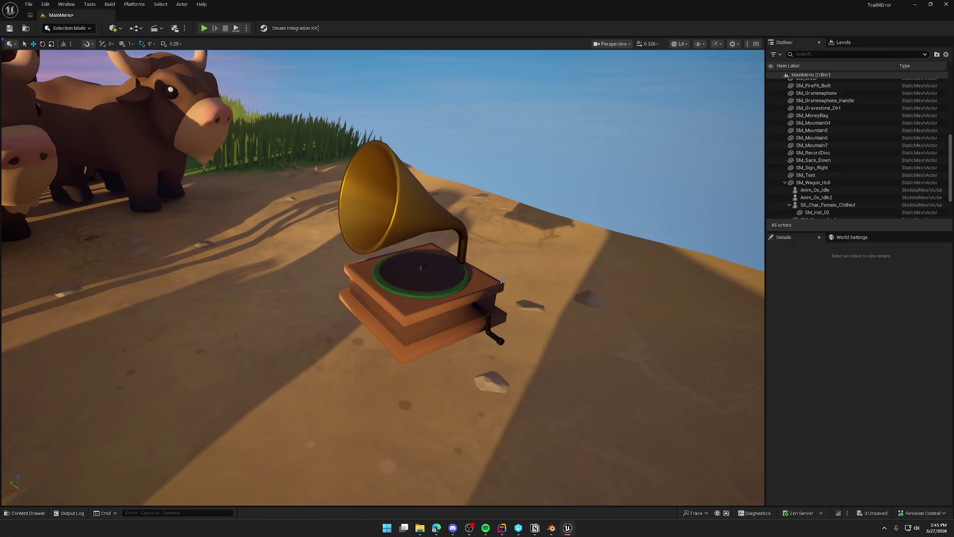
Step: Reimport the SM_RecordDisc asset in Unreal Engine from the updated FBX
click(440, 278)
key(ctrl+b)
right_click(379, 453)
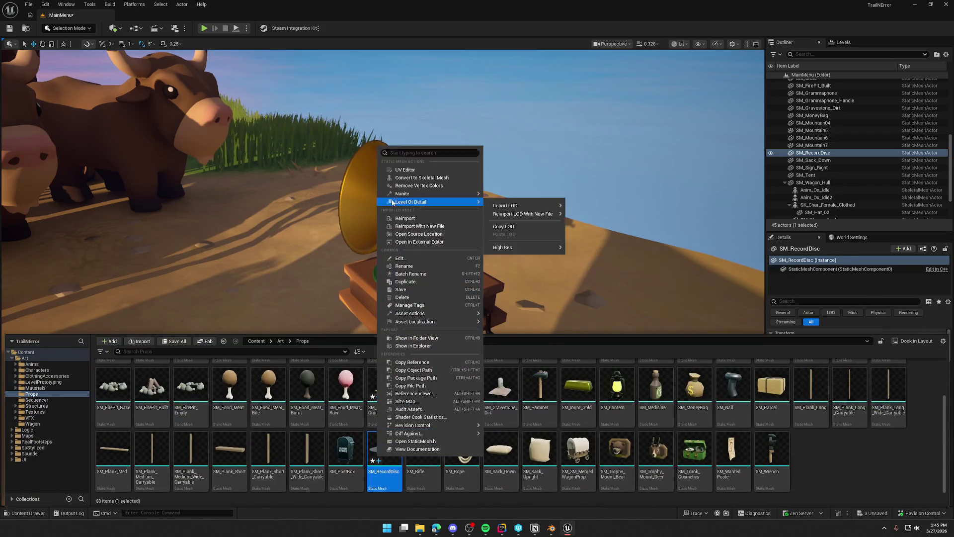
click(400, 218)
Step: Assign the US POST OFFICE label material to the record's new label face (Element 1)
key(f)
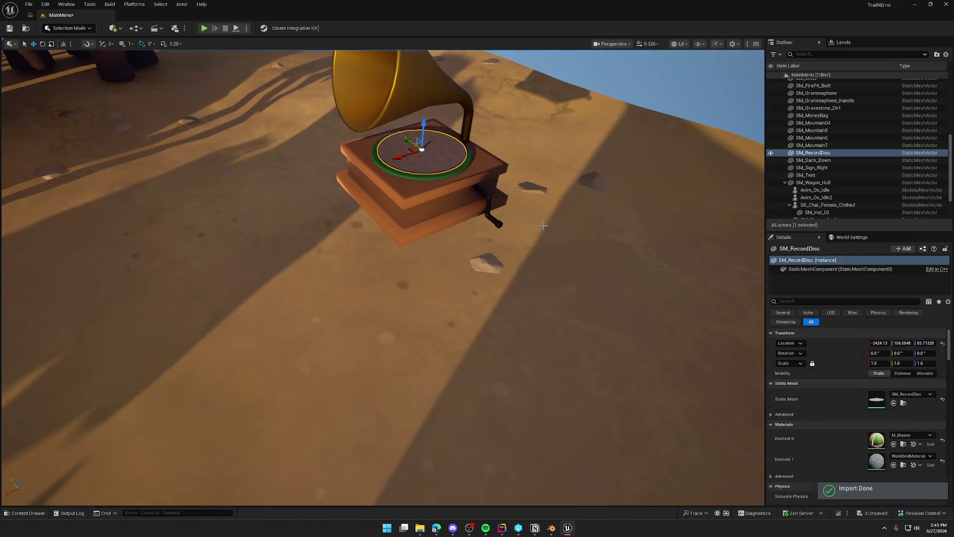
scroll(543, 225, up, 5)
scroll(483, 313, down, 10)
key(ctrl+space)
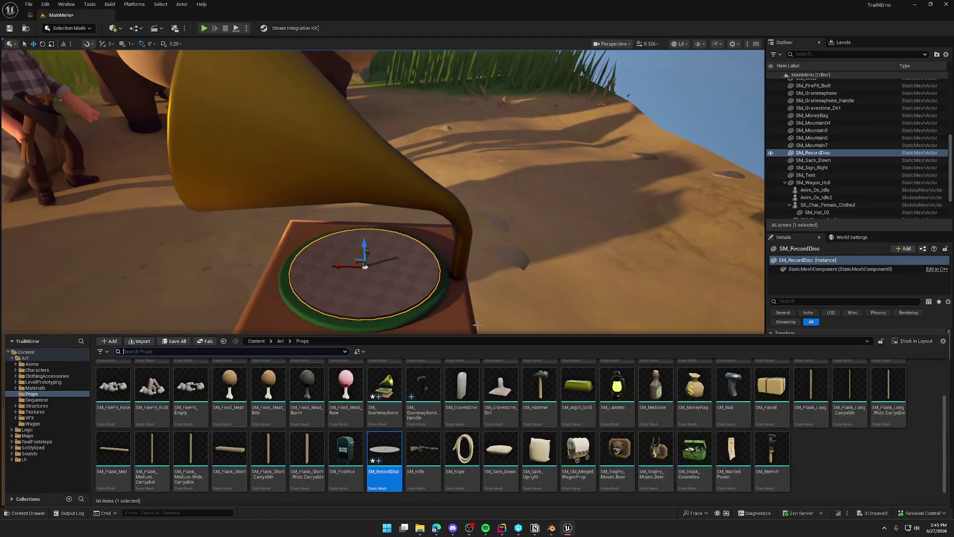
key(ctrl+space)
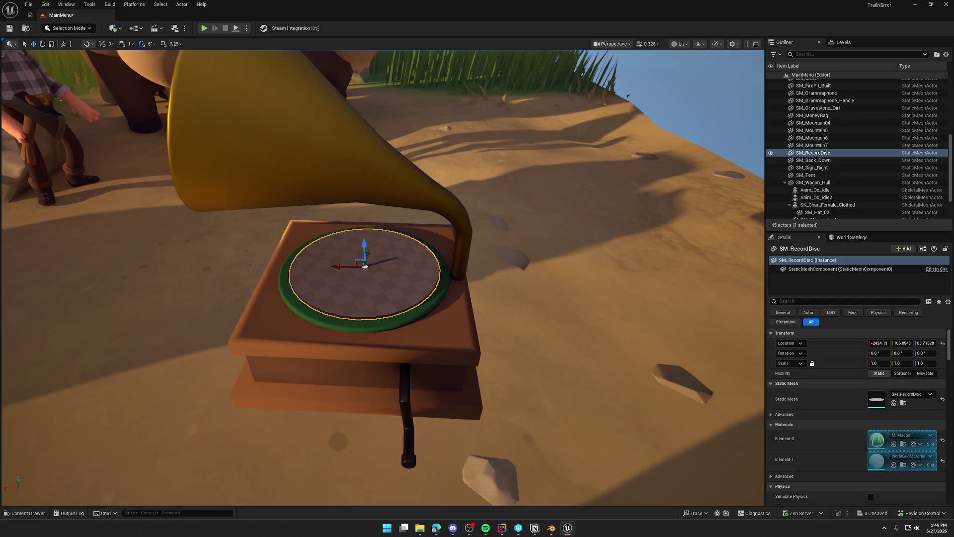
drag(365, 266, 364, 265)
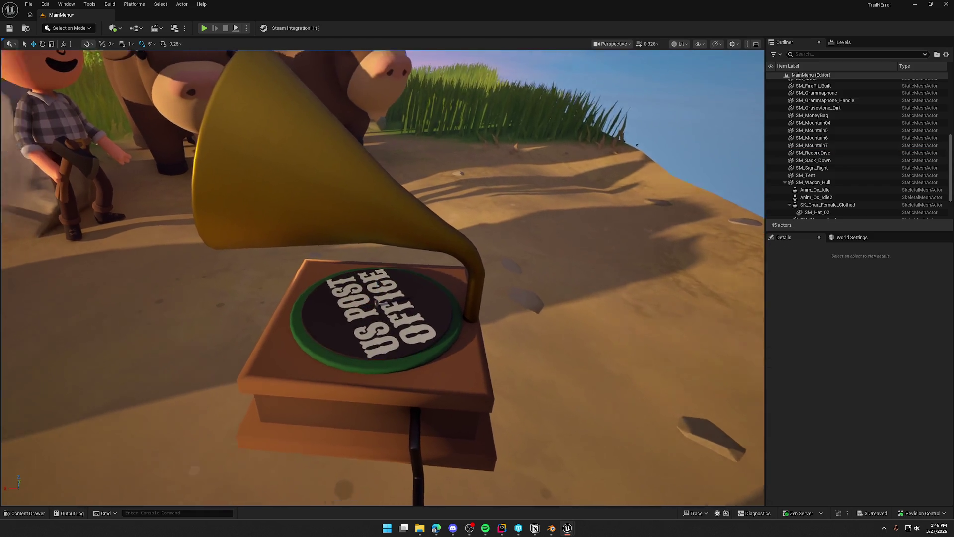
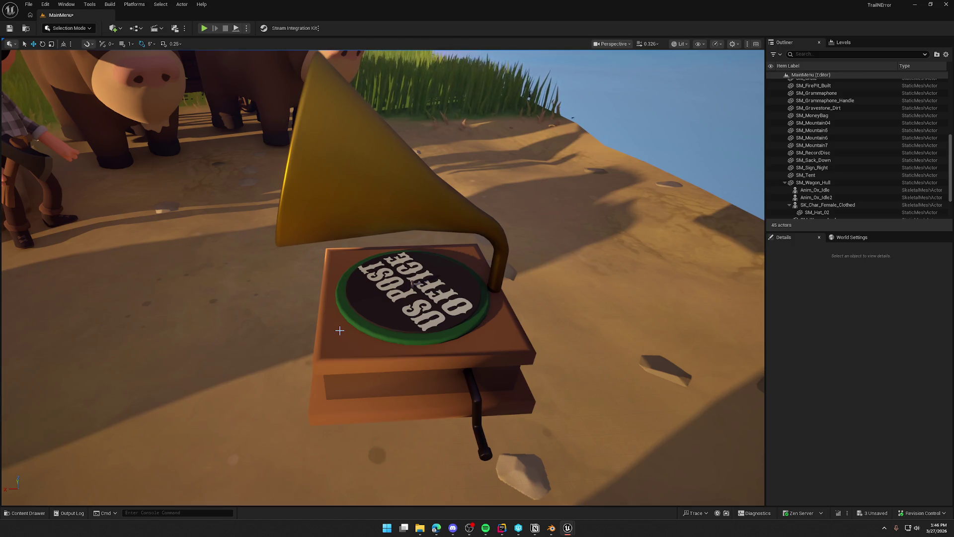
Step: Rotate SM_RecordDisc around its Z axis with grid snapping on, then deselect it
click(400, 313)
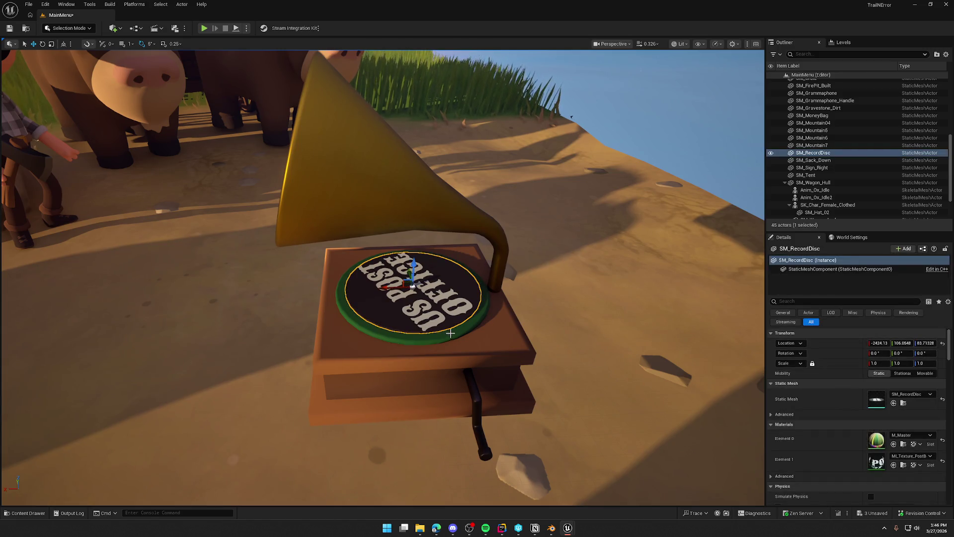
click(122, 44)
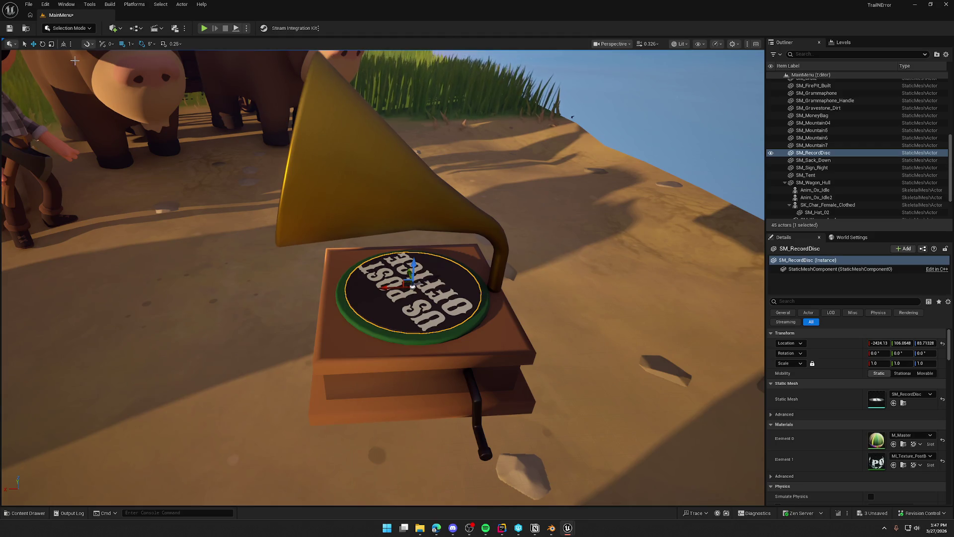
click(43, 45)
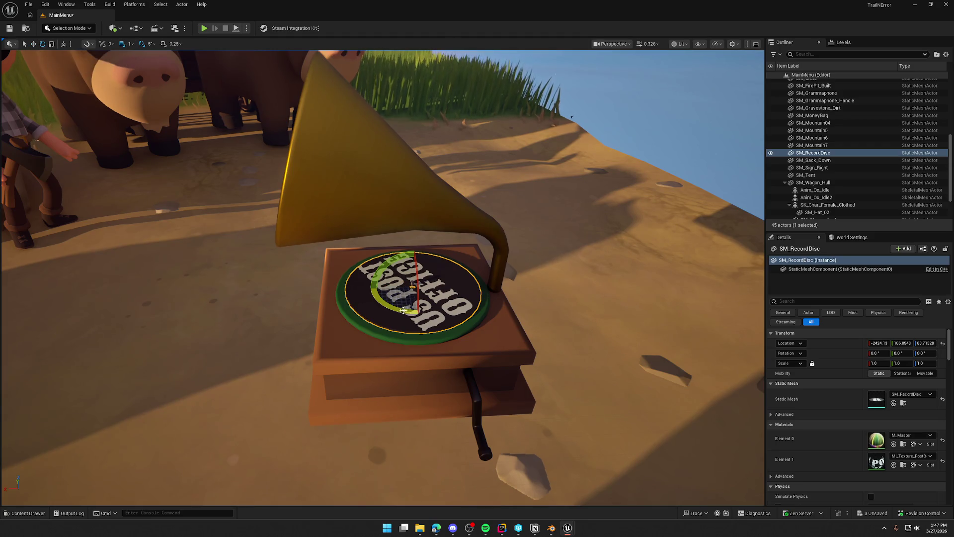
mouse_move(406, 317)
mouse_down()
mouse_move(442, 310)
mouse_move(427, 270)
mouse_move(392, 268)
mouse_move(369, 309)
mouse_move(453, 297)
mouse_move(403, 266)
mouse_move(384, 304)
mouse_move(456, 287)
mouse_move(412, 265)
mouse_move(378, 303)
mouse_move(455, 280)
mouse_move(372, 287)
mouse_move(453, 304)
mouse_up()
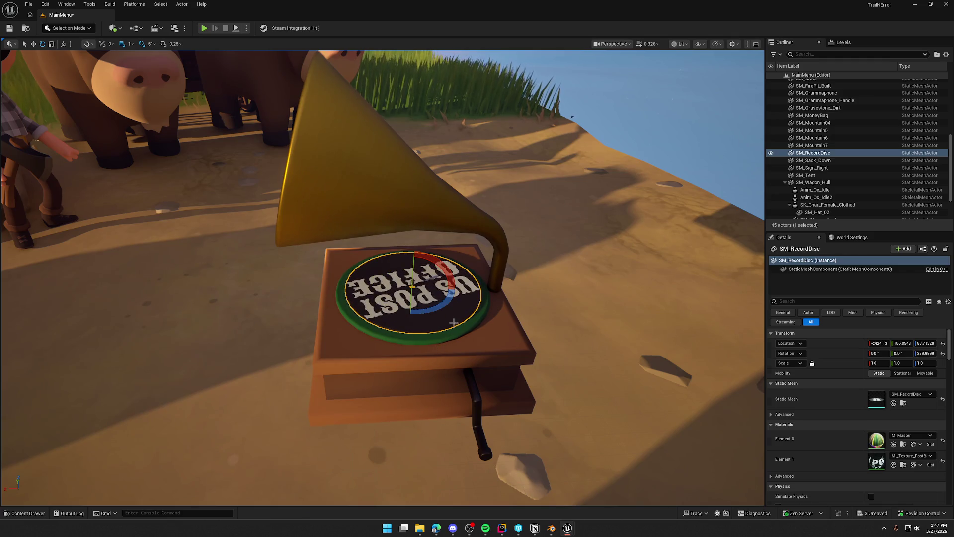
key(Escape)
scroll(492, 304, down, 5)
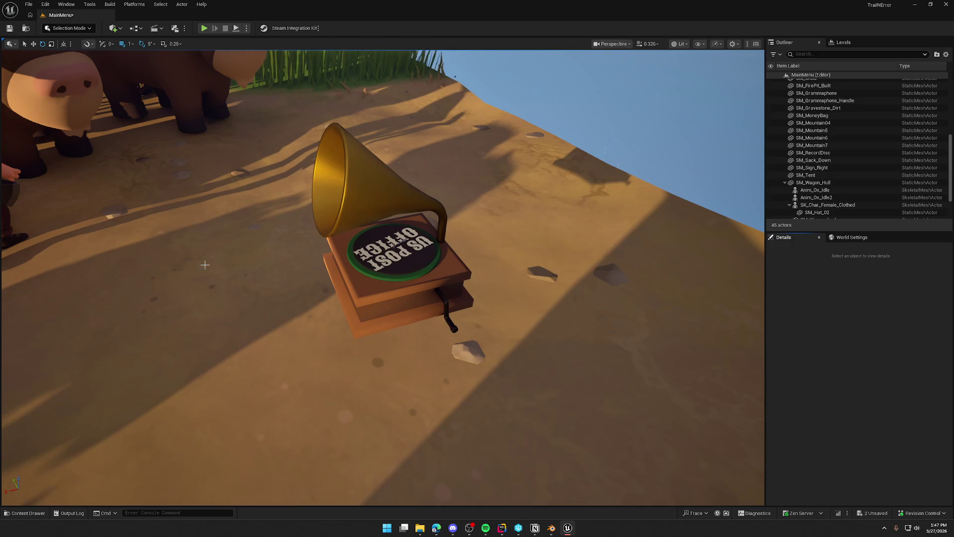
Step: Switch to the browser showing Google Images results for 'deadmau5 vinyl'
key(alt+Tab)
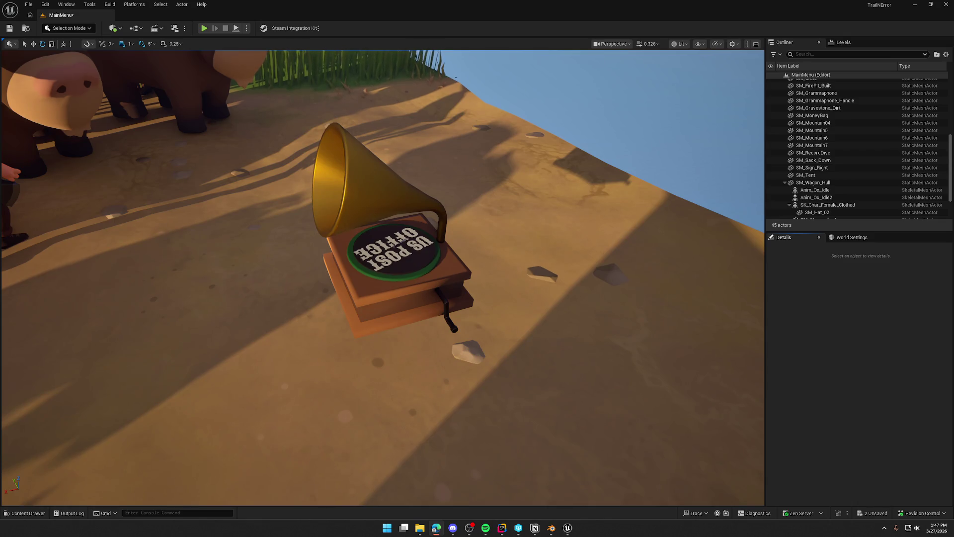
key(alt+Tab)
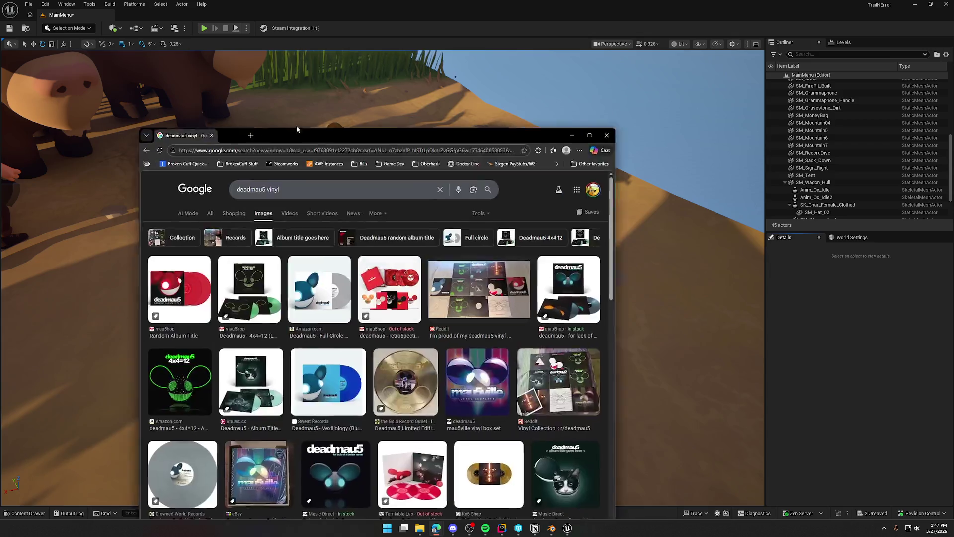
Step: Maximize the browser and preview the silver Full Circle vinyl
drag(262, 131, 362, 81)
double_click(362, 80)
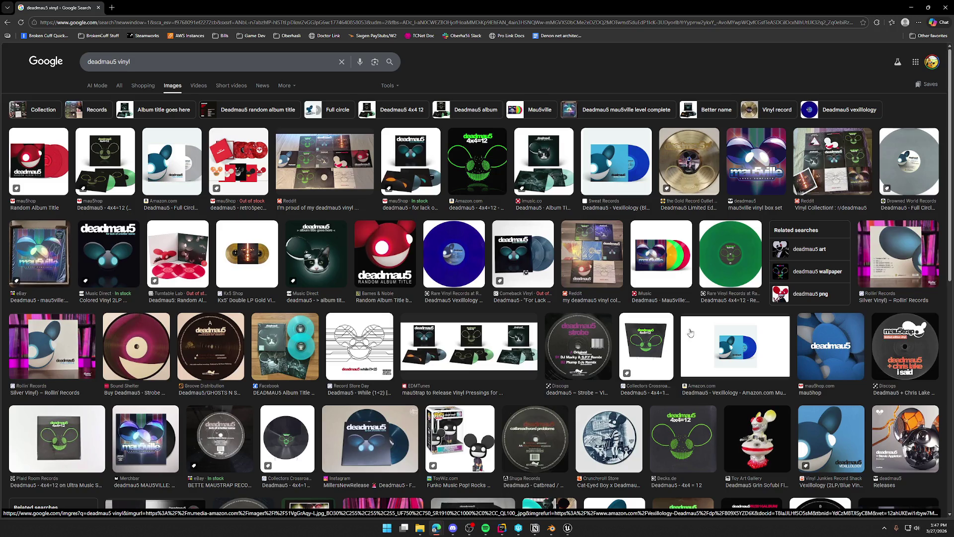
click(913, 163)
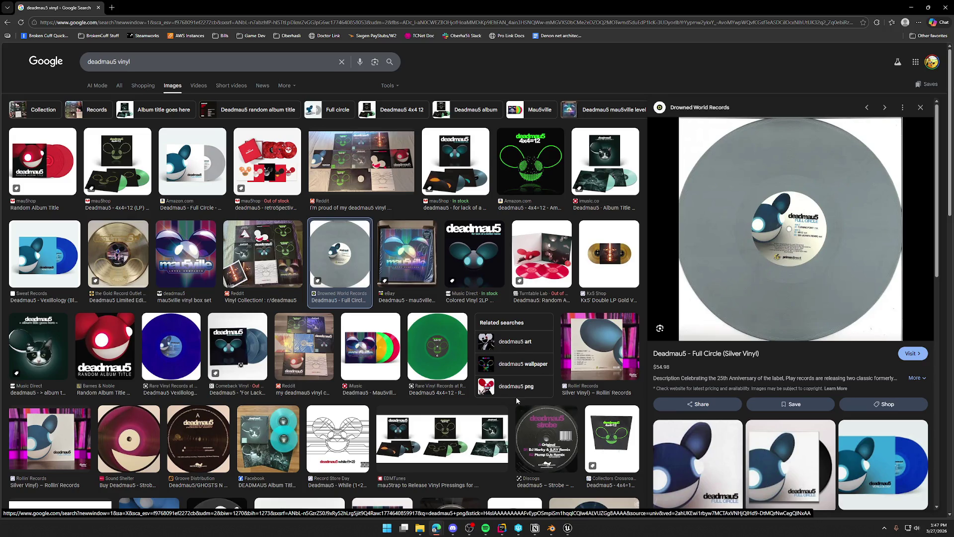
scroll(517, 400, down, 5)
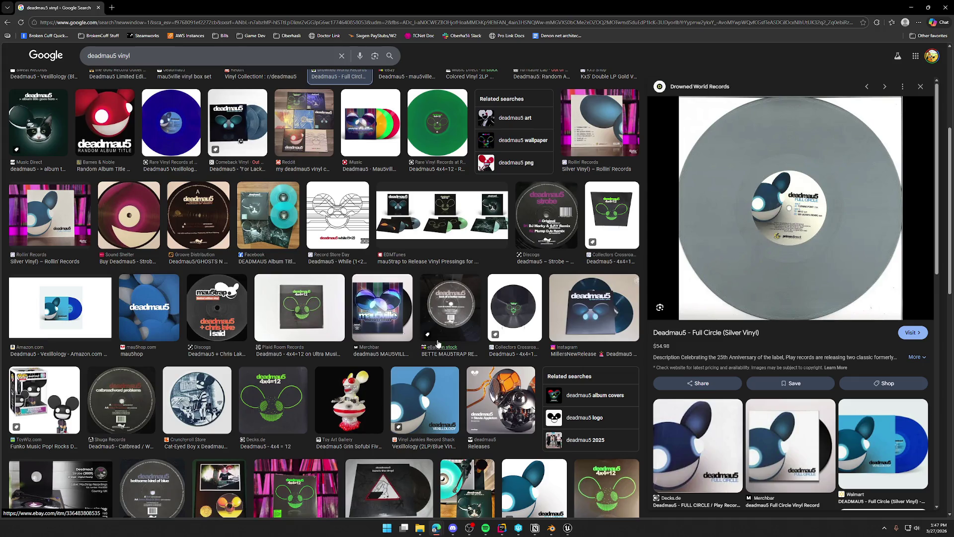
scroll(312, 298, down, 2)
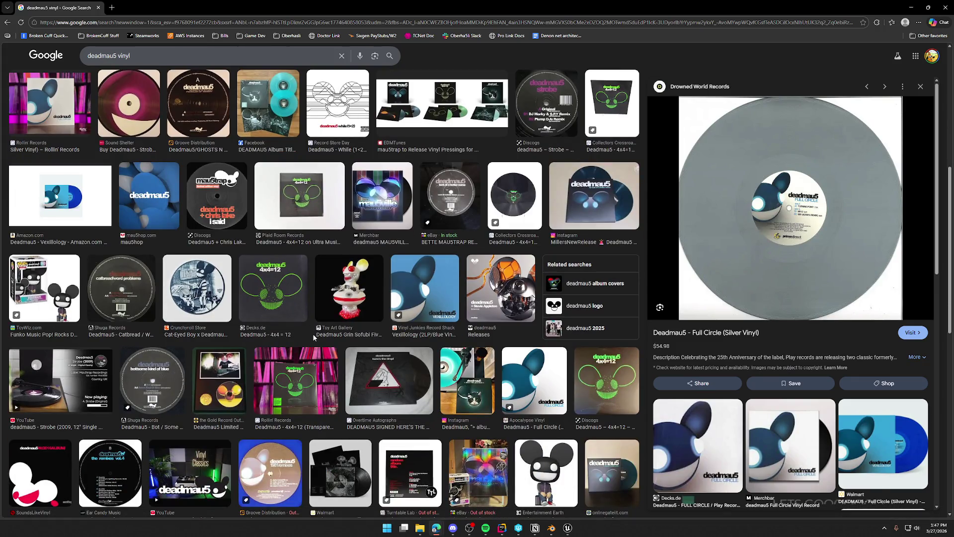
scroll(314, 336, down, 5)
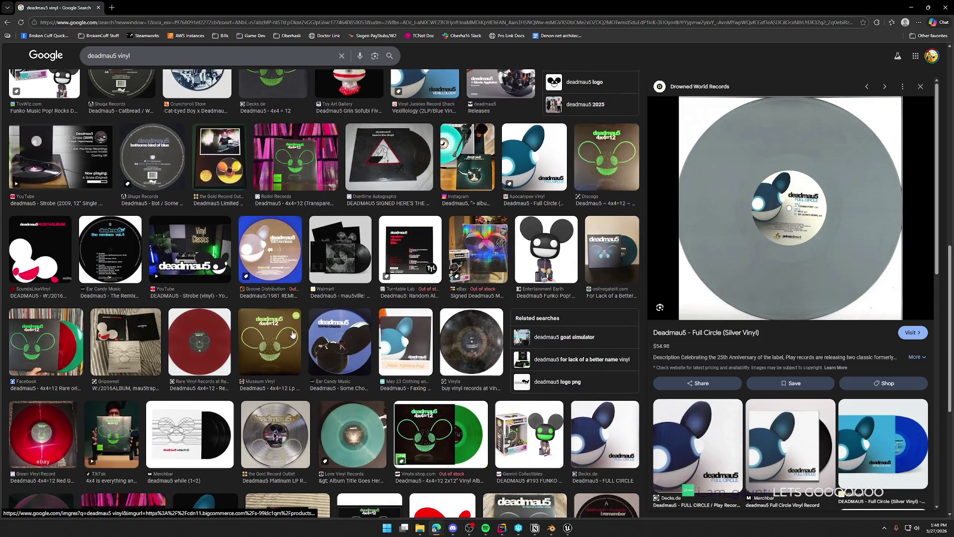
Step: Preview the Remixes Vol. 4, Ghosts 'n' Stuff, and finally Strobe vinyl records
click(121, 258)
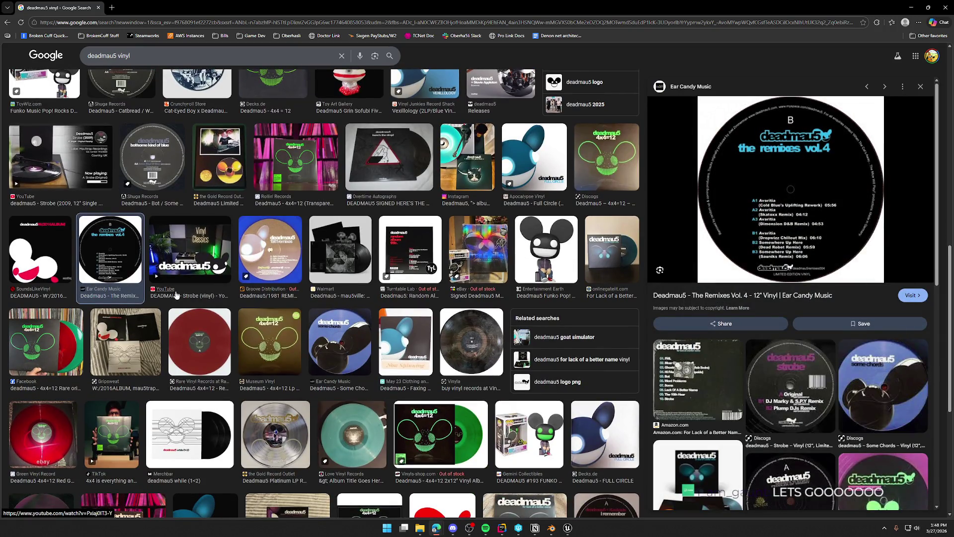
scroll(350, 392, down, 6)
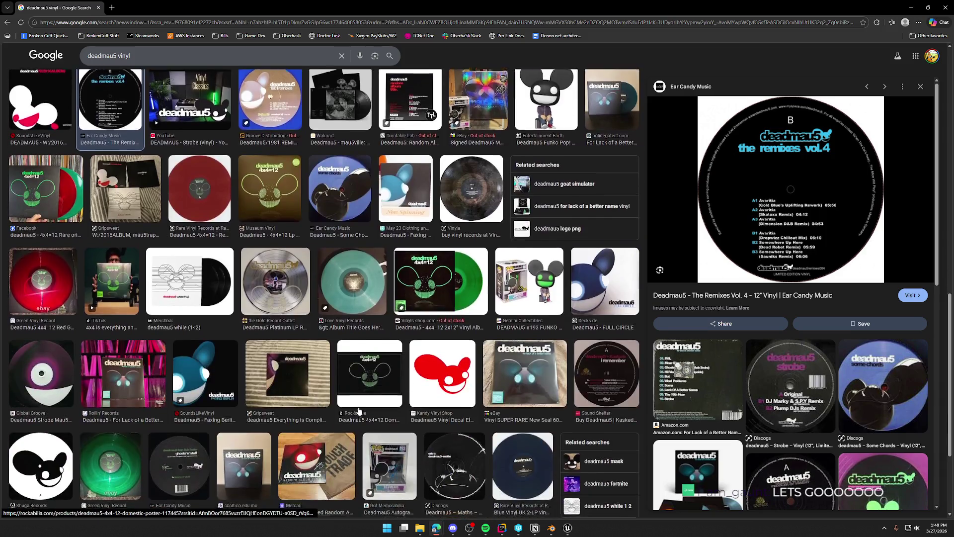
scroll(359, 410, down, 3)
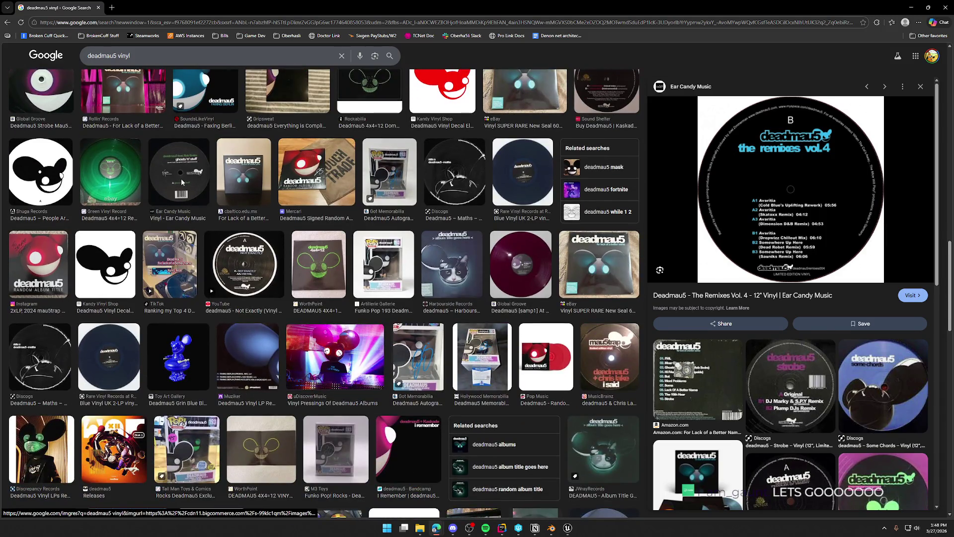
click(182, 183)
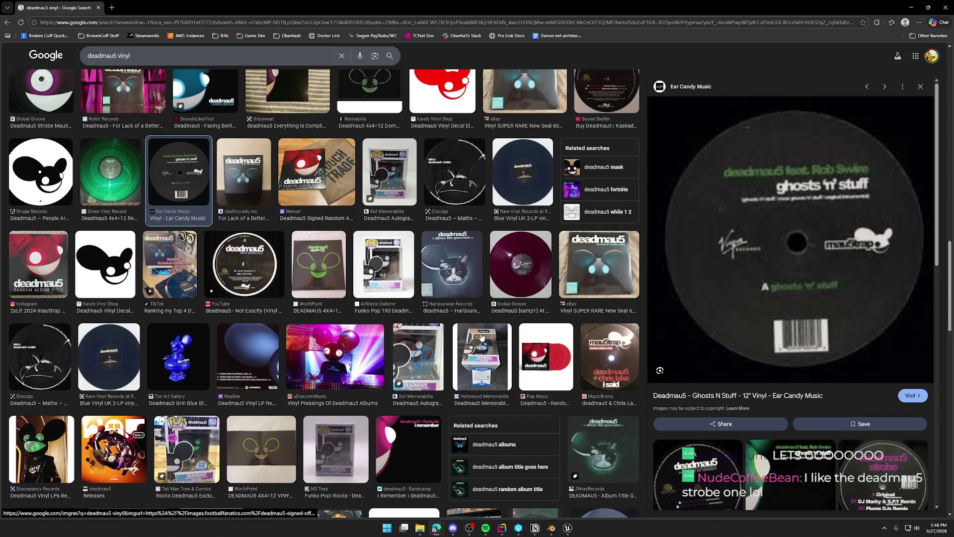
scroll(481, 336, up, 5)
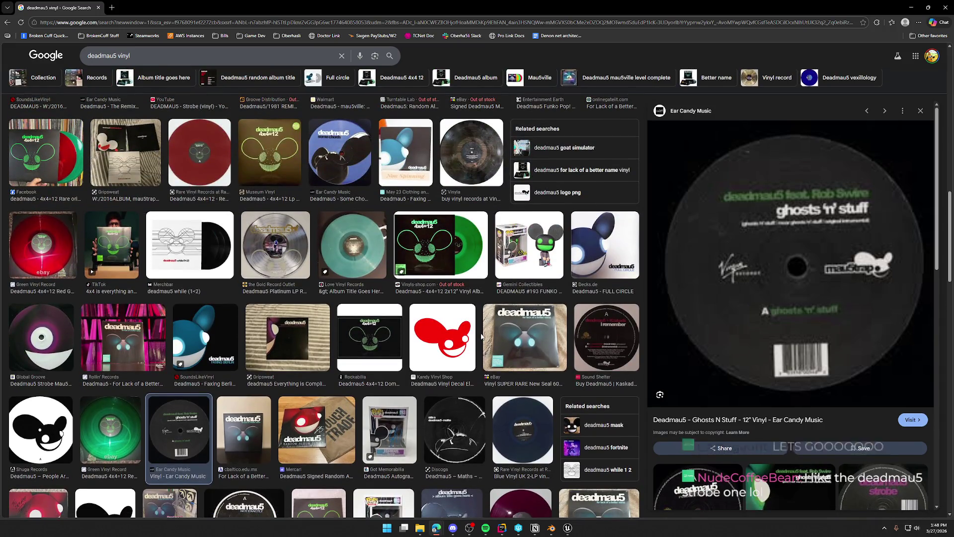
scroll(481, 337, up, 5)
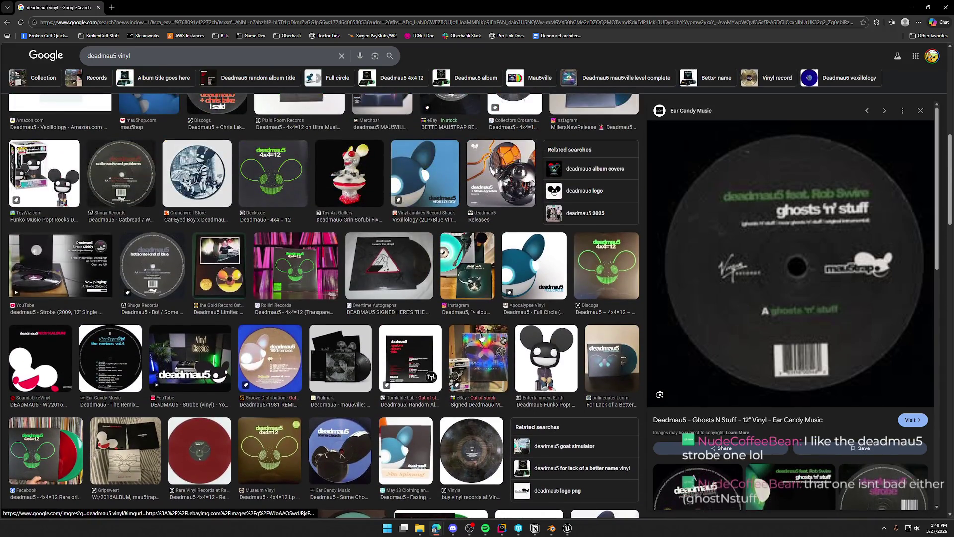
scroll(302, 359, up, 3)
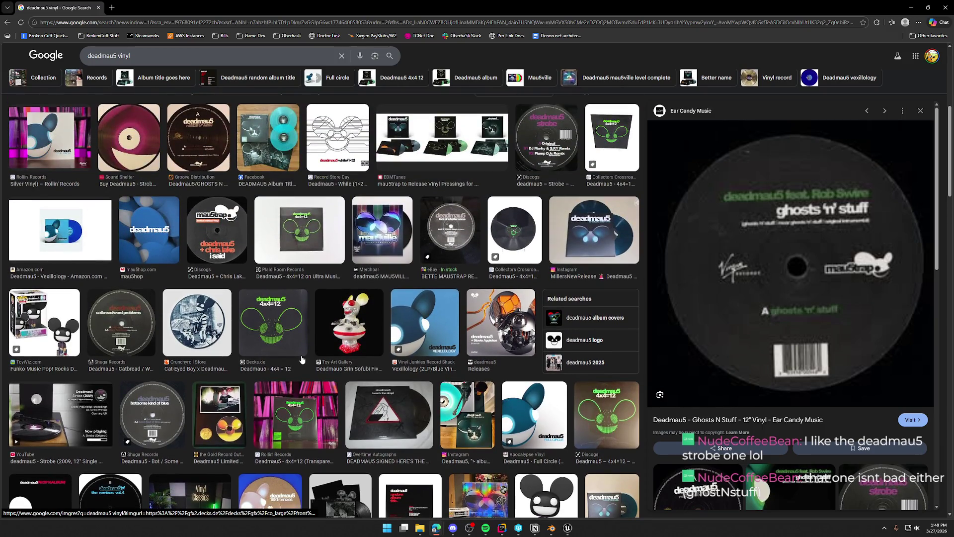
scroll(348, 358, up, 2)
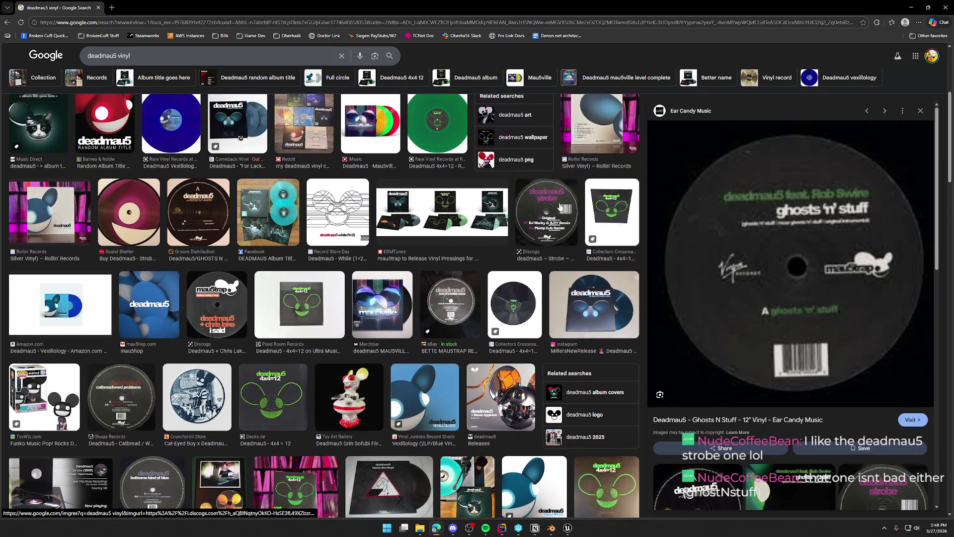
click(561, 203)
scroll(439, 394, up, 3)
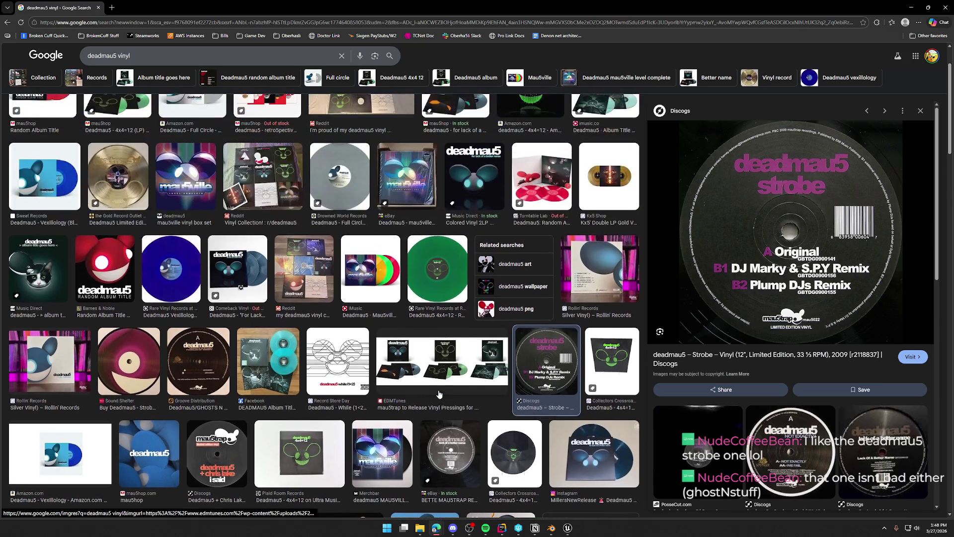
Step: Preview the blue Vexillology vinyl, then the green 4x4=12 vinyl
scroll(439, 394, up, 2)
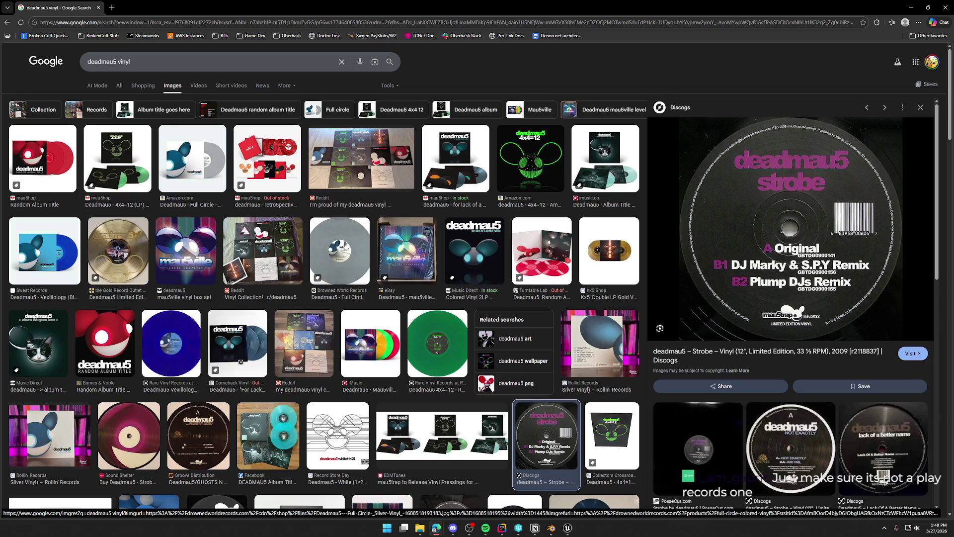
click(196, 346)
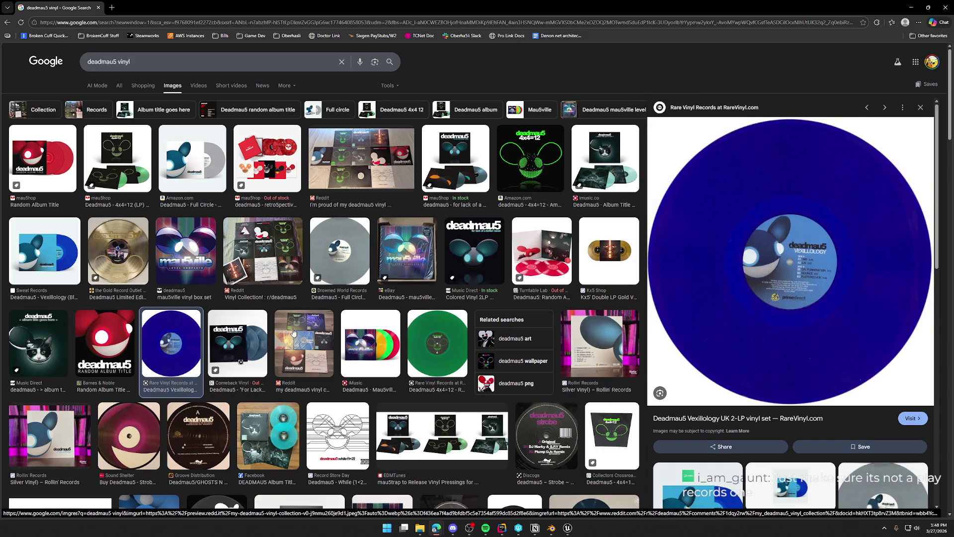
click(435, 344)
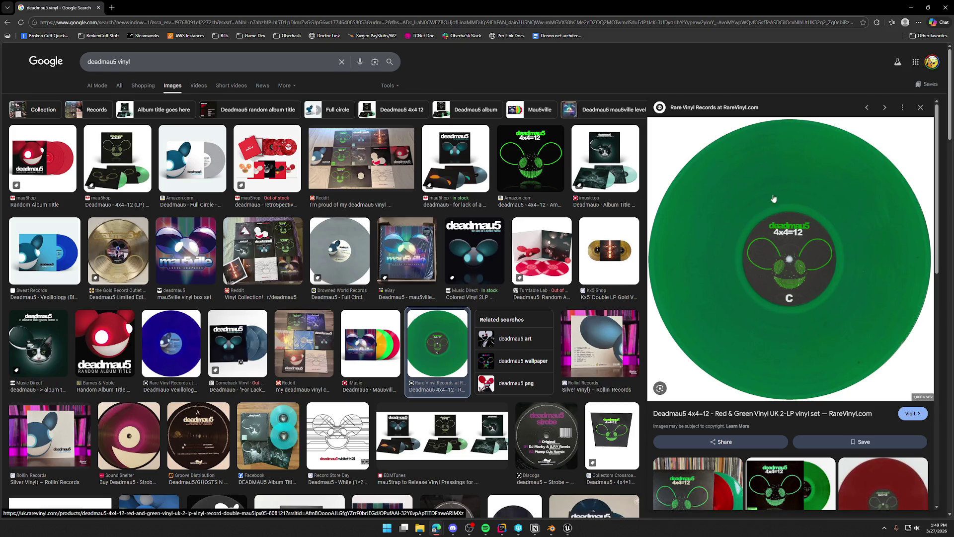
Step: Preview the Maths, [samp1] At Play, For Lack Of A Better Name, and Shuga mau5head records
scroll(486, 349, down, 3)
scroll(294, 362, down, 3)
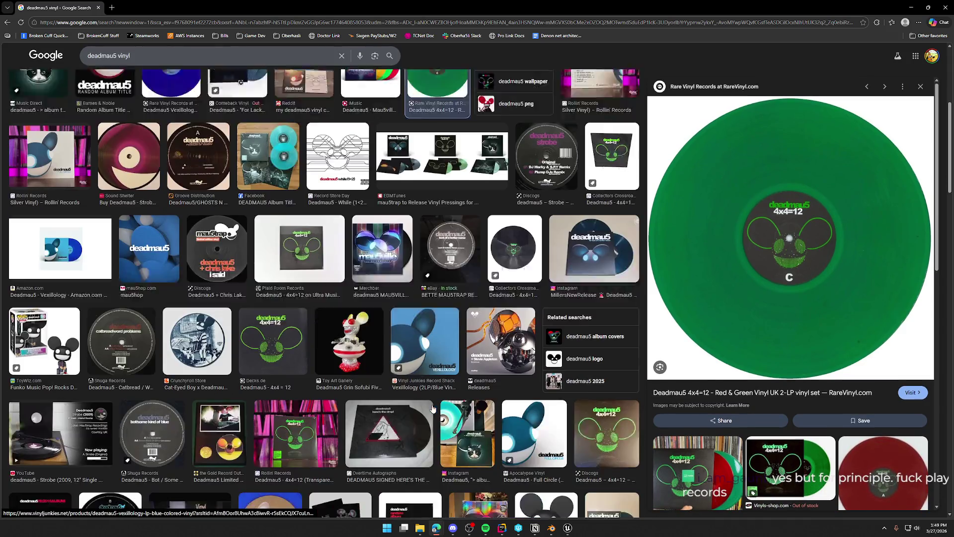
scroll(312, 355, down, 3)
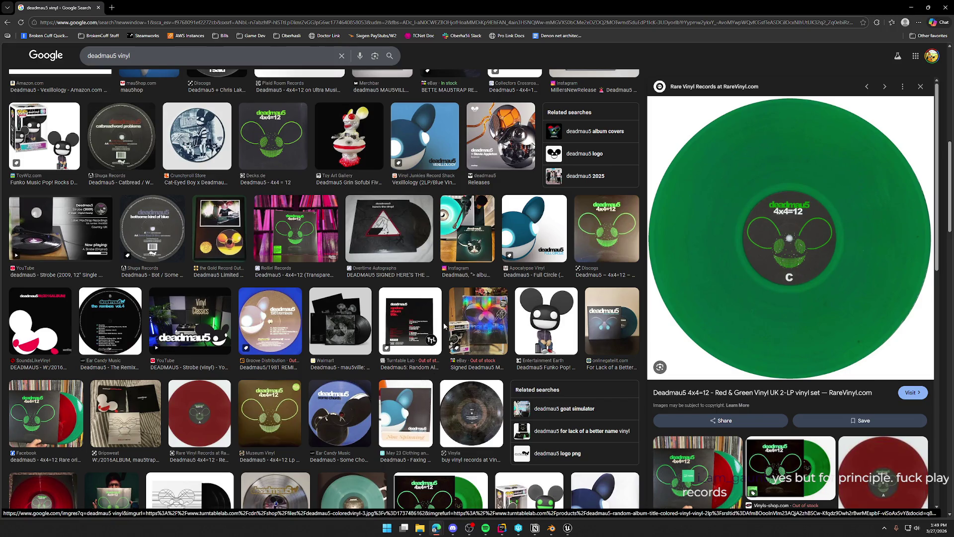
scroll(445, 326, down, 1)
scroll(445, 325, down, 6)
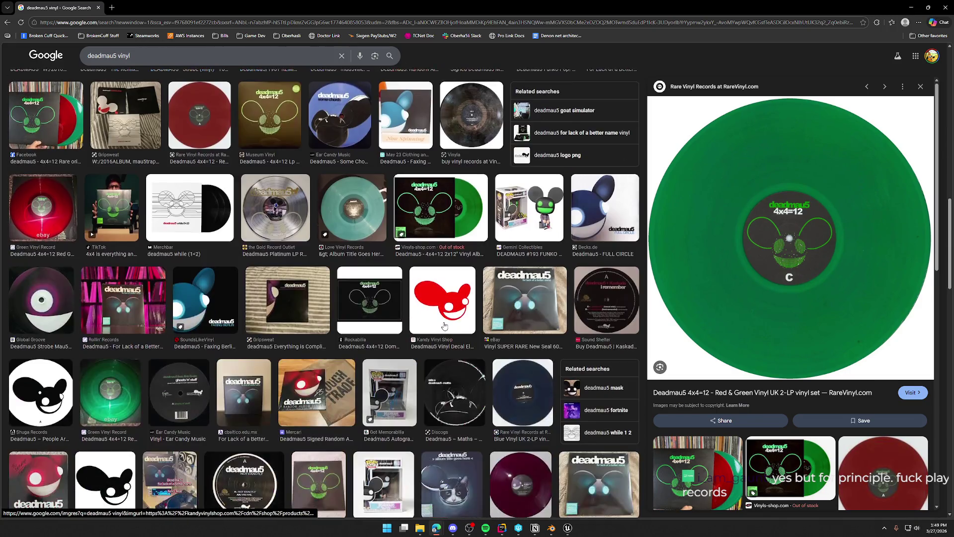
scroll(445, 326, down, 3)
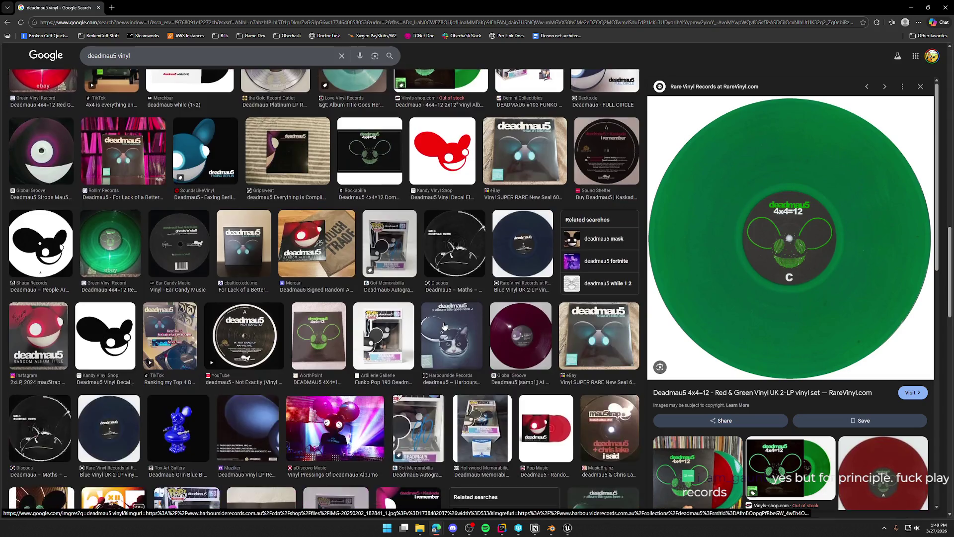
click(463, 268)
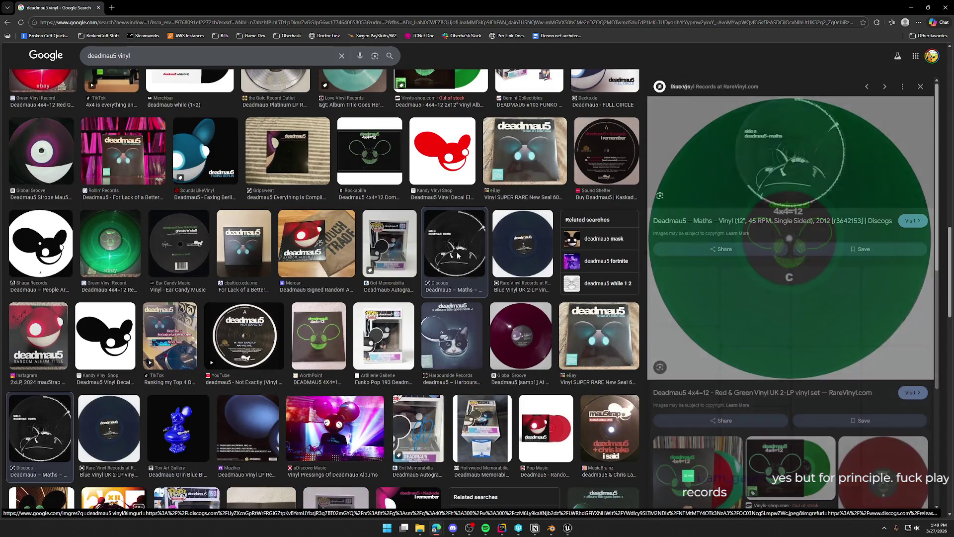
scroll(458, 256, down, 1)
scroll(457, 256, down, 1)
click(526, 269)
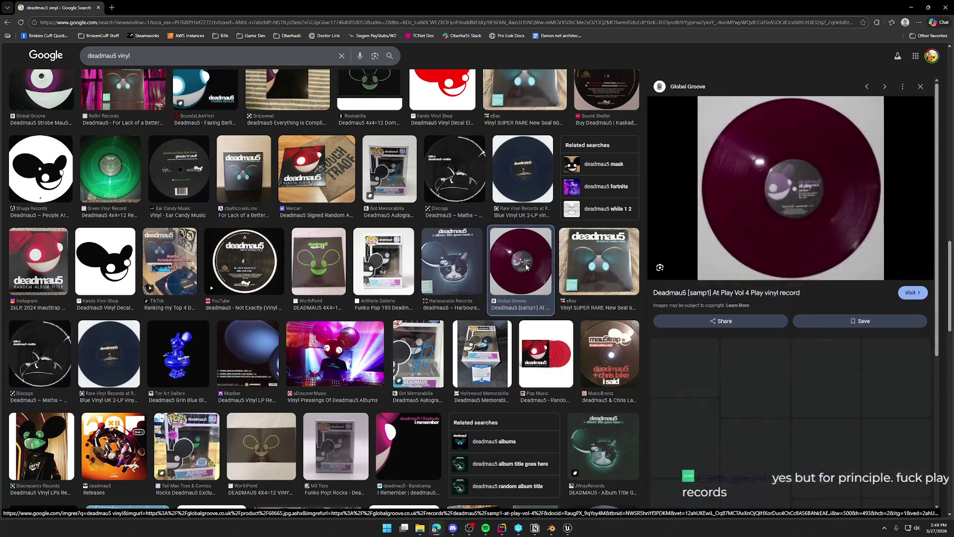
click(523, 169)
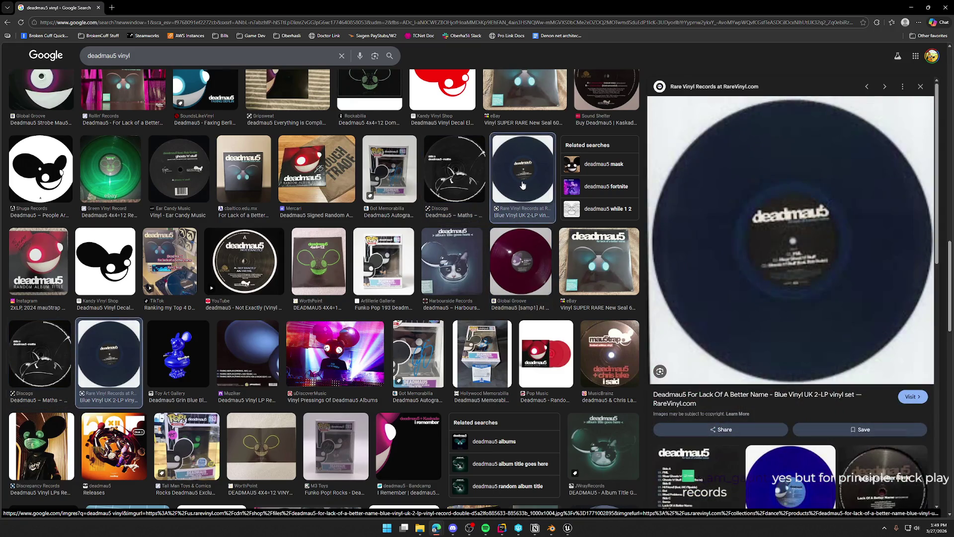
click(48, 170)
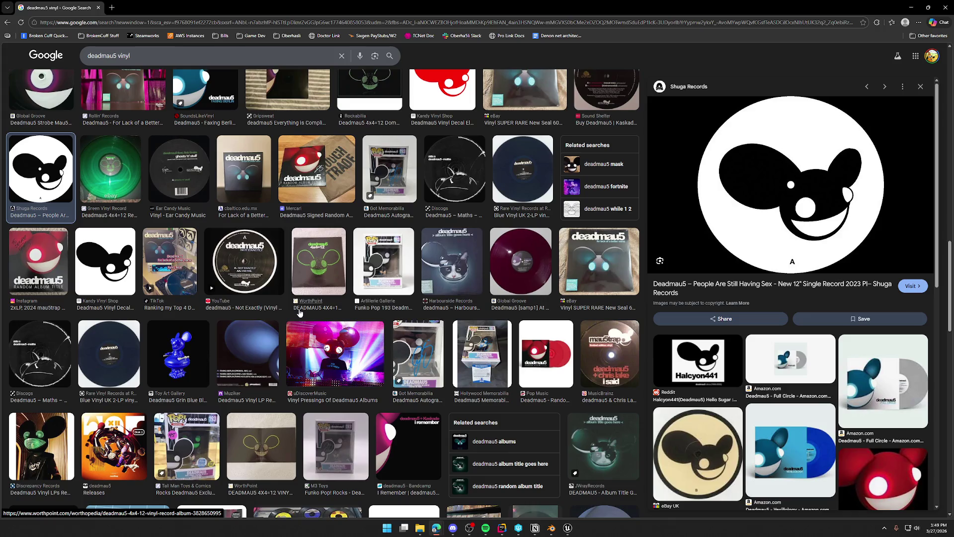
Step: Preview the Album Title Goes Here, For Lack Of A Better Name, and green 4x4=12 vinyls
scroll(293, 337, down, 3)
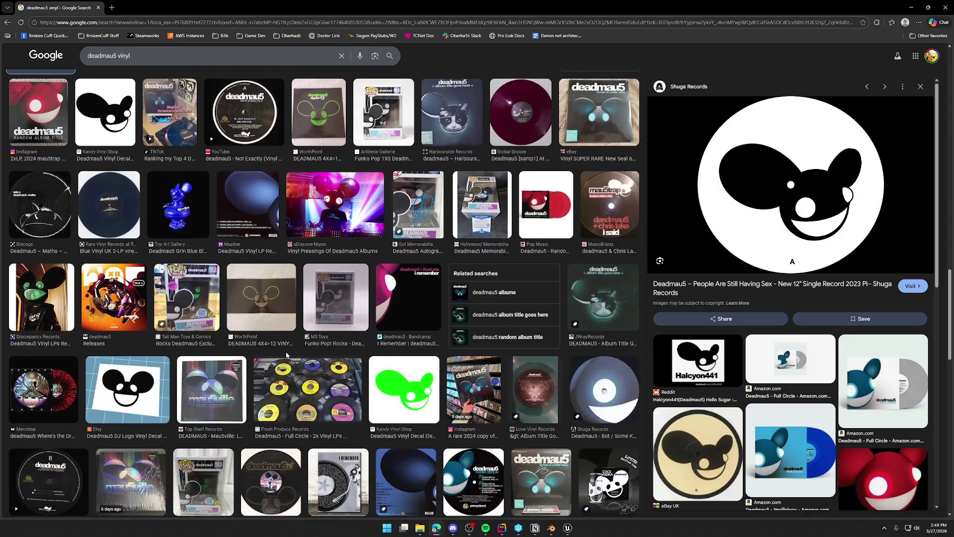
scroll(286, 354, down, 3)
scroll(286, 355, down, 3)
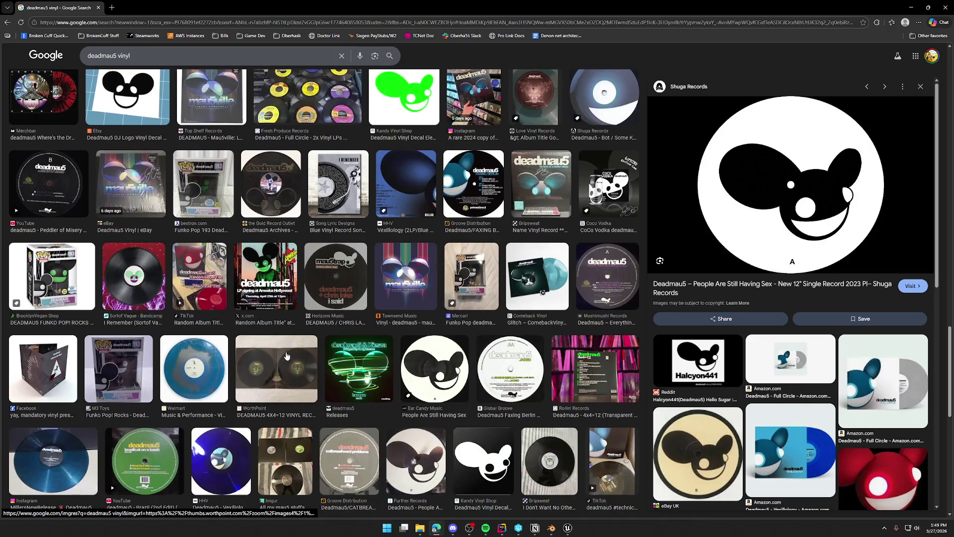
scroll(326, 358, down, 3)
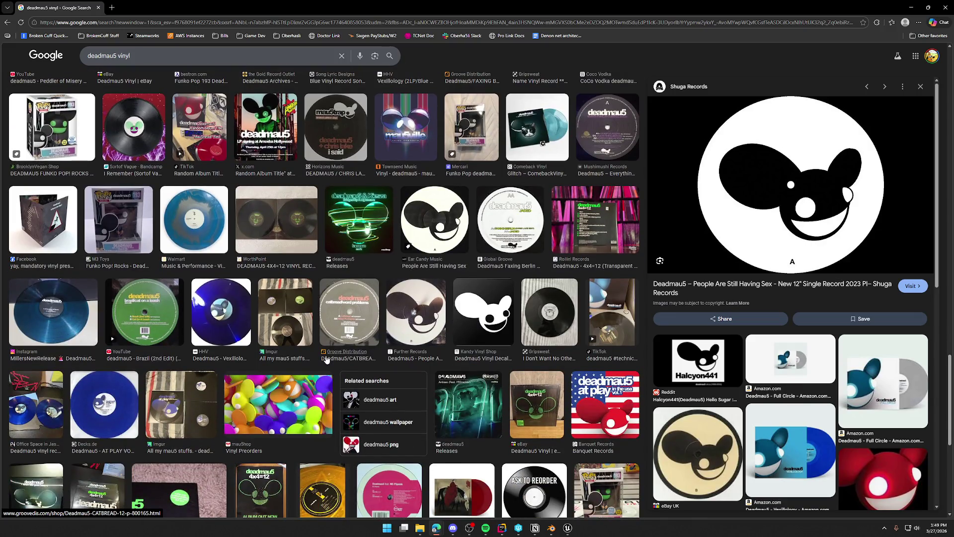
scroll(326, 358, down, 10)
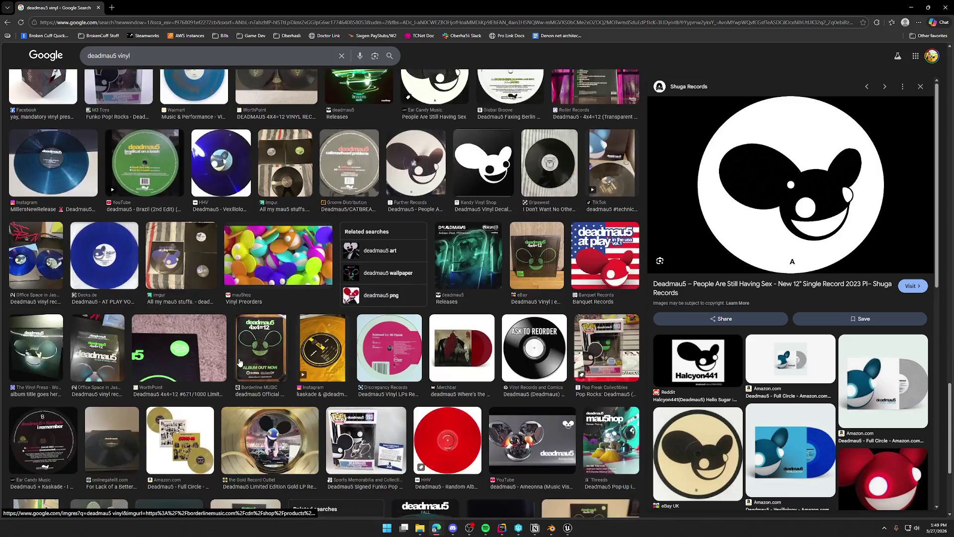
scroll(263, 376, down, 10)
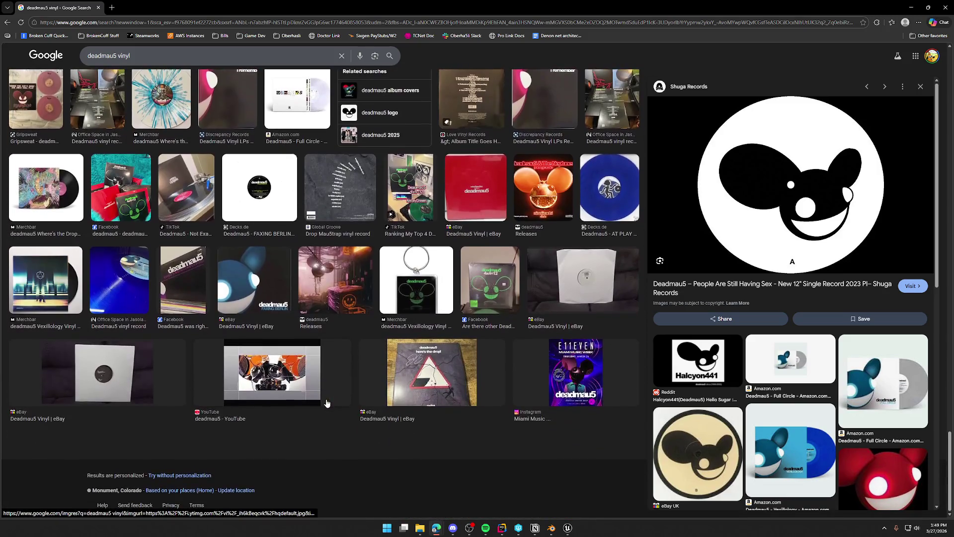
scroll(328, 400, up, 20)
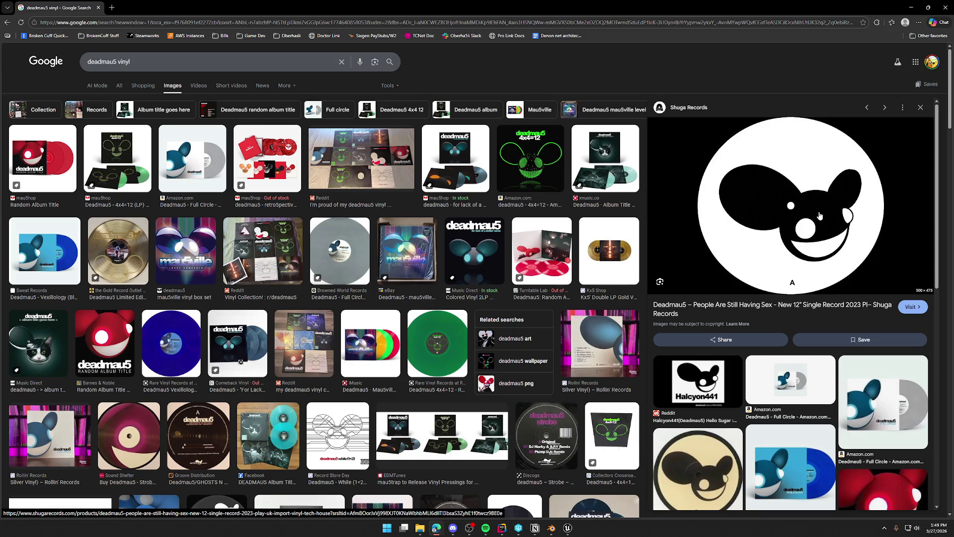
click(601, 165)
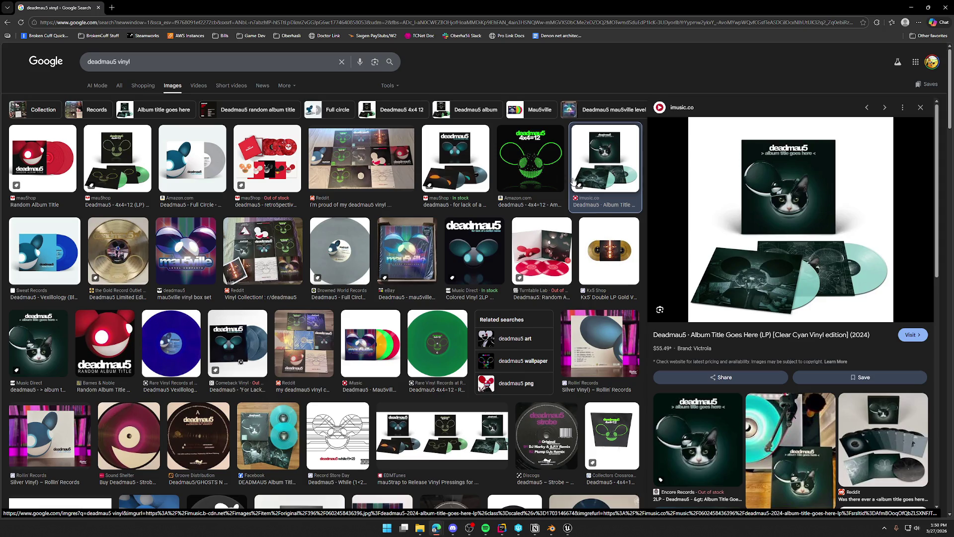
click(479, 165)
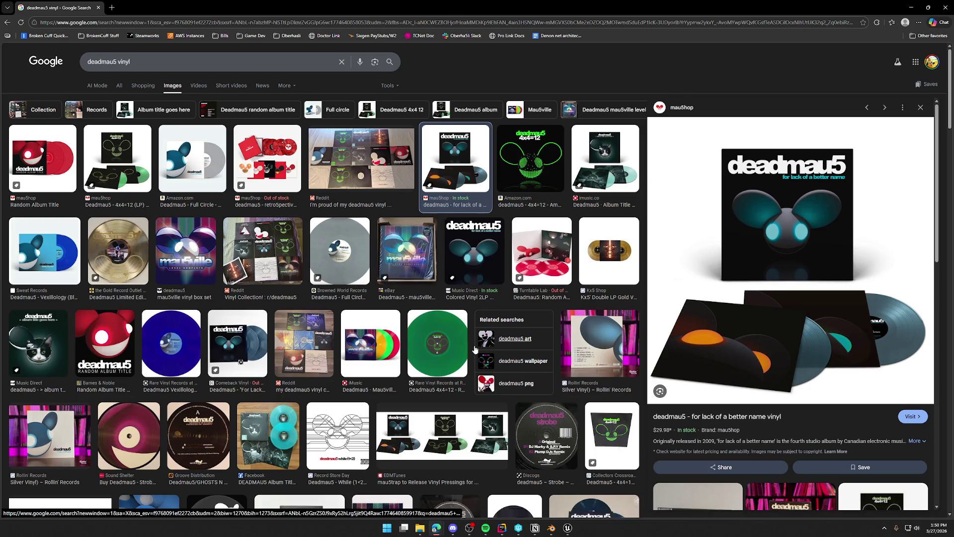
click(438, 349)
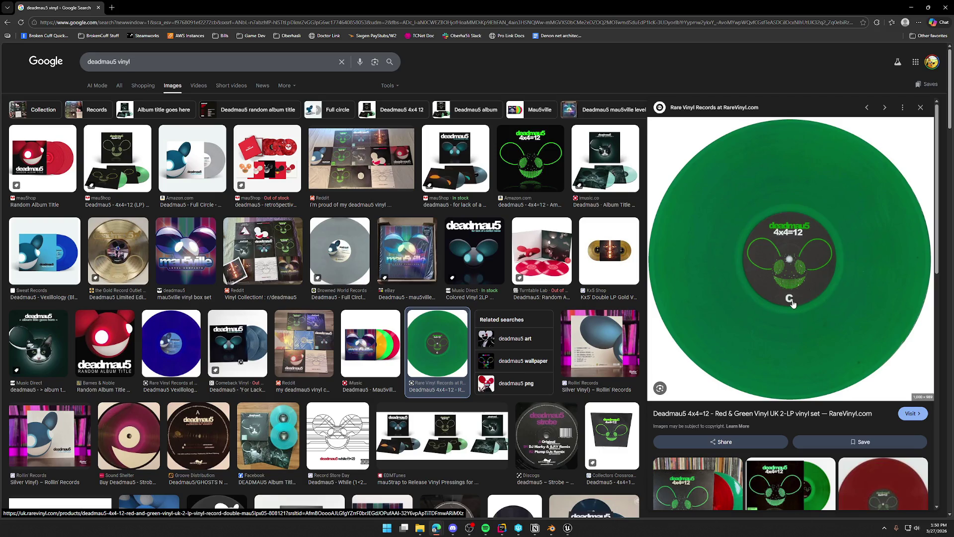
Step: Compare the Full Circle vinyl previews with the blue Vexillology vinyl
click(202, 174)
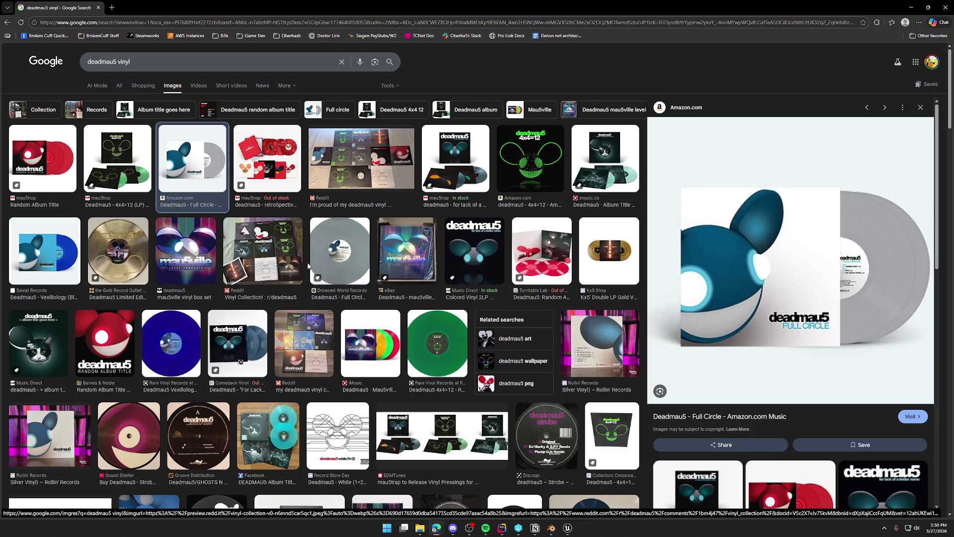
click(335, 249)
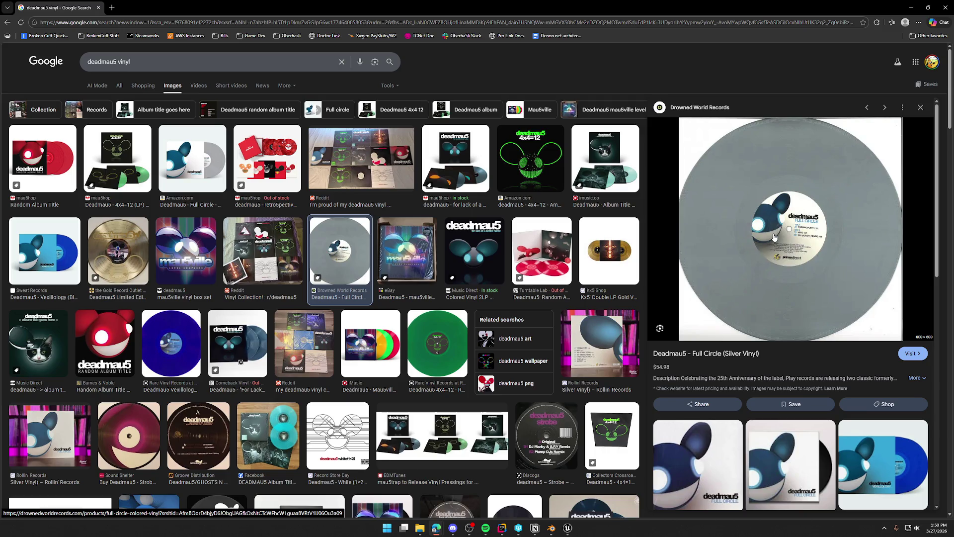
click(162, 346)
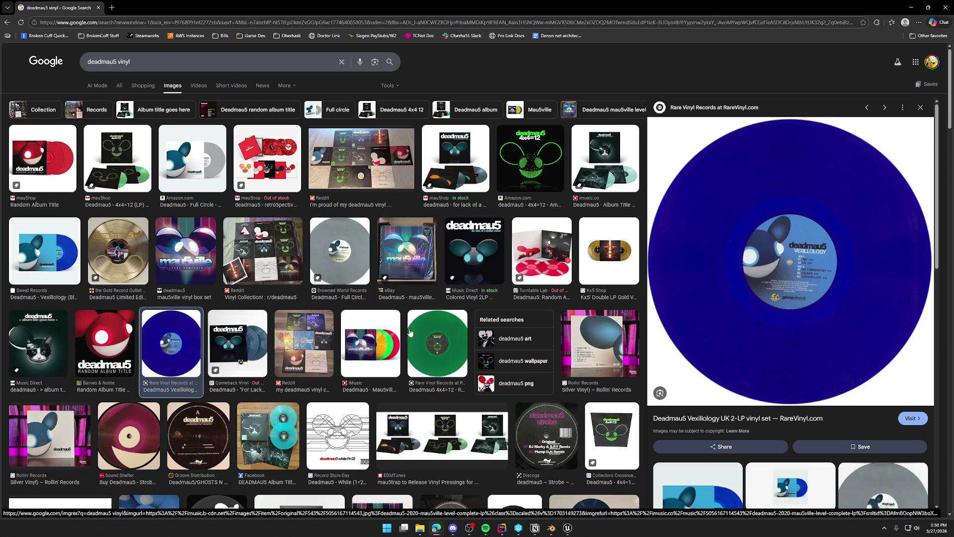
click(361, 282)
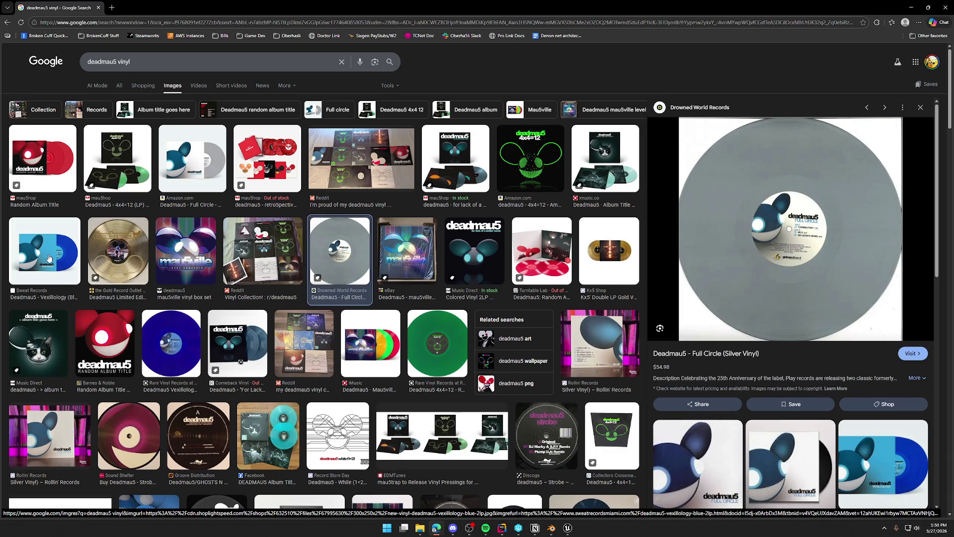
Step: Preview the Shuga Records mouse-head record again and bring up its image options
scroll(218, 354, down, 3)
scroll(219, 354, down, 3)
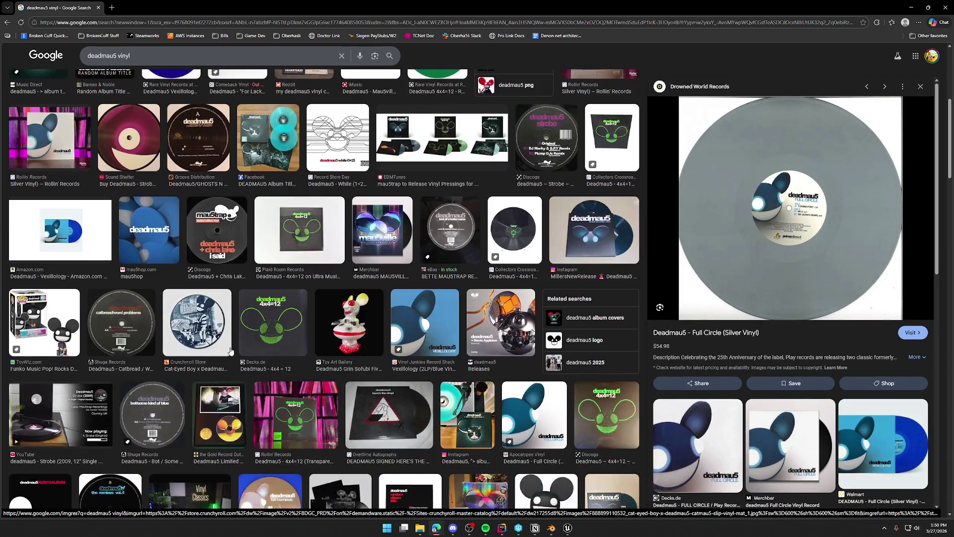
scroll(395, 353, down, 2)
scroll(395, 354, down, 8)
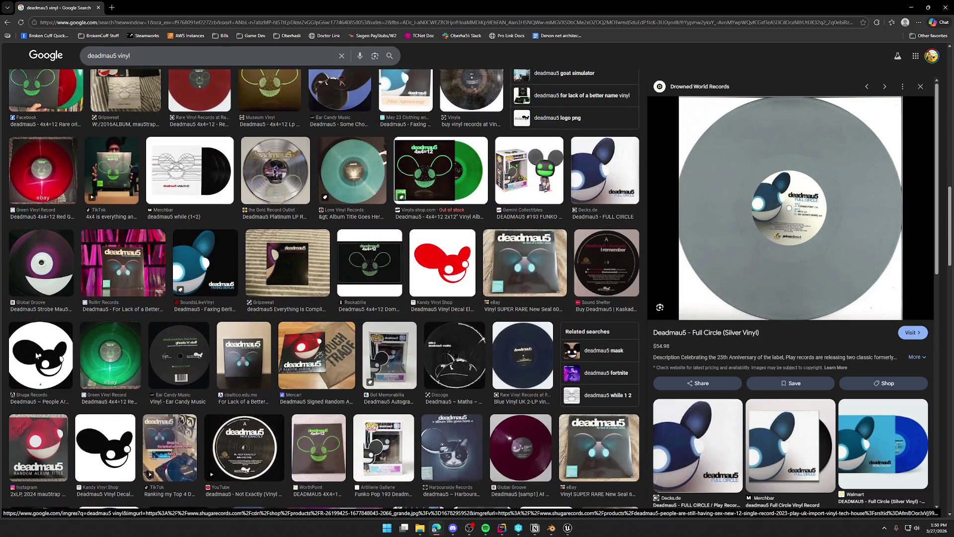
click(40, 355)
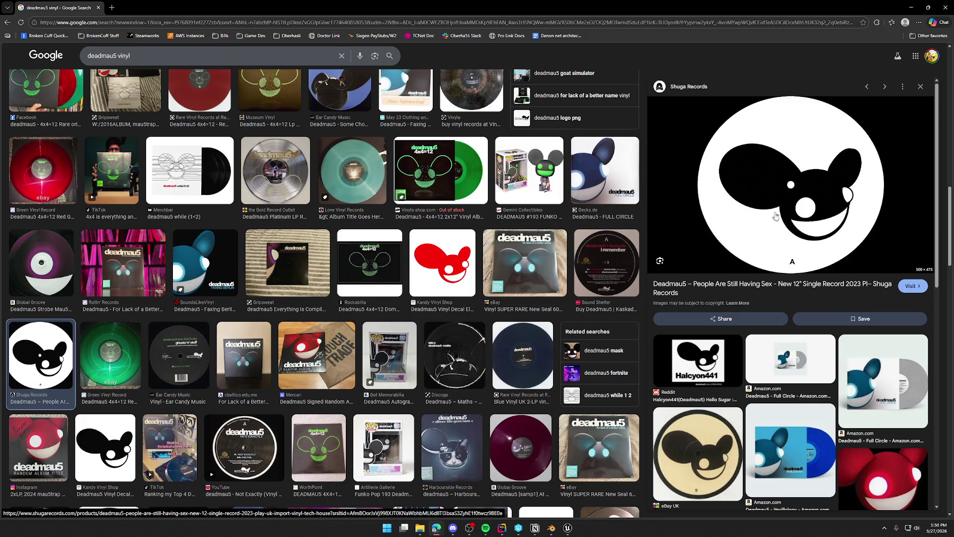
right_click(794, 187)
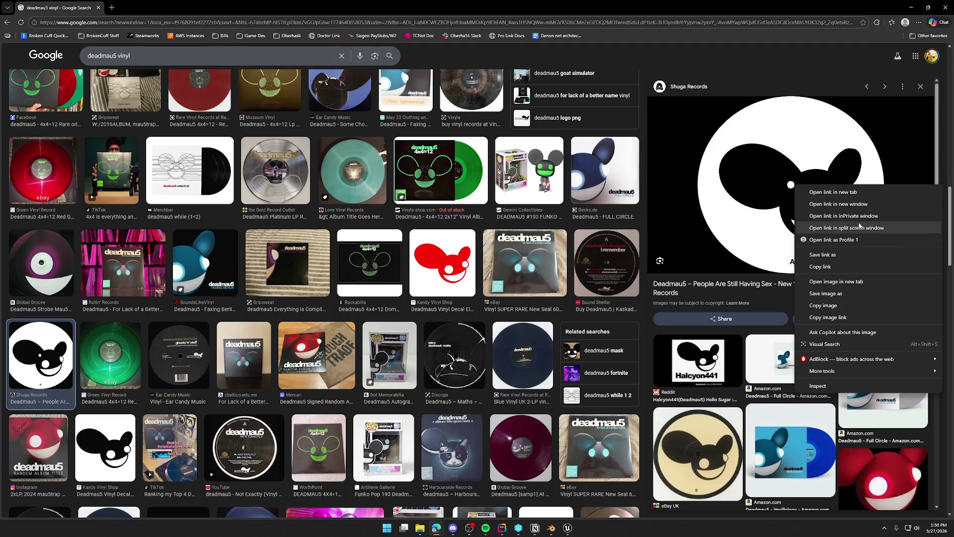
Step: Open the mouse-head image full size in a new tab and copy it
click(856, 282)
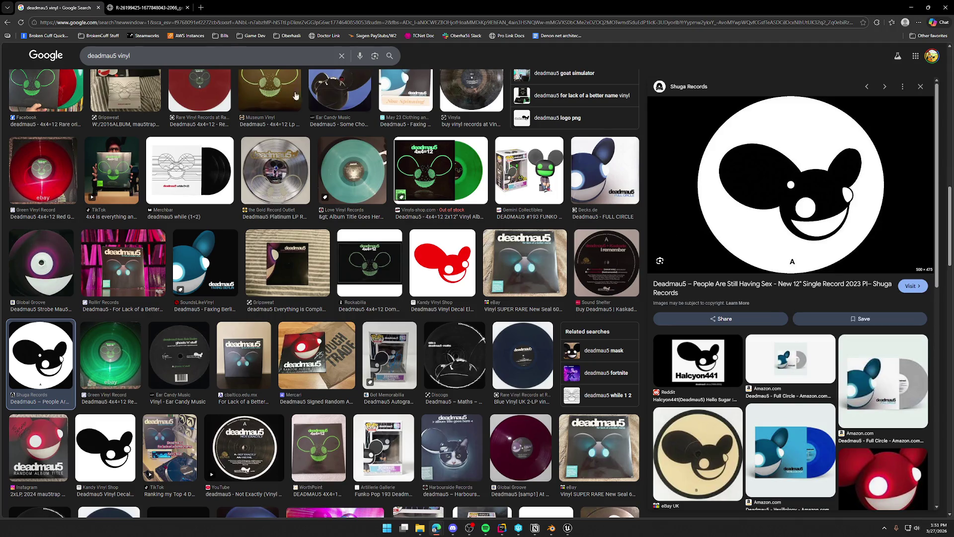
click(149, 8)
right_click(460, 254)
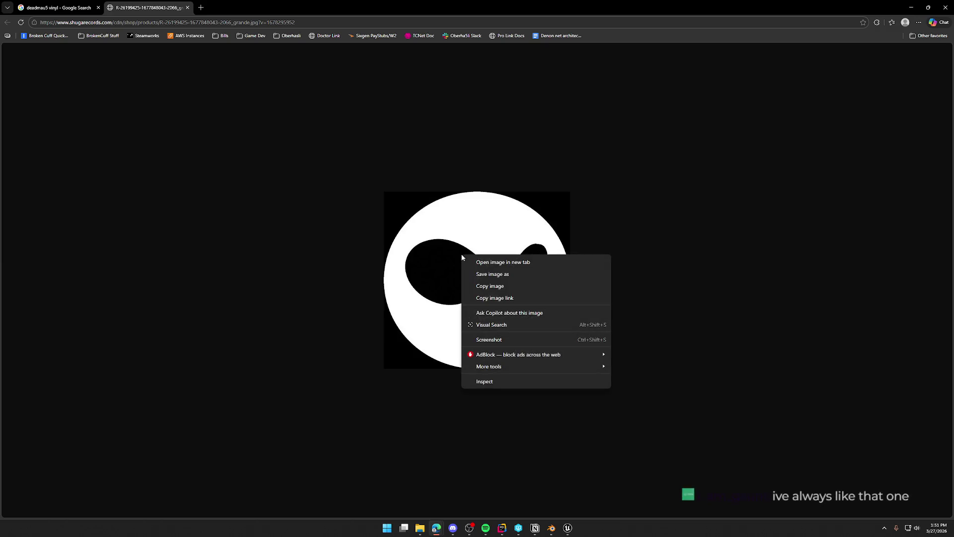
click(512, 285)
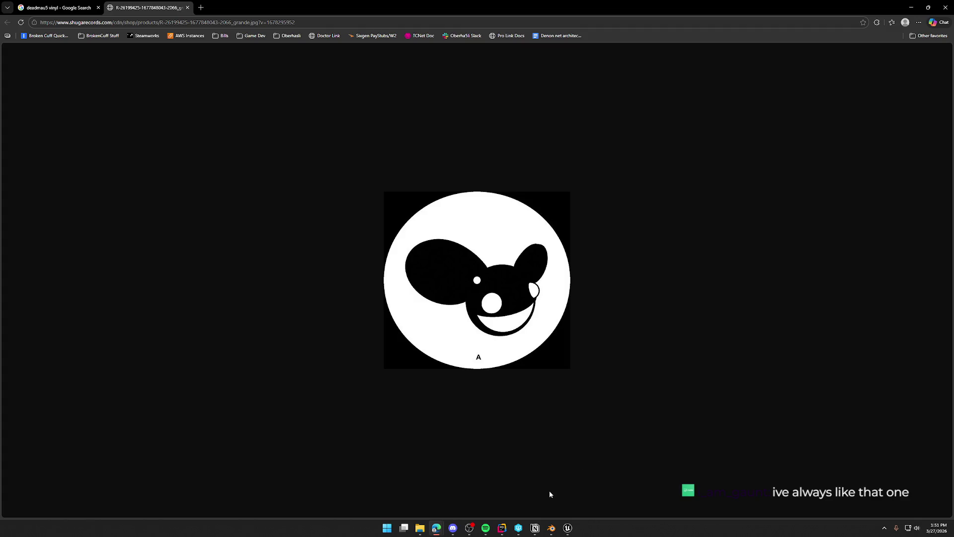
Step: Launch Photoshop from the Start search 'pho', then bring Blender forward
key(super)
text(pho)
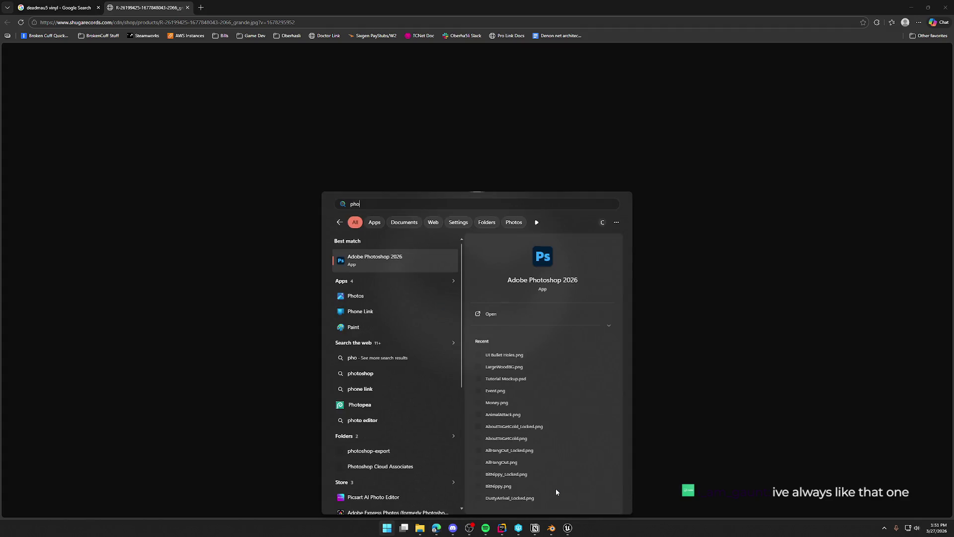
key(Return)
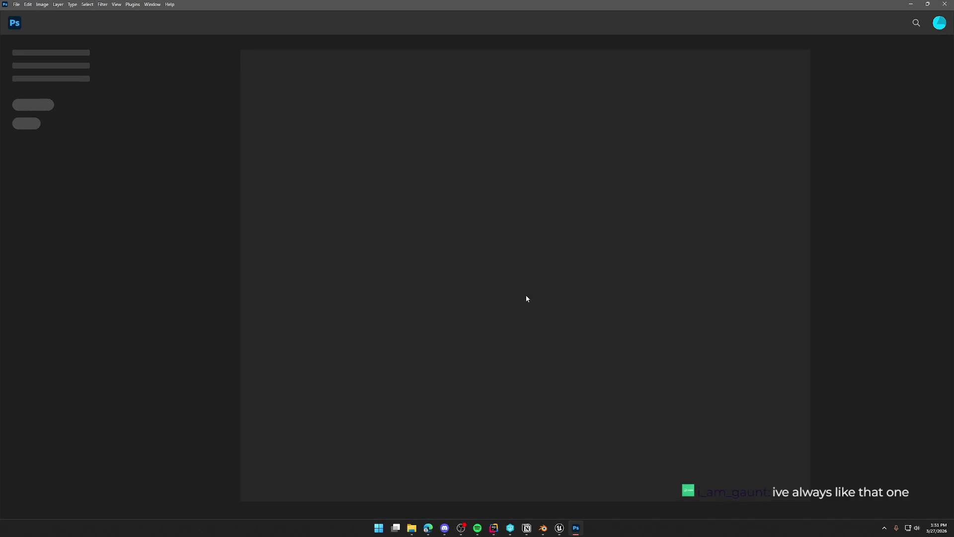
click(543, 527)
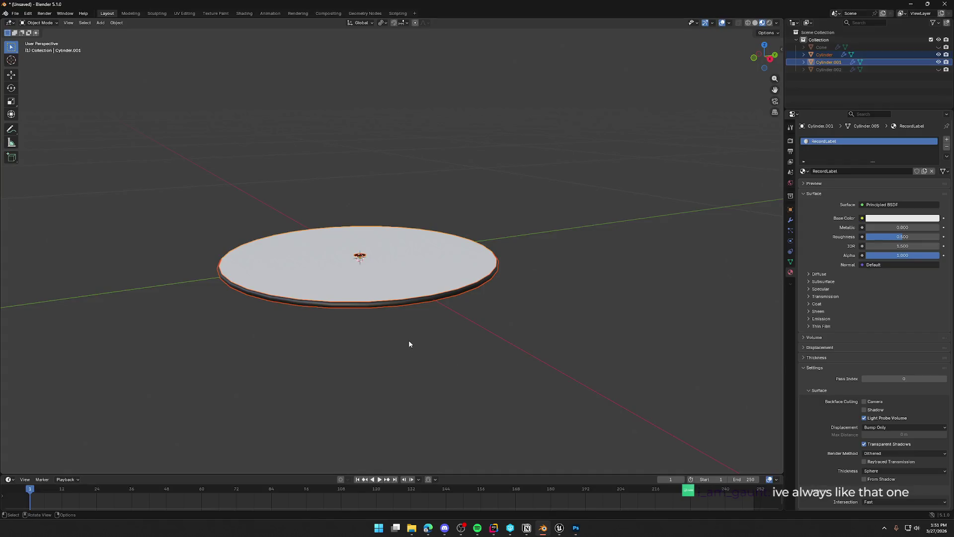
Step: In the UV Editing workspace, select the entire linked record label disc mesh
drag(426, 290, 447, 278)
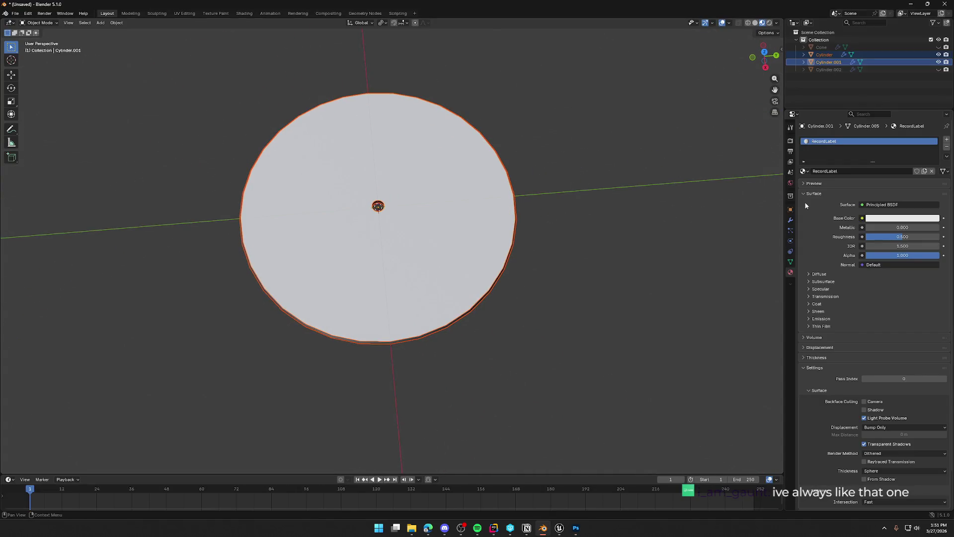
click(190, 15)
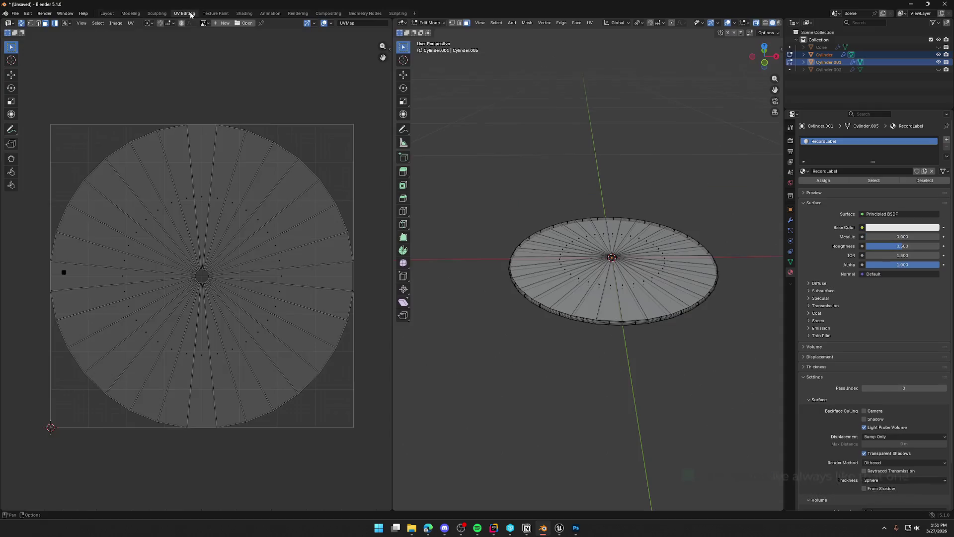
click(540, 279)
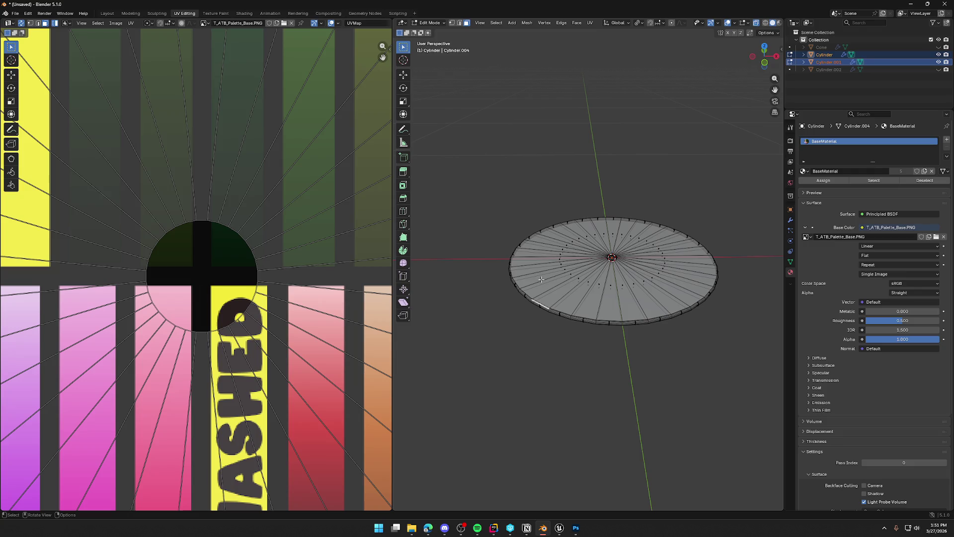
click(576, 279)
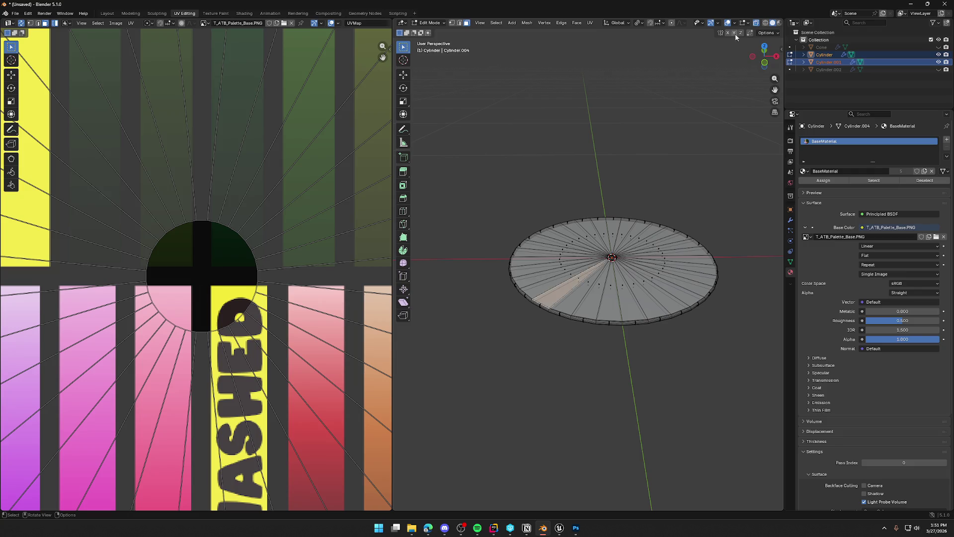
key(alt+z)
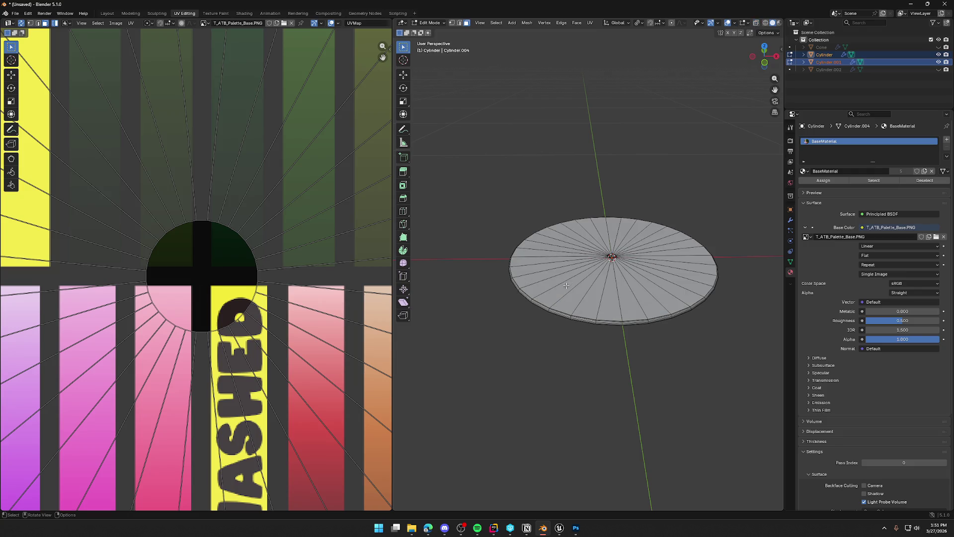
click(567, 287)
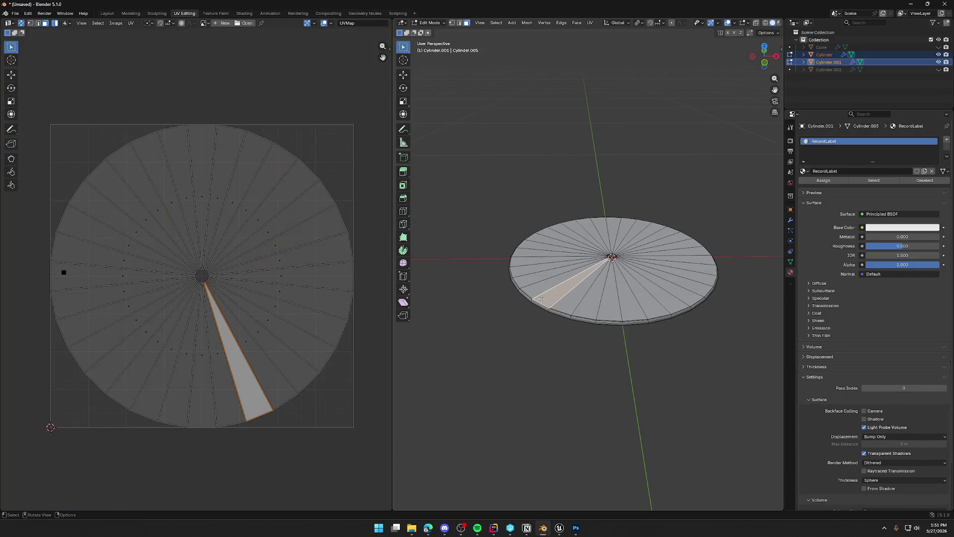
key(shift+l)
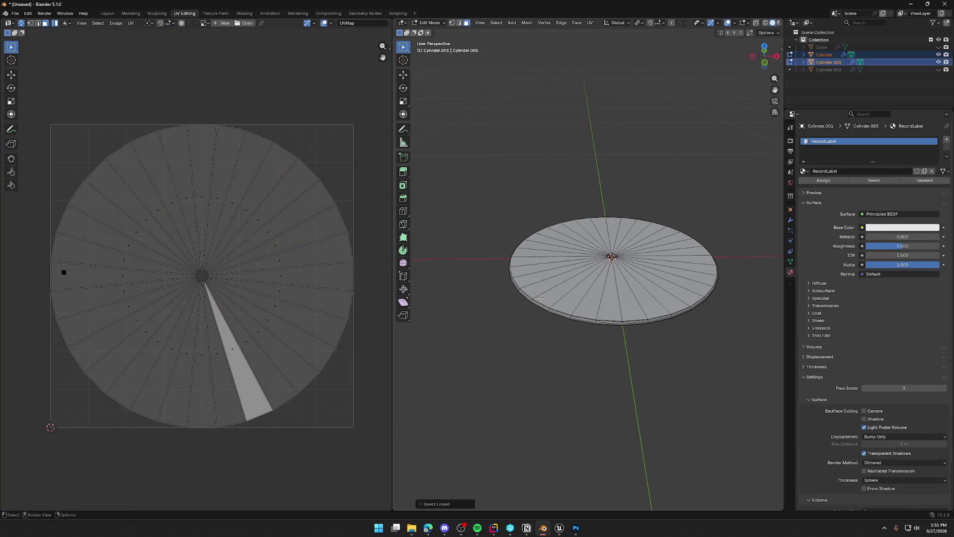
key(ctrl+l)
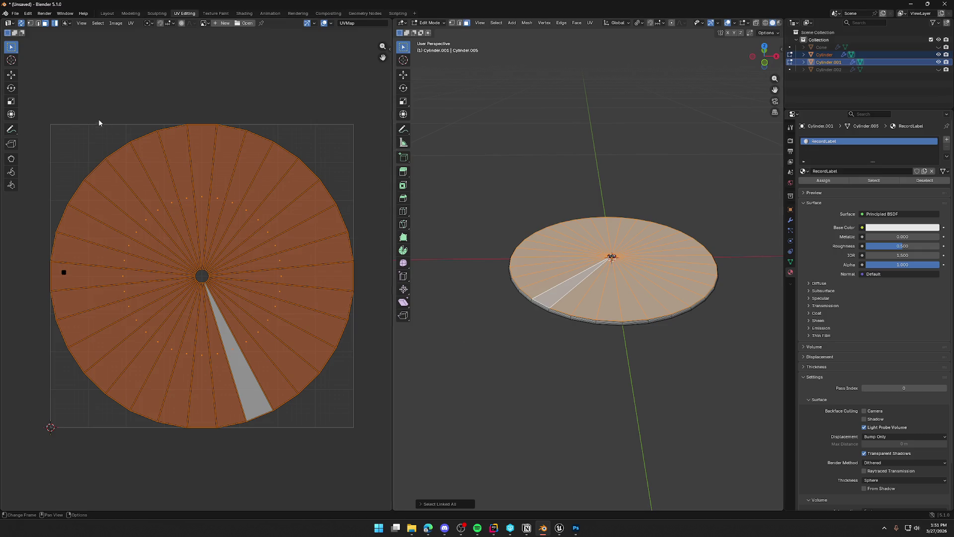
click(582, 531)
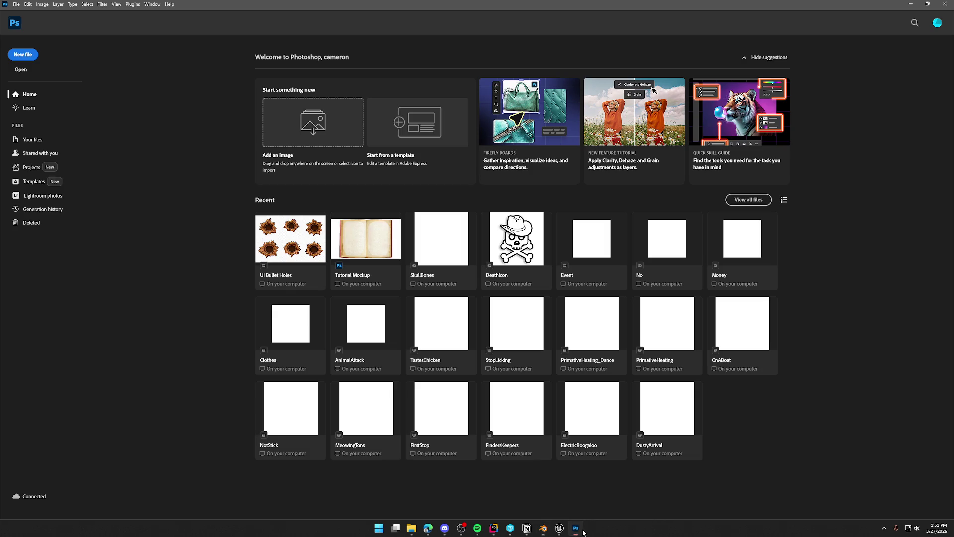
Step: Create a new transparent Photoshop document
click(23, 54)
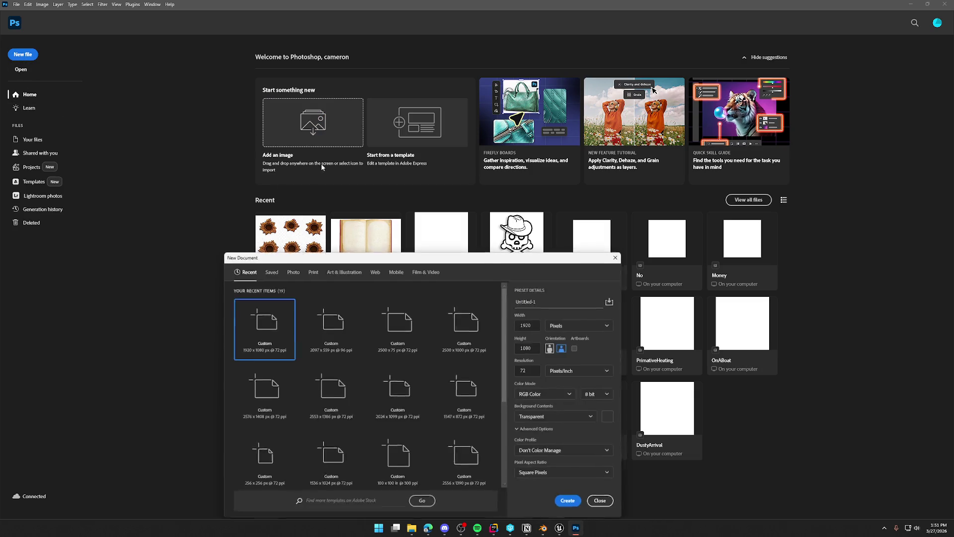
double_click(532, 328)
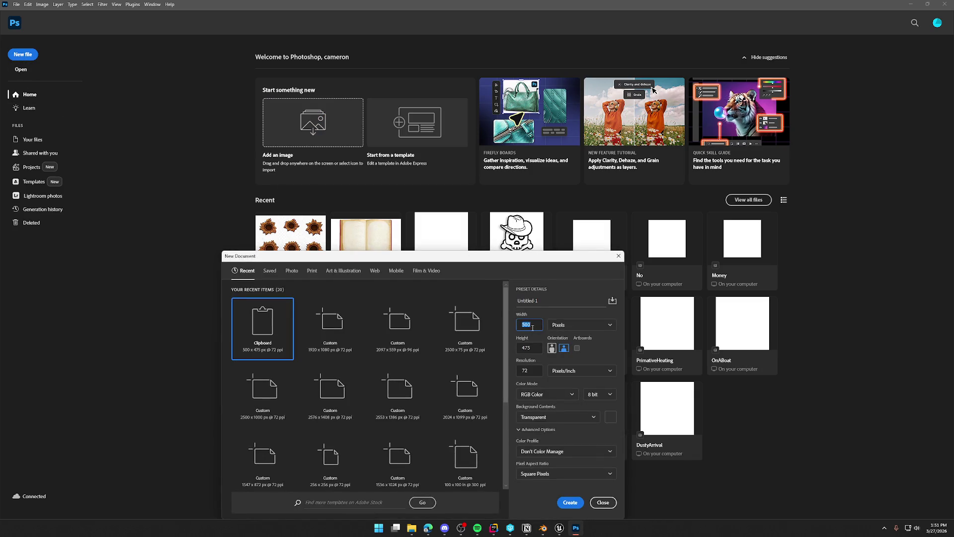
text(0)
key(Tab)
click(570, 502)
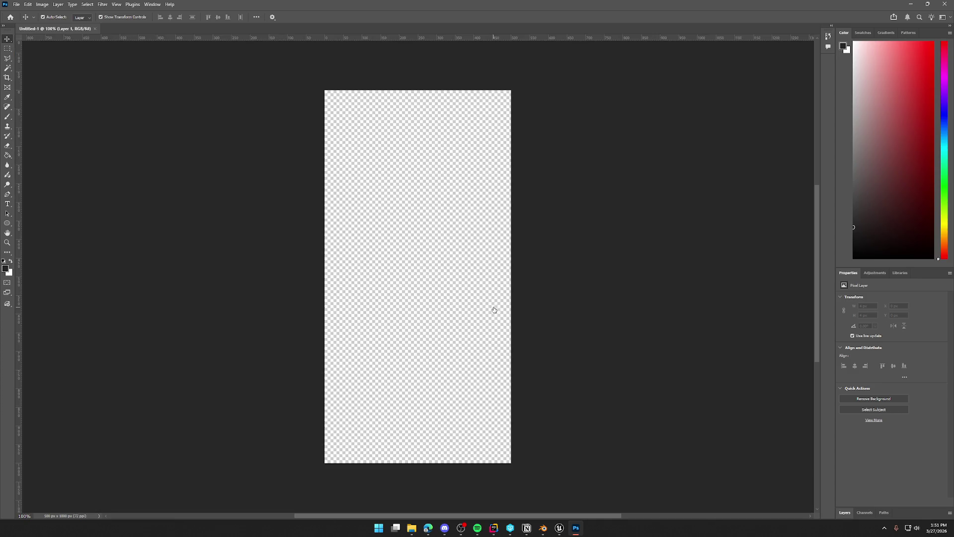
Step: Widen the canvas to 1000 px and paste the mouse-head image onto it
click(42, 4)
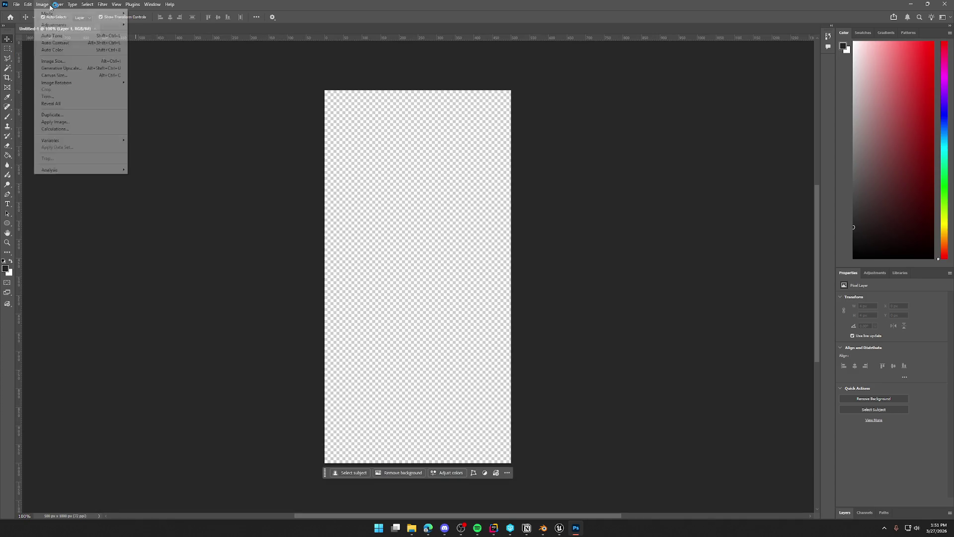
click(75, 75)
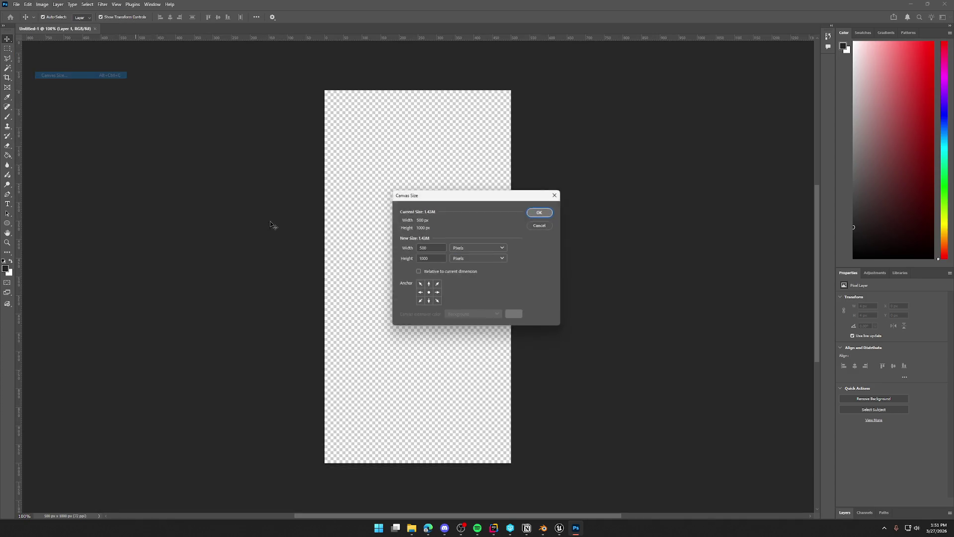
text(1000)
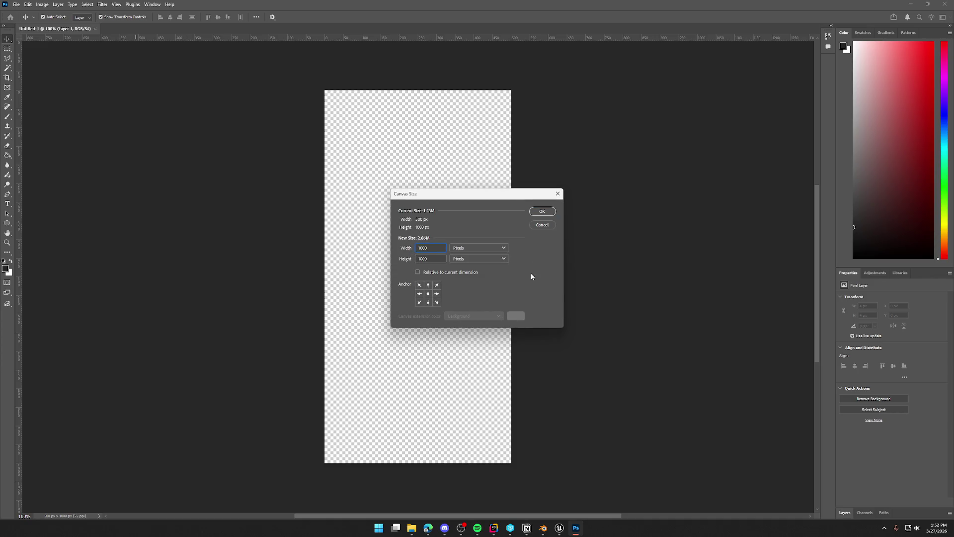
click(542, 211)
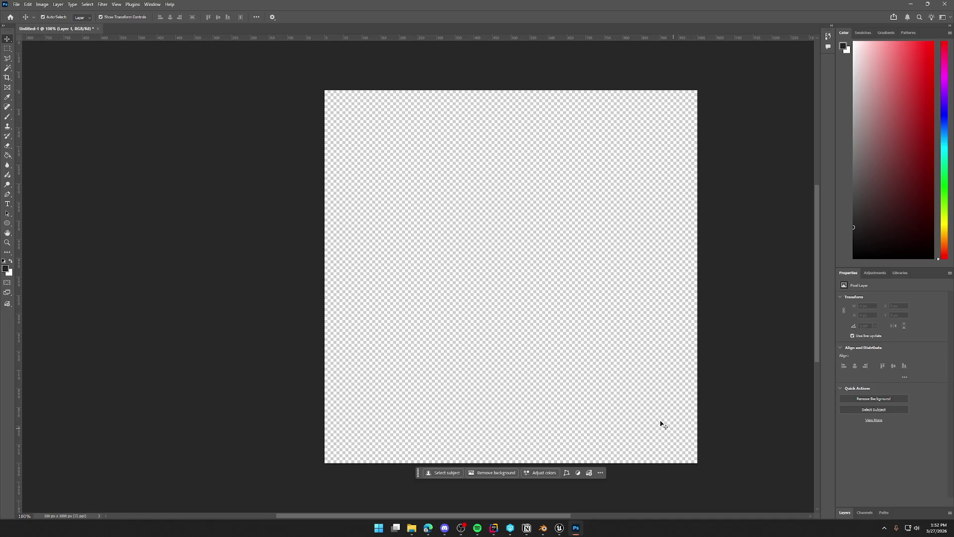
key(ctrl+v)
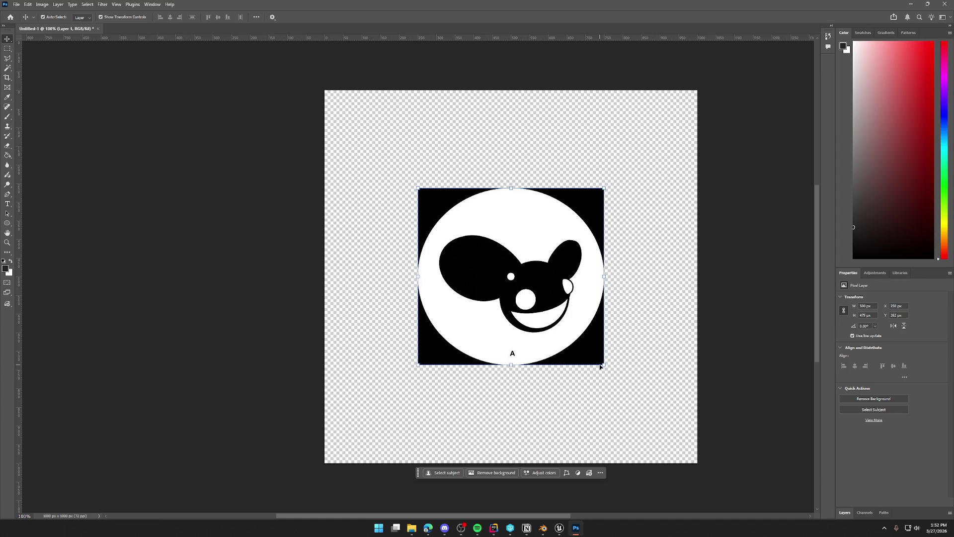
Step: Scale up the logo and try selecting its black corners with the Magic Wand
key(ctrl+t)
mouse_move(603, 365)
mouse_down()
mouse_move(626, 392)
mouse_move(601, 362)
mouse_move(628, 391)
mouse_move(620, 381)
mouse_up()
key(Return)
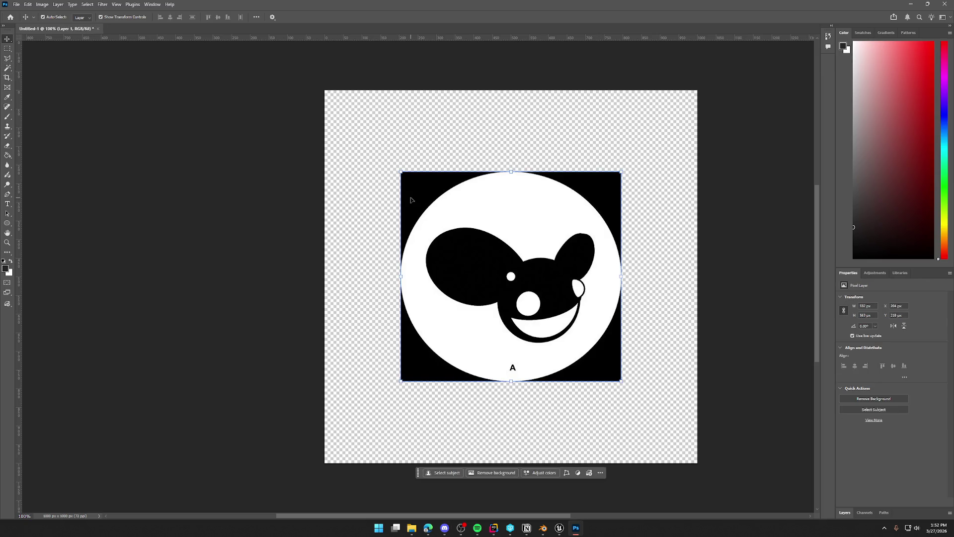
click(845, 512)
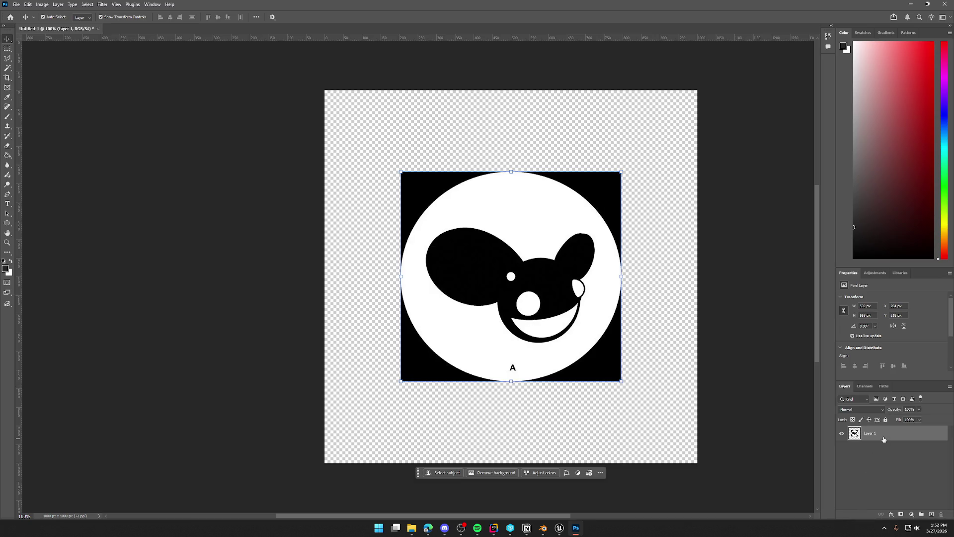
key(w)
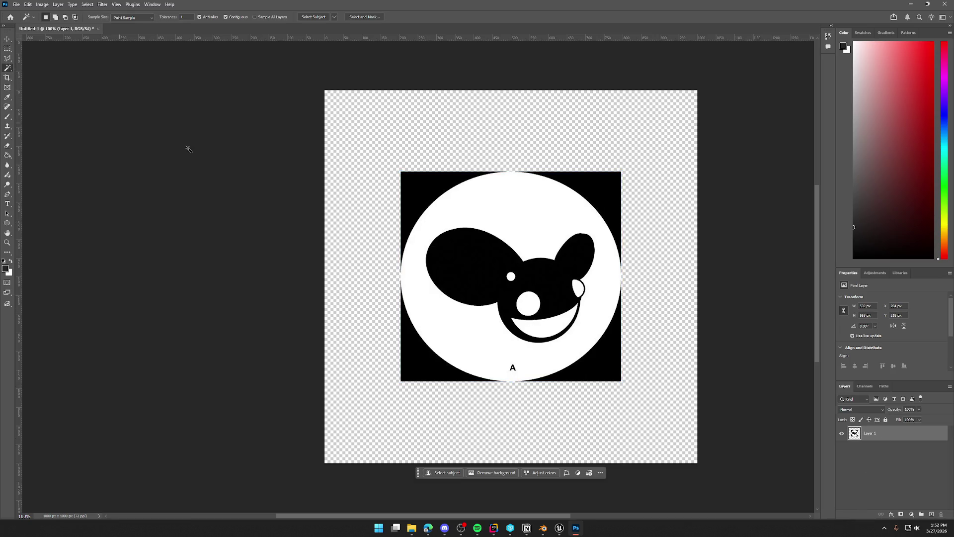
click(414, 195)
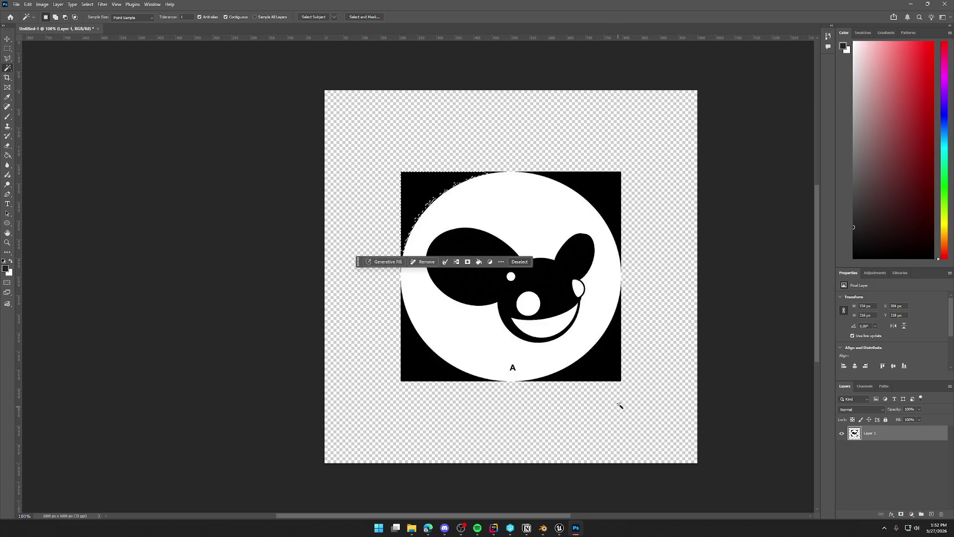
key(ctrl+d)
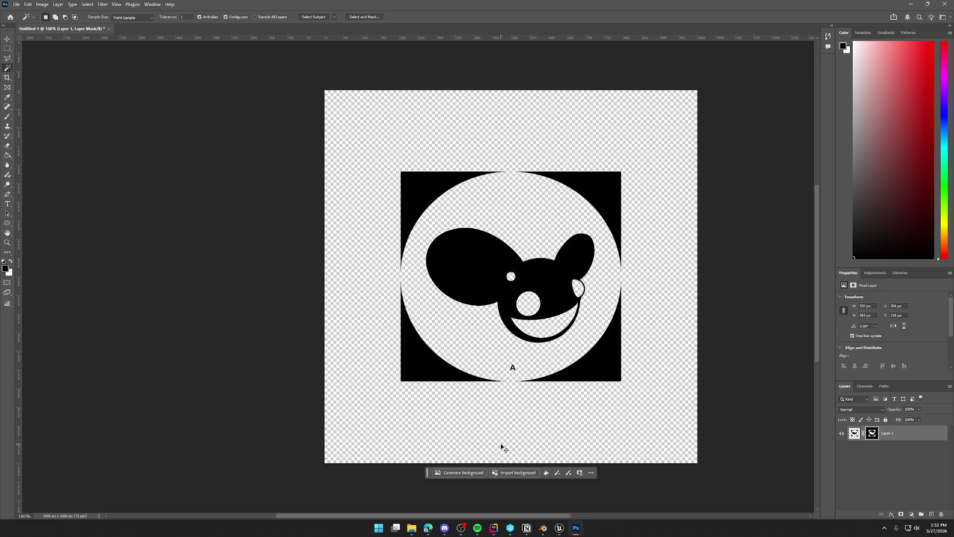
key(ctrl+z)
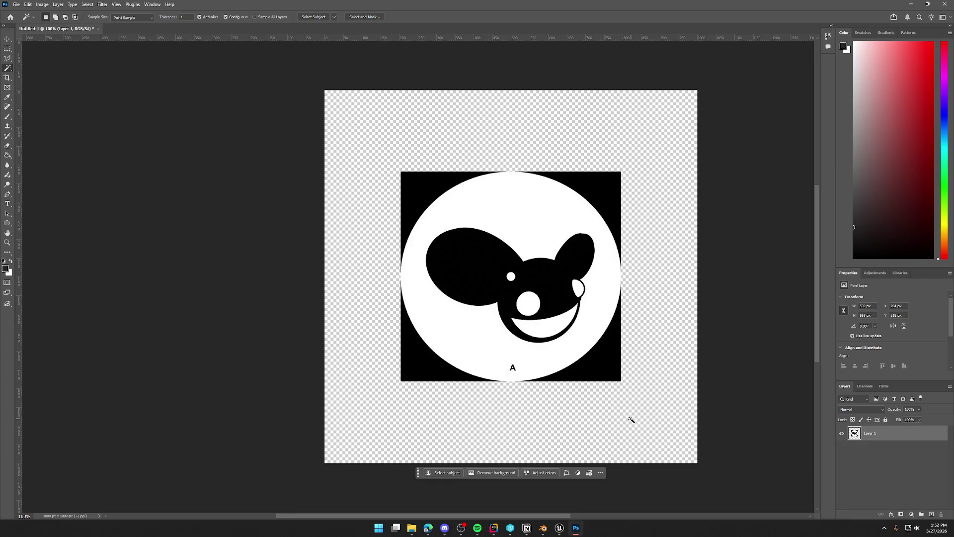
ctrl+click(854, 433)
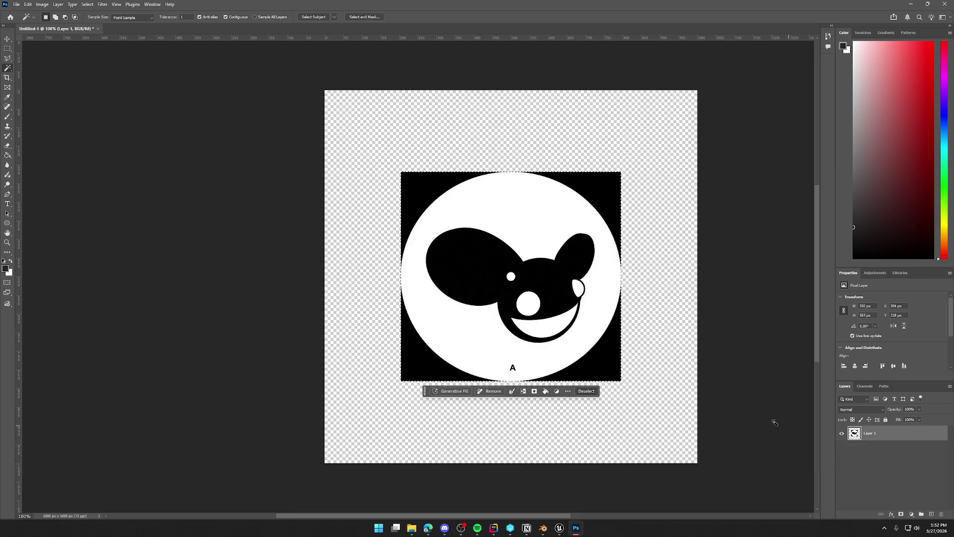
key(ctrl+d)
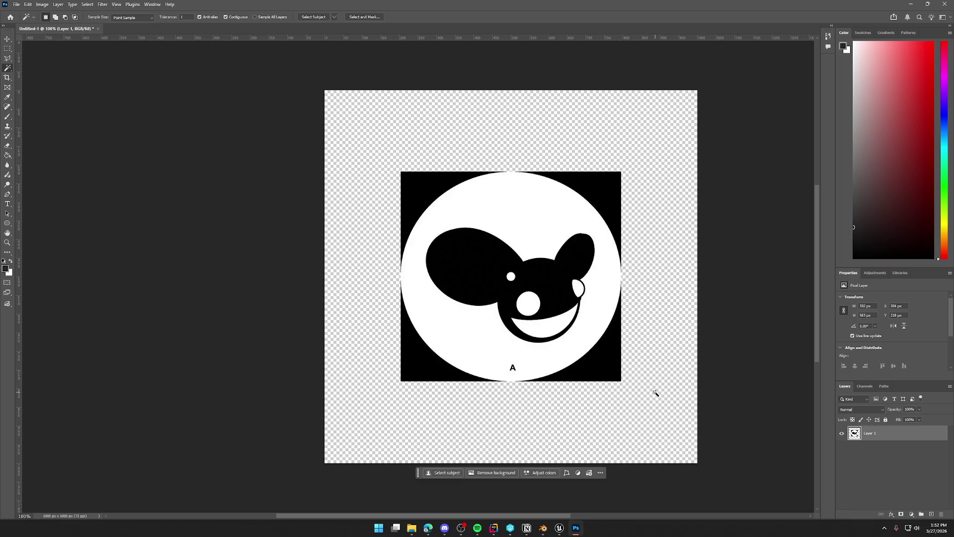
Step: Delete all four black corners to transparency using Quick Selection
right_click(8, 70)
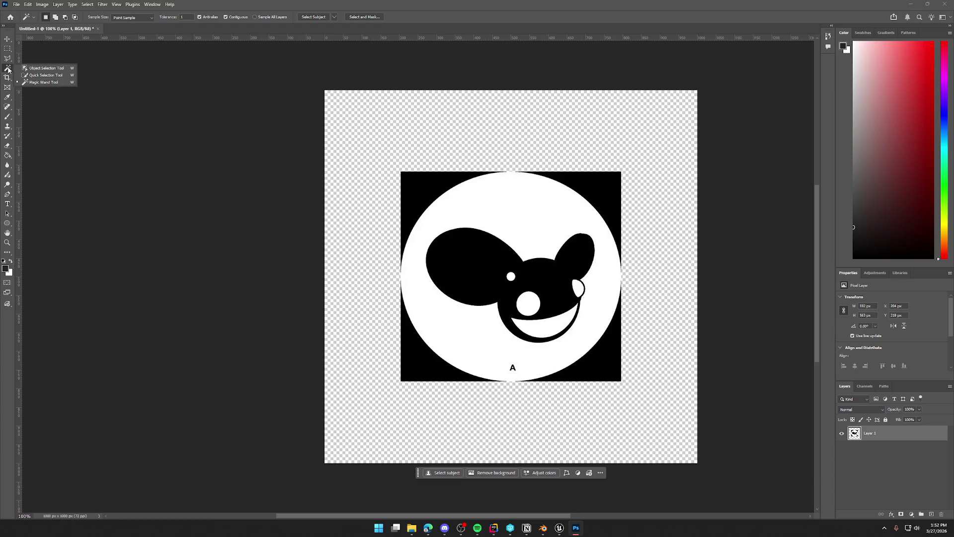
click(45, 75)
drag(394, 368, 426, 385)
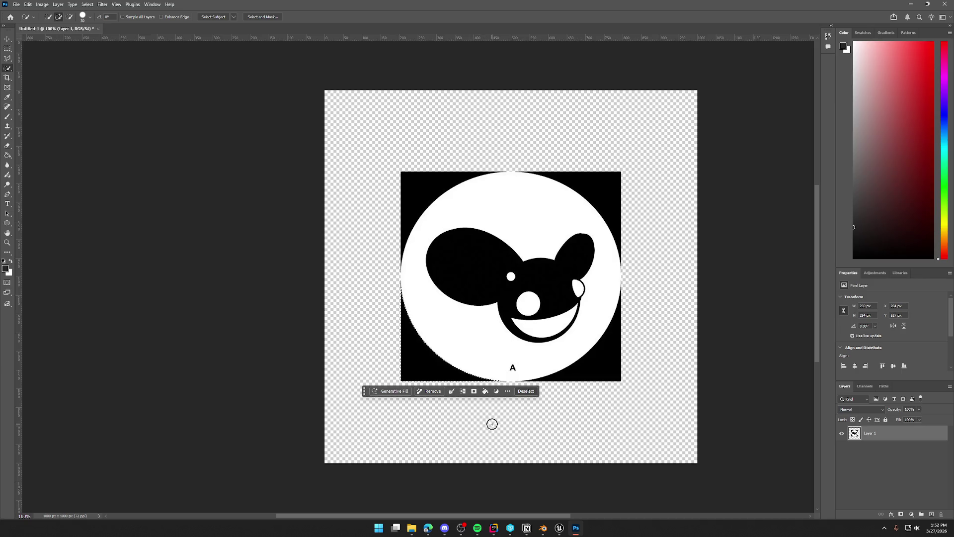
key(Delete)
key(ctrl+d)
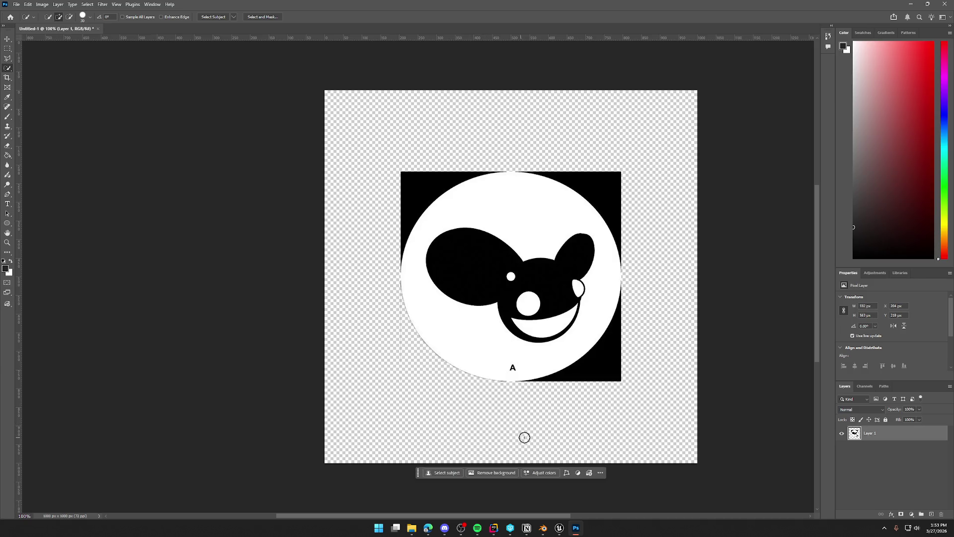
click(594, 374)
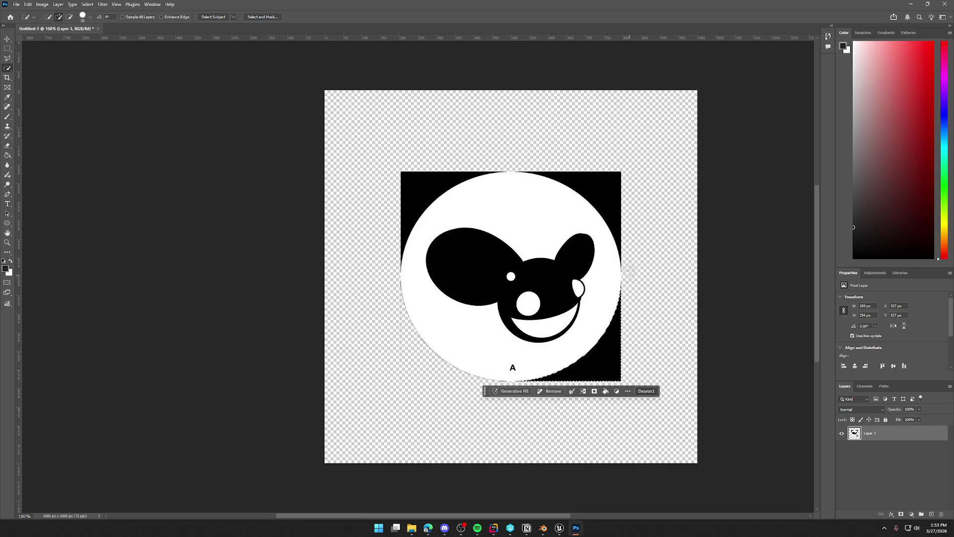
click(613, 189)
click(400, 181)
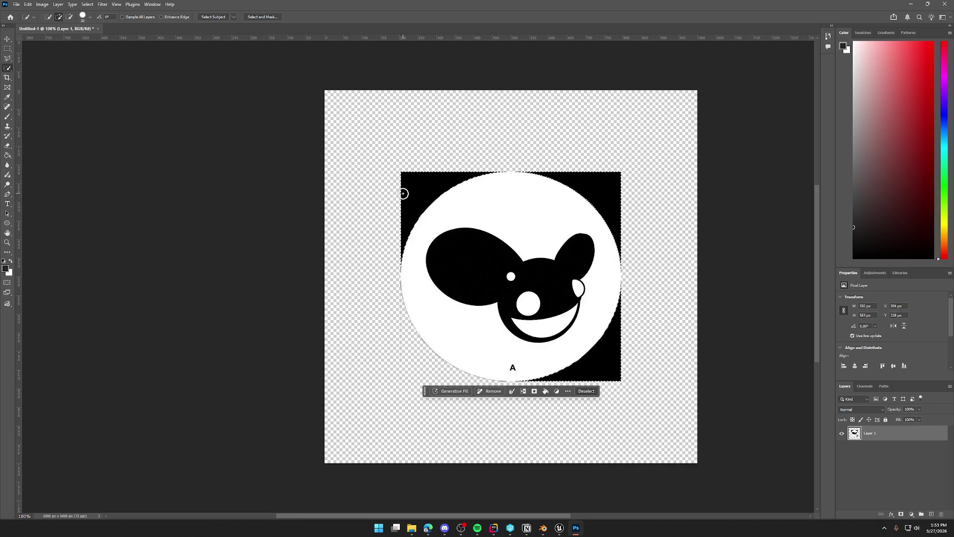
key(Delete)
key(ctrl+d)
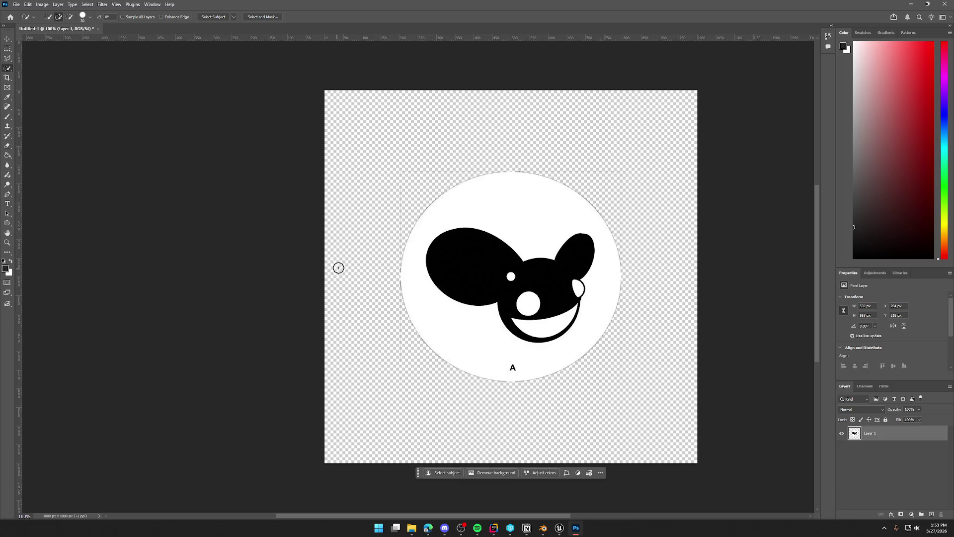
Step: Select leftover top-left edge pixels, set a 90 px eraser, and deselect
click(408, 165)
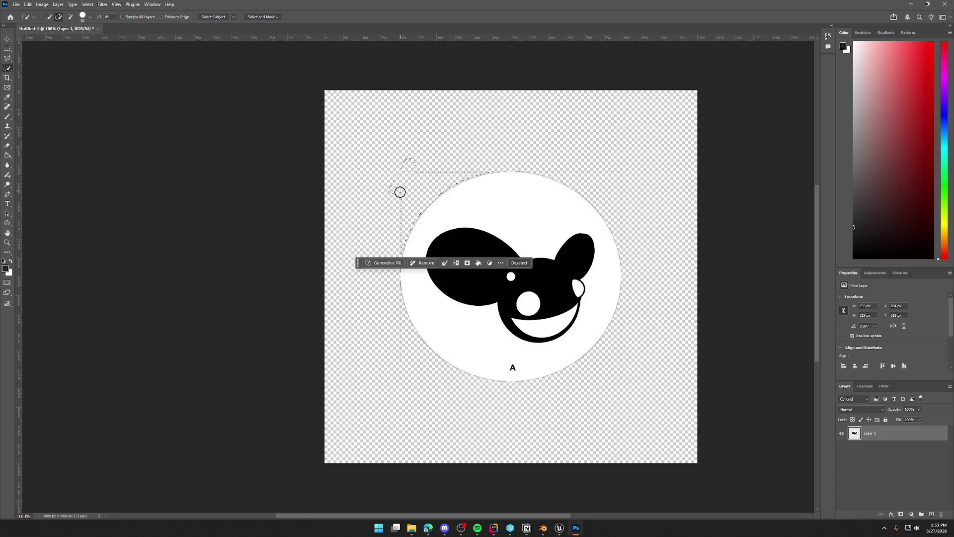
click(400, 197)
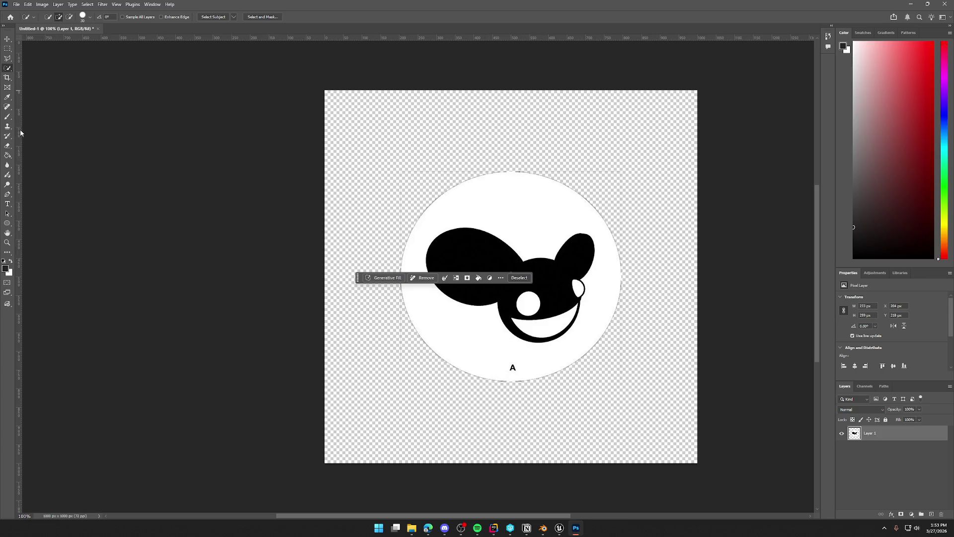
click(8, 146)
click(39, 146)
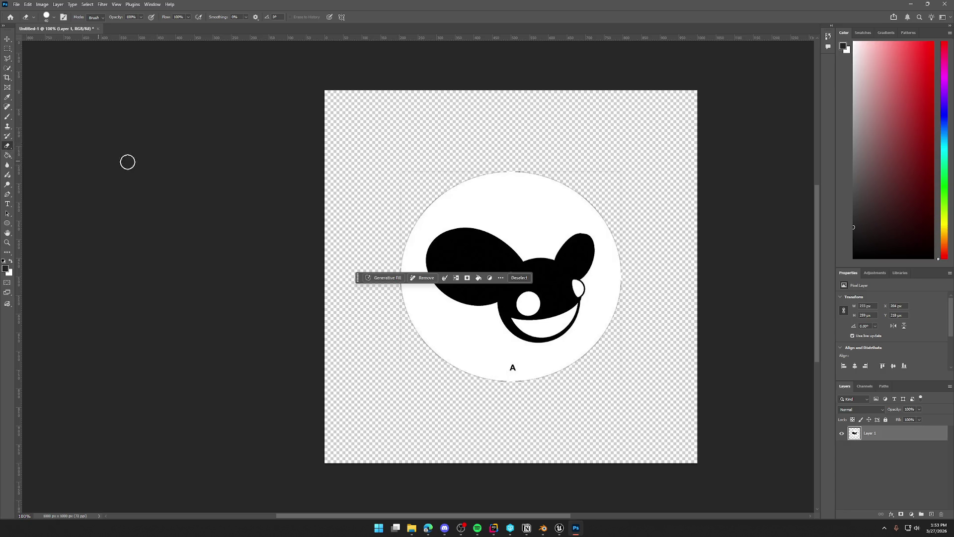
key(bracketright)
key(bracketright)
key(bracketright)
key(ctrl+d)
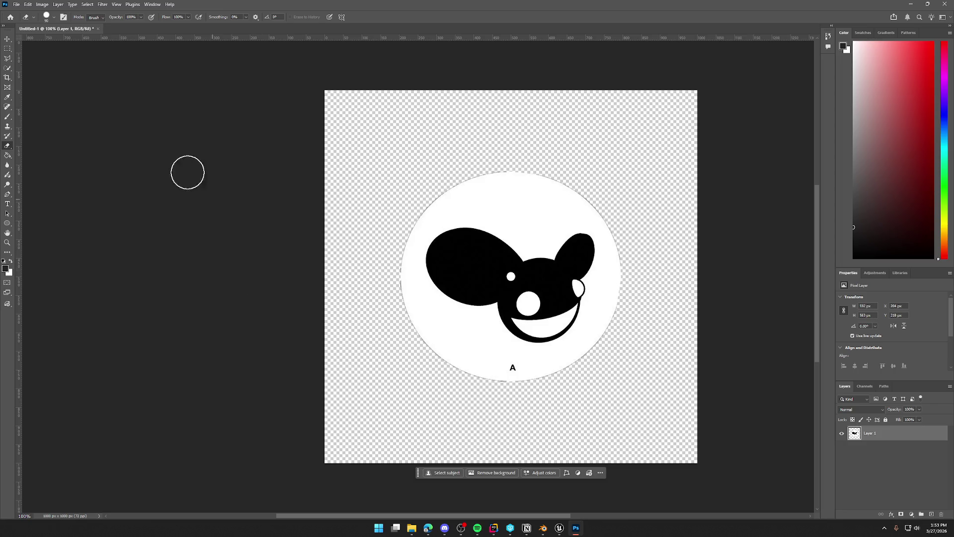
click(17, 4)
Step: Quick Export the label as 'Deadmau5Record' PNG in Art/TrailNError, then open Unreal's content browser
mouse_move(50, 135)
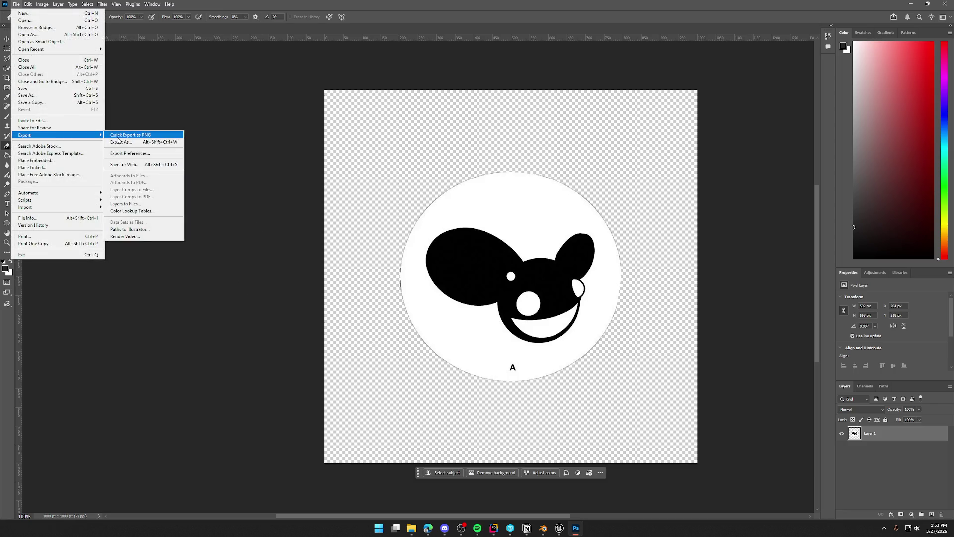
click(134, 133)
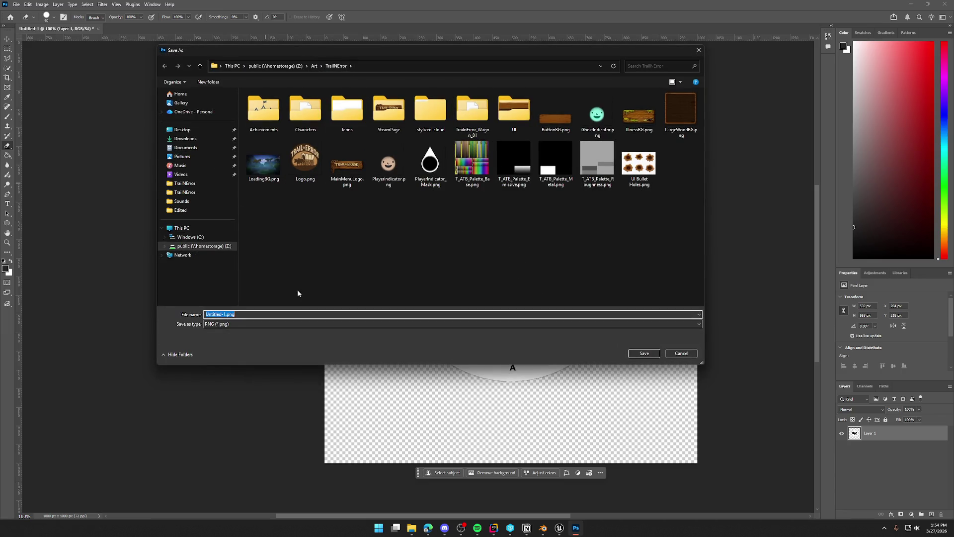
text(Deadmau5Record)
click(643, 353)
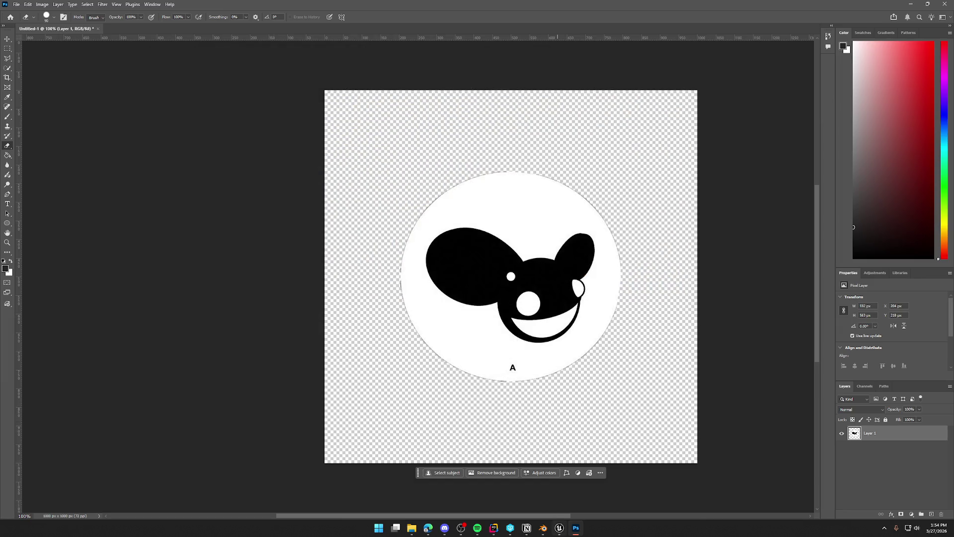
click(560, 527)
key(ctrl+space)
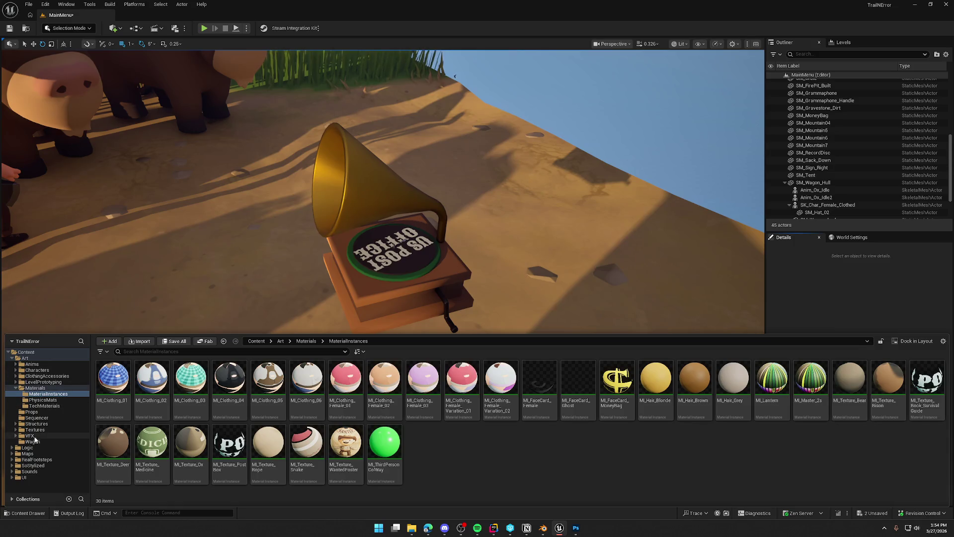
Step: Import Deadmau5Record into Textures, set Mip Gen to FromTextureGroup and Texture Group to UI, and save
click(36, 429)
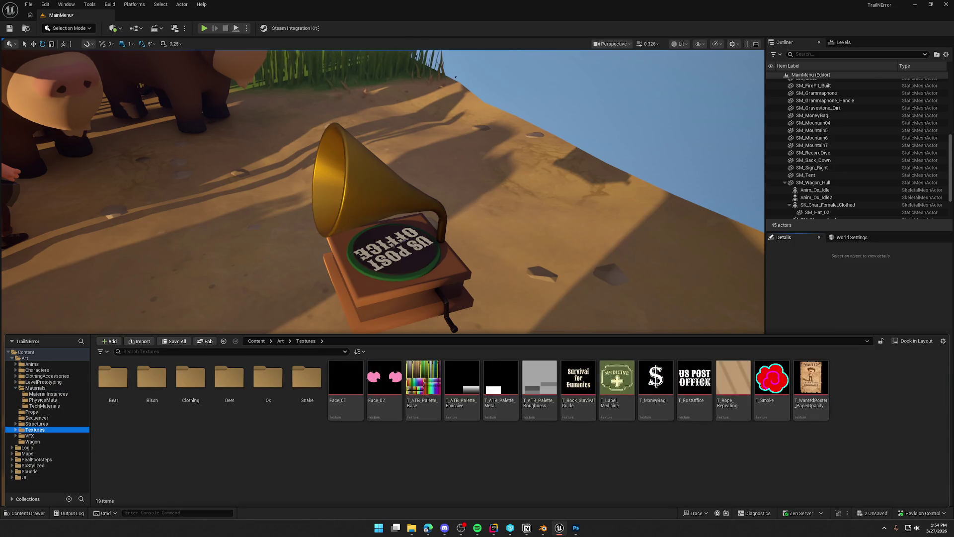
drag(859, 437, 863, 408)
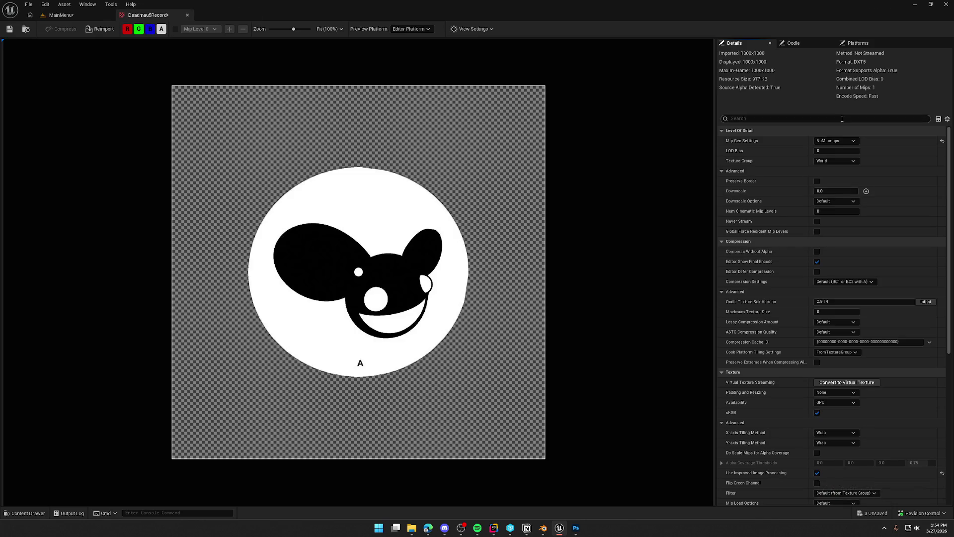
click(835, 140)
click(830, 150)
click(834, 160)
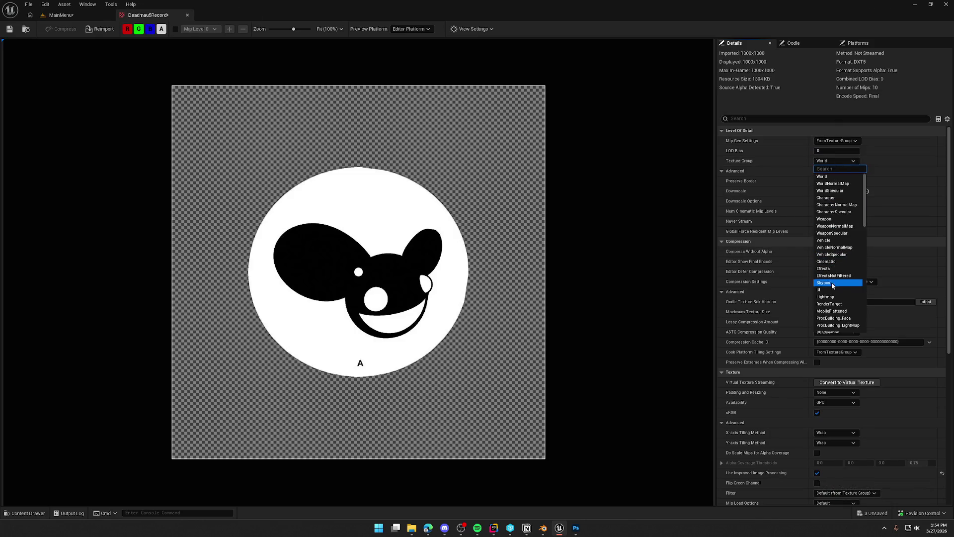
click(824, 289)
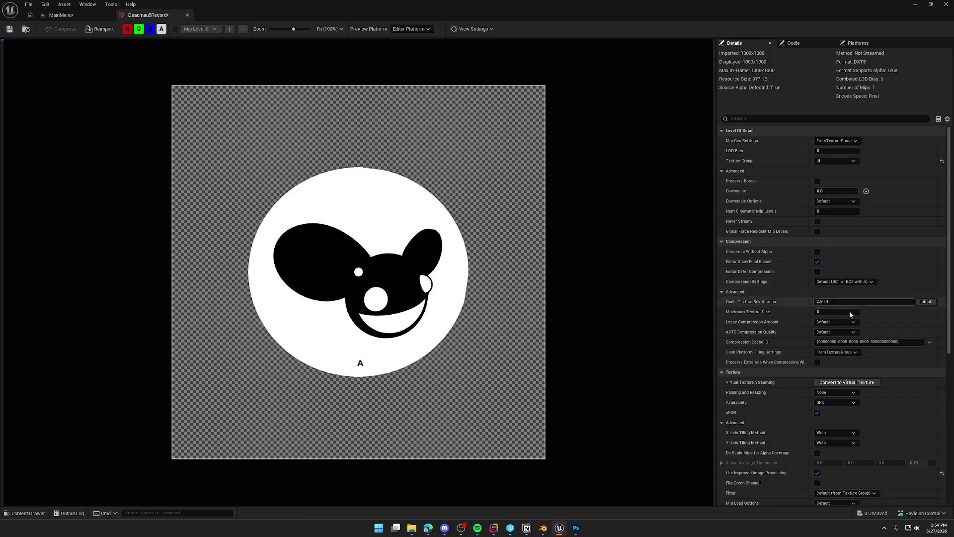
key(ctrl+s)
Step: Duplicate the disc's MI_Texture_PostBox material instance and name the copy MI_Record
click(188, 15)
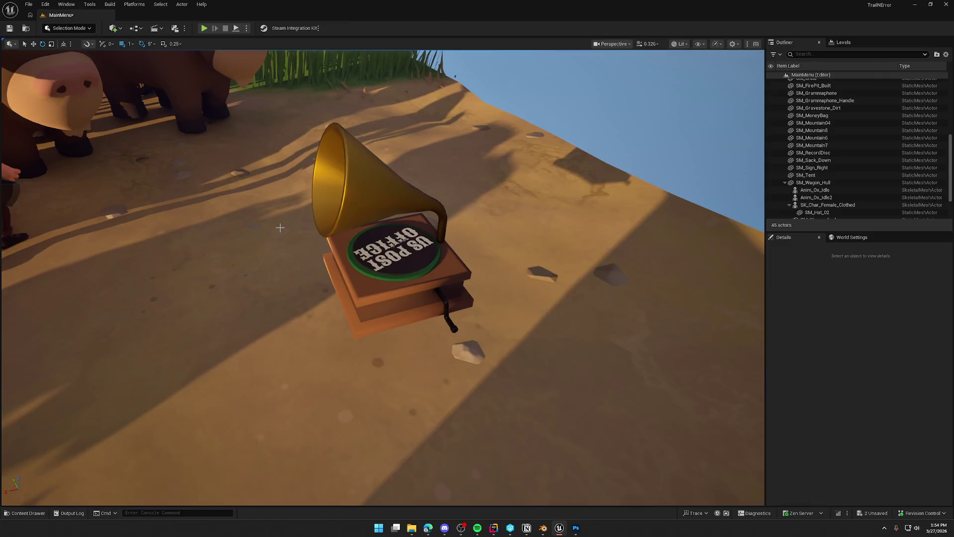
click(409, 258)
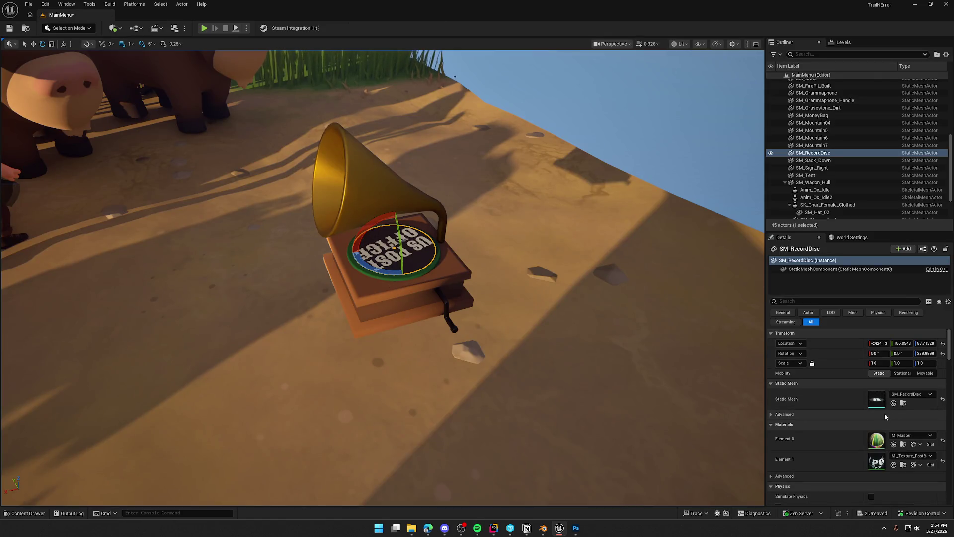
click(904, 465)
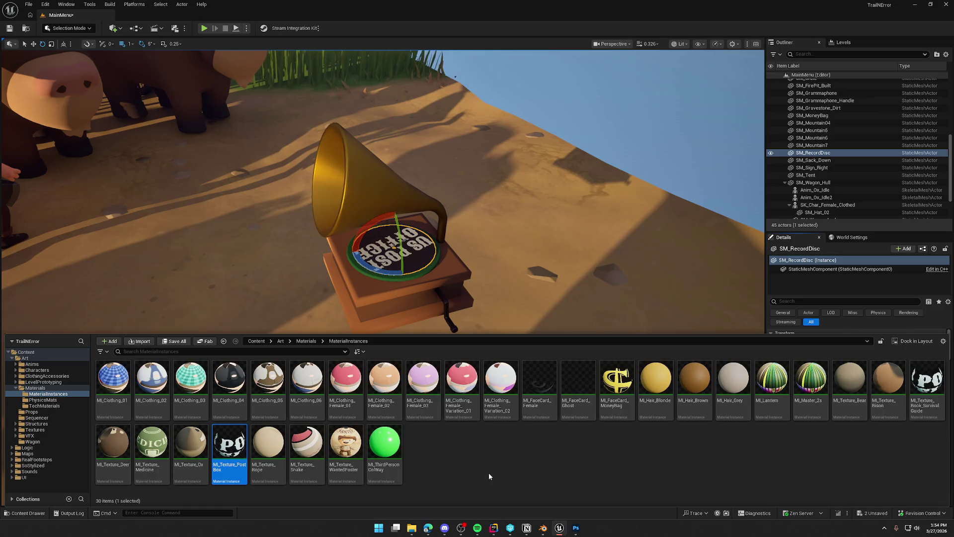
key(ctrl+d)
text(MI_RE)
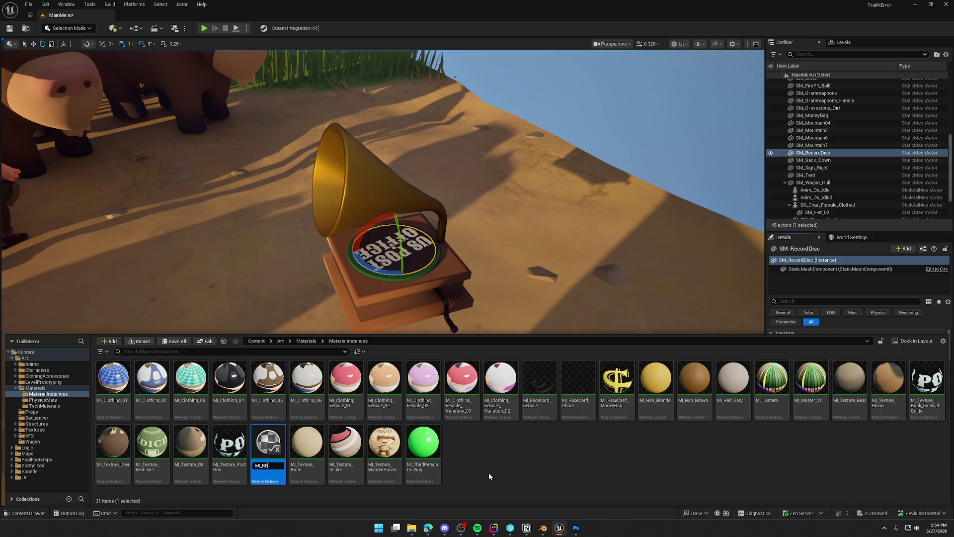
text(cord)
key(Return)
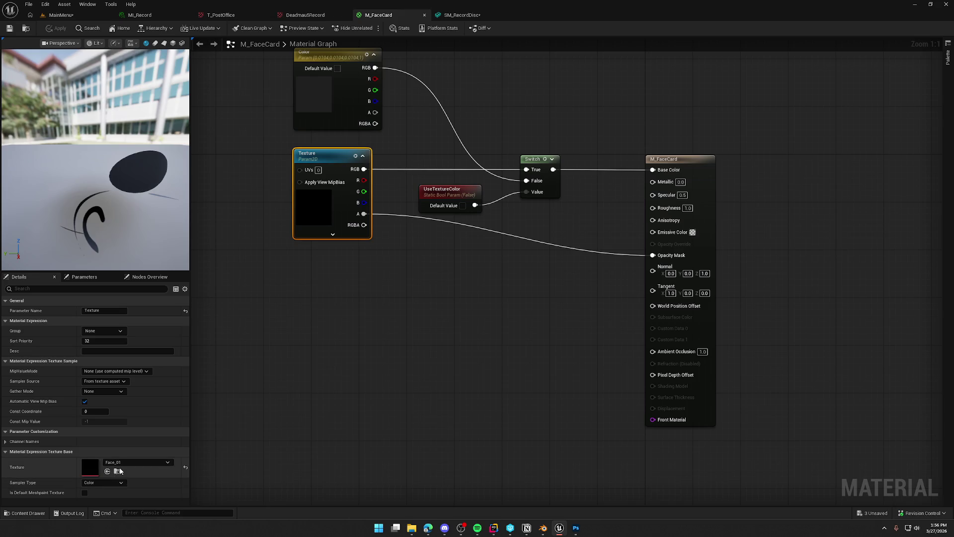
click(119, 470)
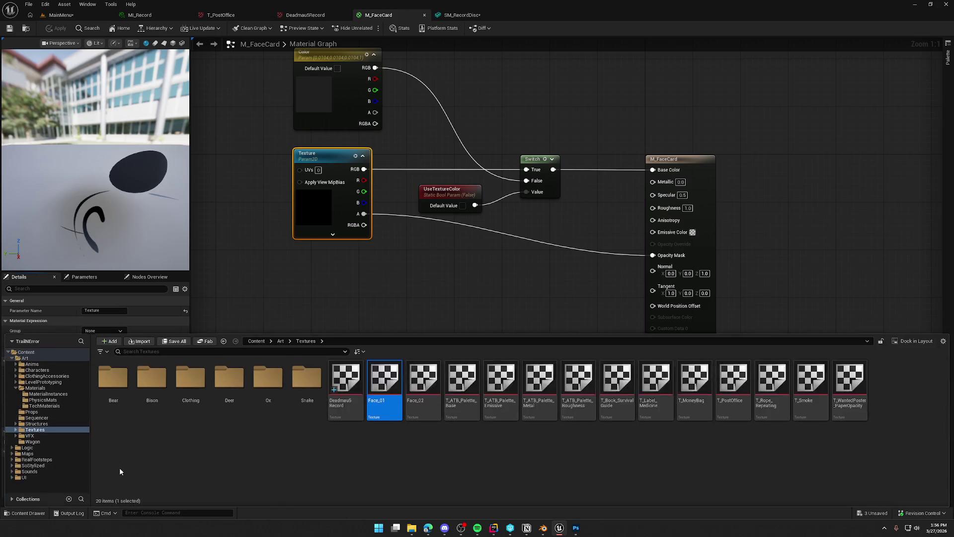
Step: Add a Deadmau5Record texture sample to M_FaceCard, keeping Opacity Mask fed by the Texture parameter's alpha
mouse_move(340, 383)
mouse_down()
mouse_move(348, 332)
mouse_move(297, 280)
mouse_up()
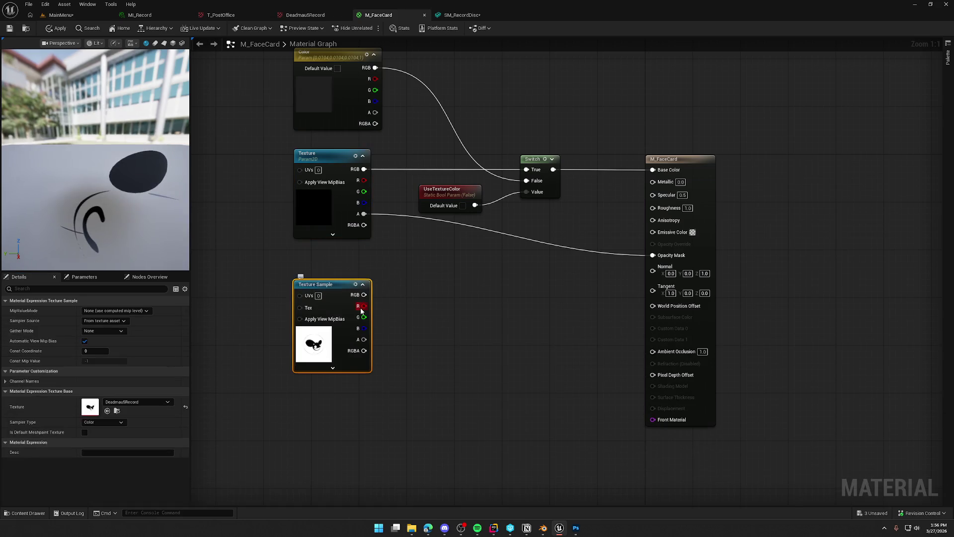
mouse_move(364, 340)
mouse_down()
mouse_move(507, 332)
mouse_move(653, 255)
mouse_up()
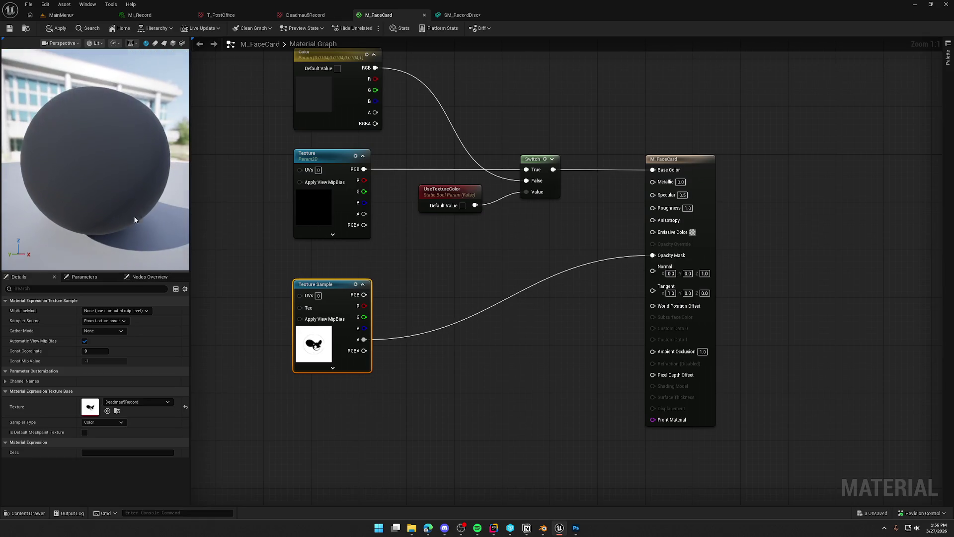
click(174, 44)
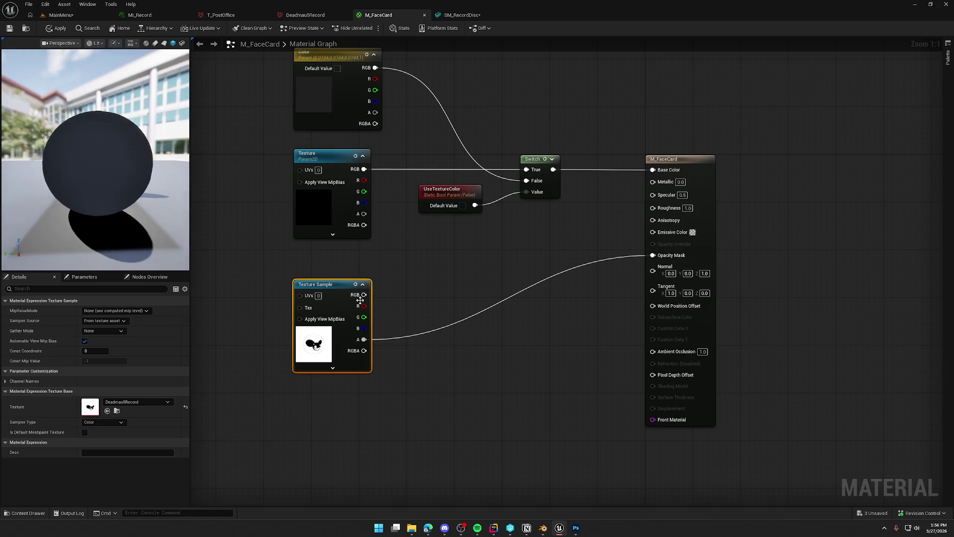
drag(364, 214, 652, 255)
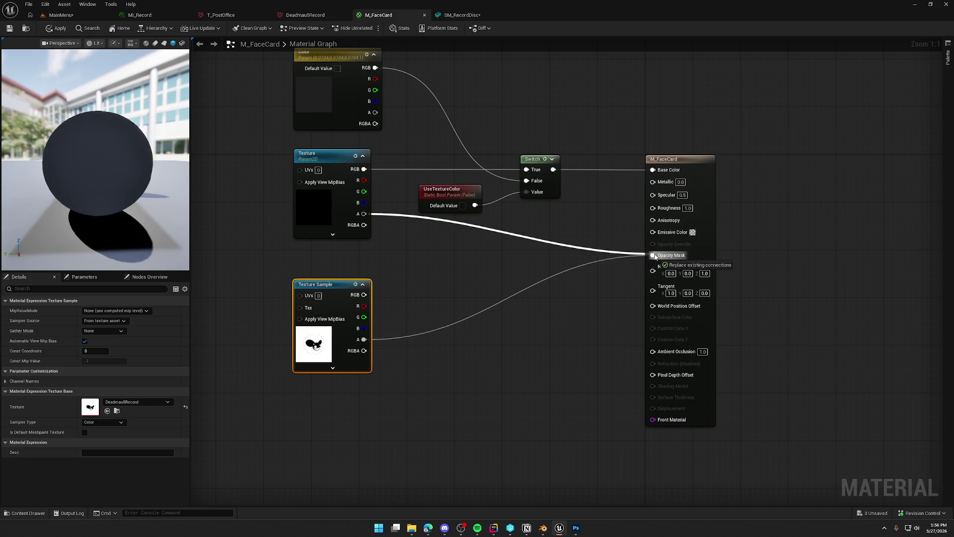
click(500, 255)
Step: Move the Deadmau5Record sample node to the top of the graph, then open MI_Record
drag(415, 356, 260, 468)
key(Delete)
drag(402, 344, 414, 343)
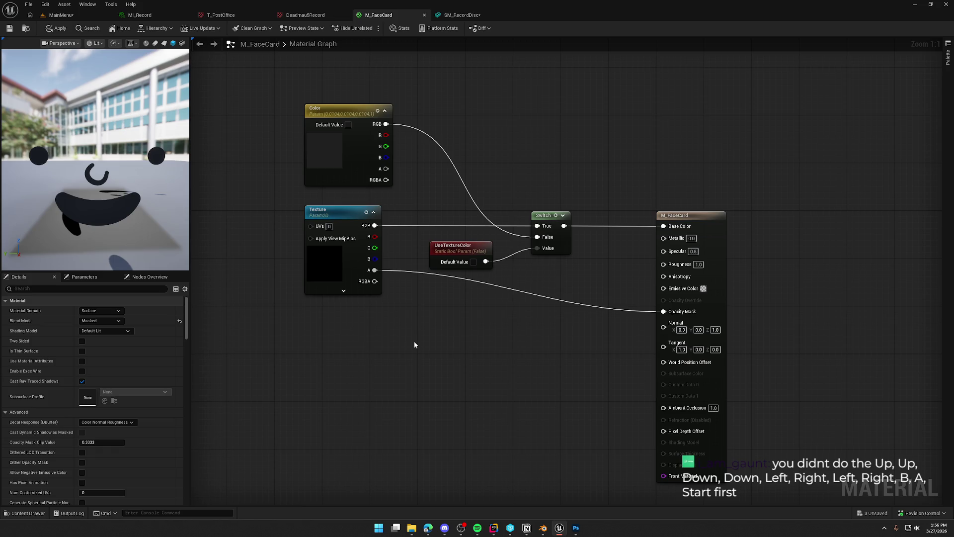
key(ctrl+z)
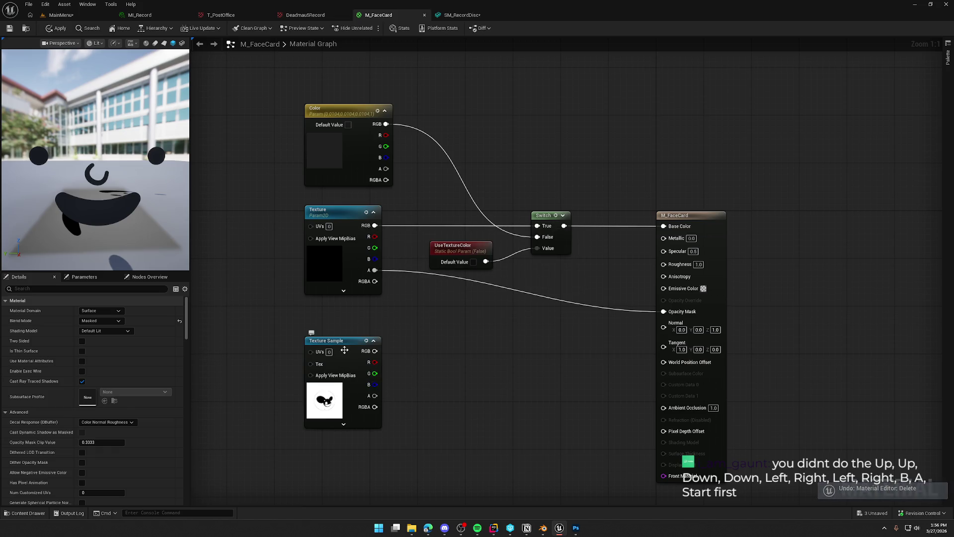
drag(338, 341, 492, 84)
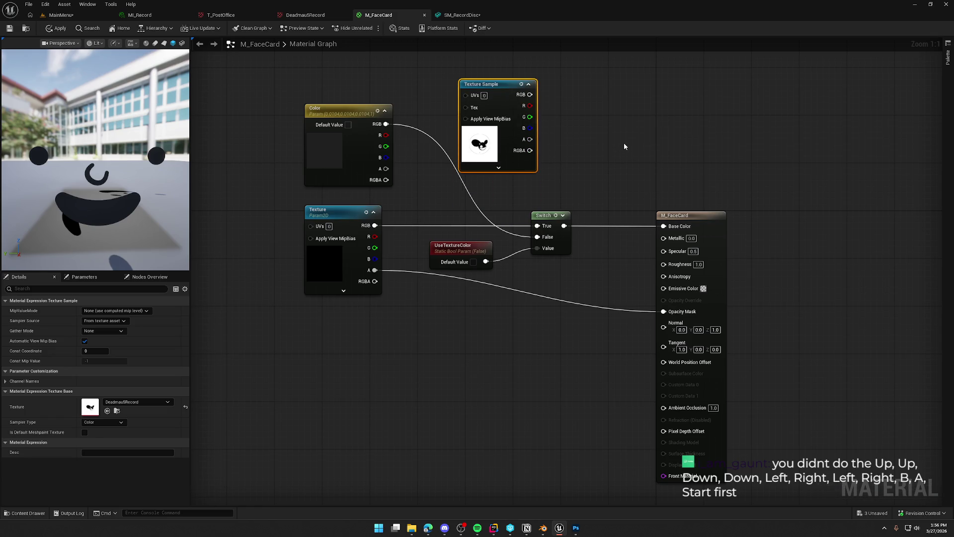
click(469, 15)
double_click(751, 116)
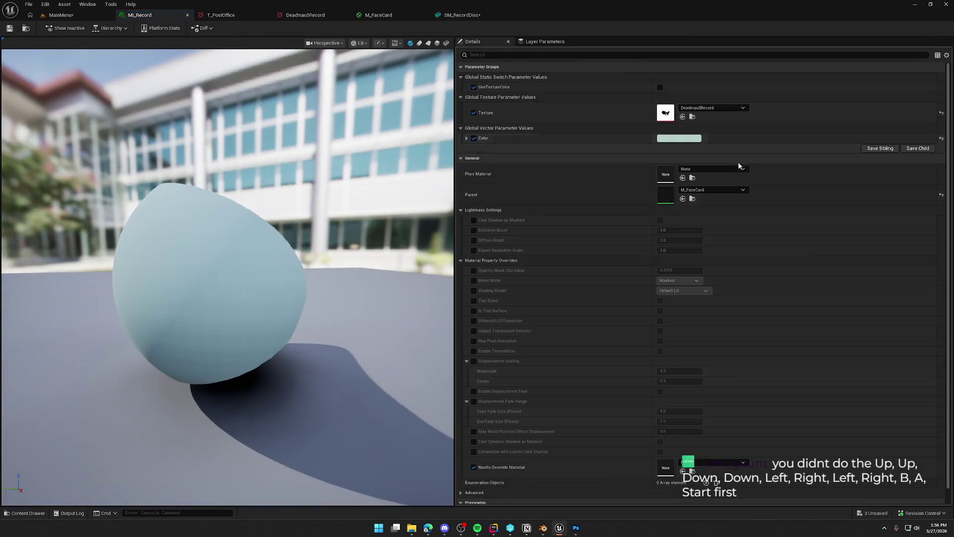
Step: Enable UseTextureColor on MI_Record, preview it on the record disc mesh, and save
click(660, 87)
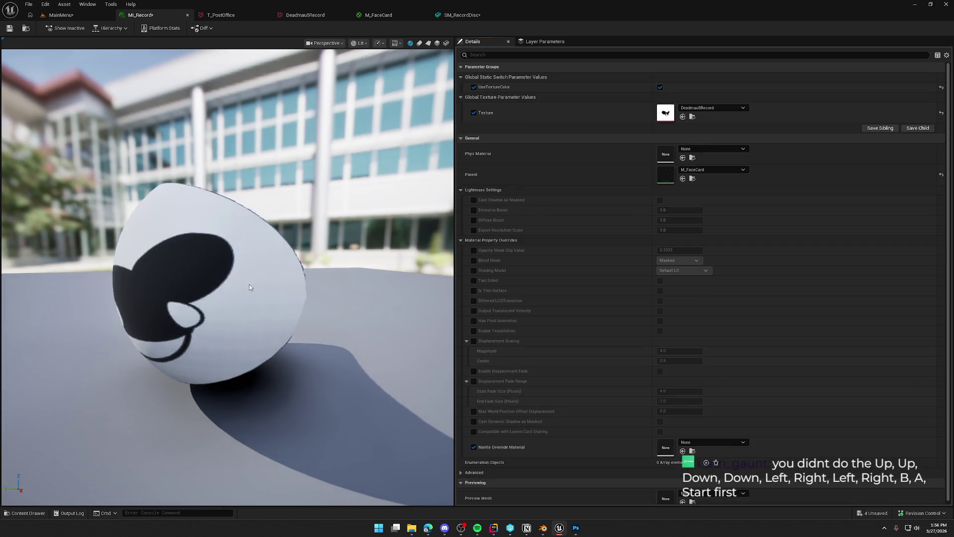
drag(251, 283, 171, 336)
click(437, 43)
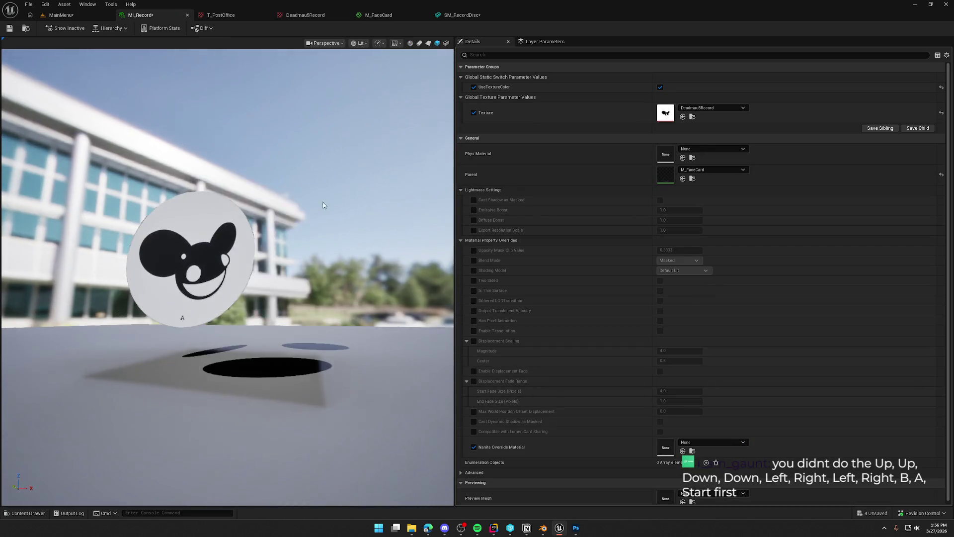
drag(278, 164, 107, 99)
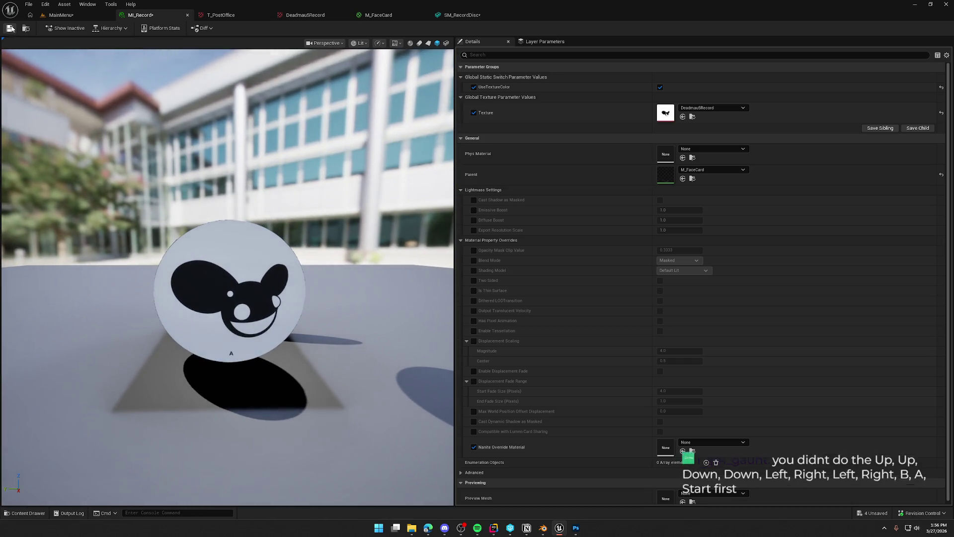
key(ctrl+s)
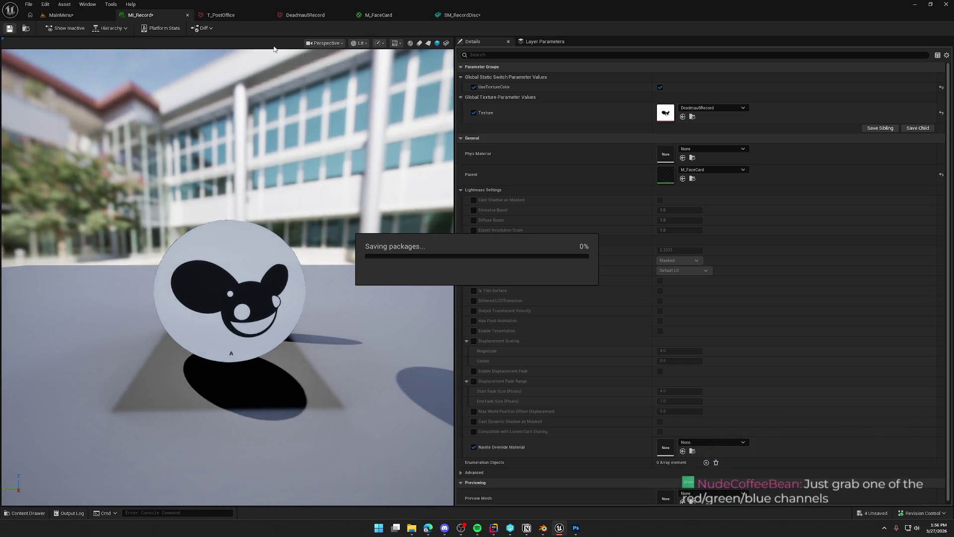
Step: Close the Deadmau5Record and T_PostOffice texture editors and return to the MainMenu level
middle_click(282, 16)
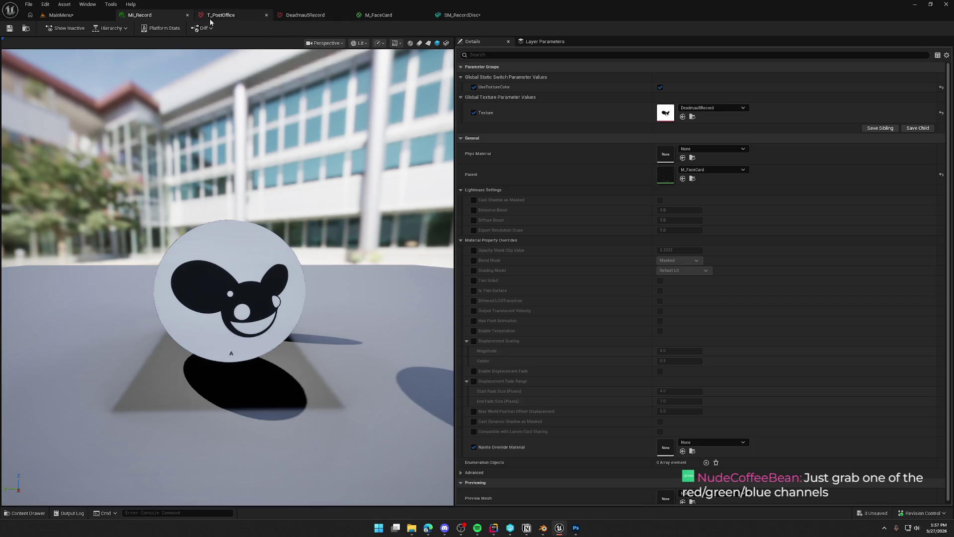
middle_click(218, 16)
click(293, 17)
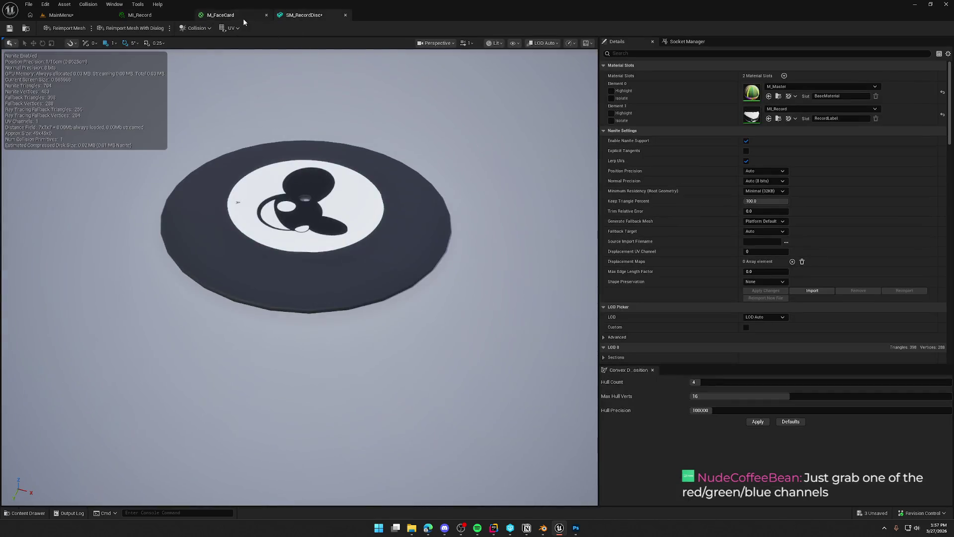
scroll(369, 200, down, 5)
scroll(362, 188, up, 5)
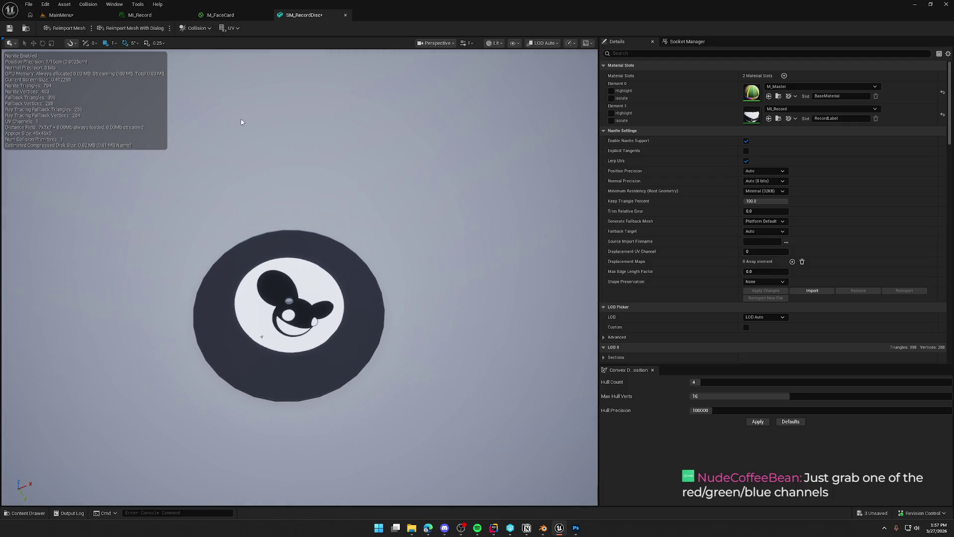
click(58, 15)
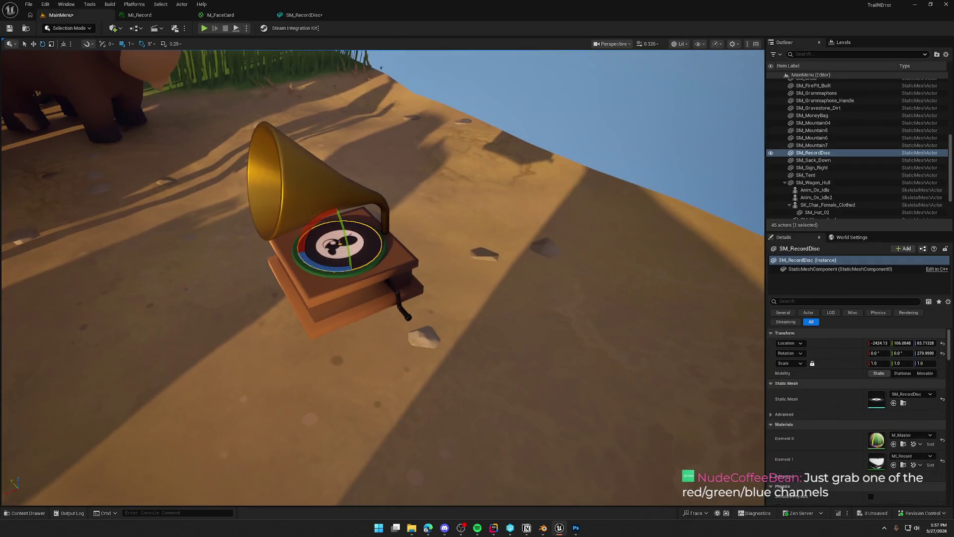
Step: Inspect the deadmau5 label on the gramophone's record disc up close, then switch to Blender
key(Escape)
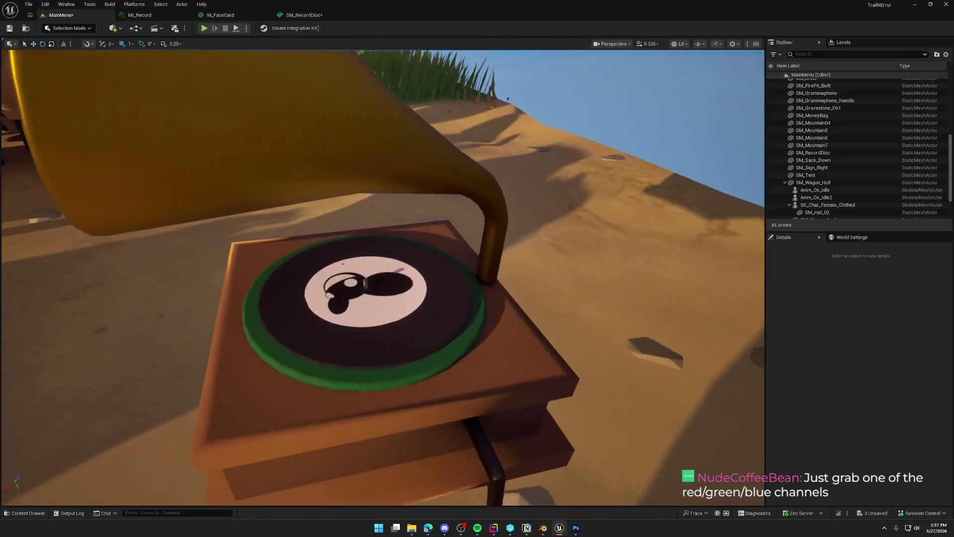
click(386, 233)
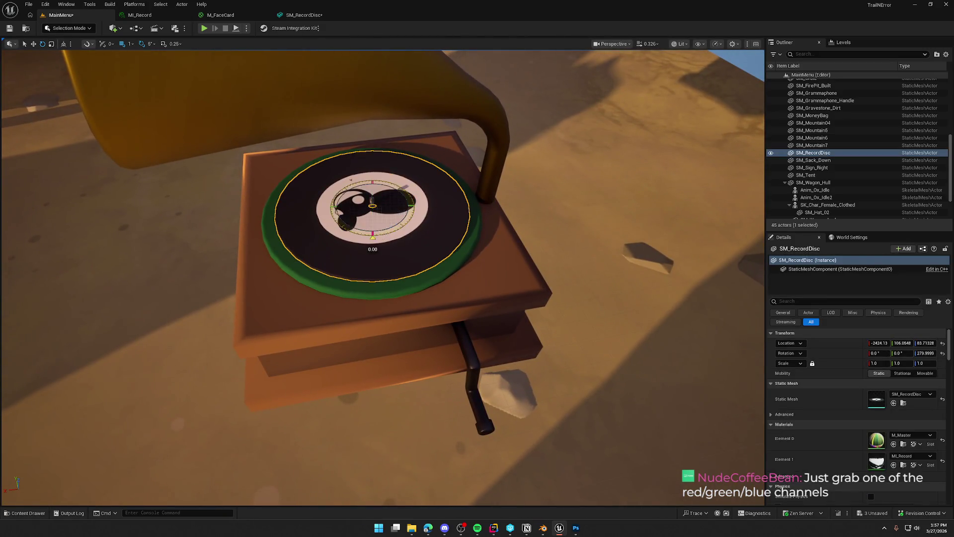
key(Escape)
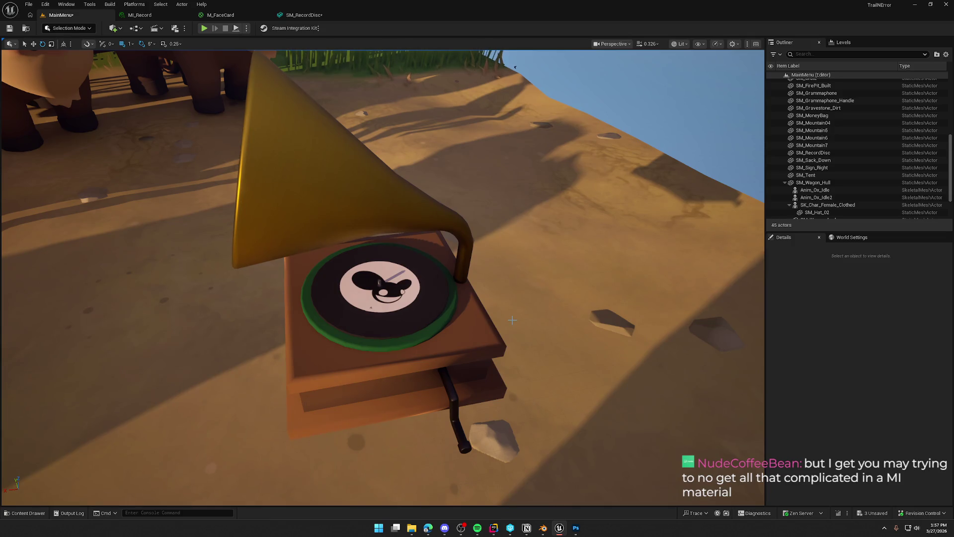
drag(513, 320, 454, 318)
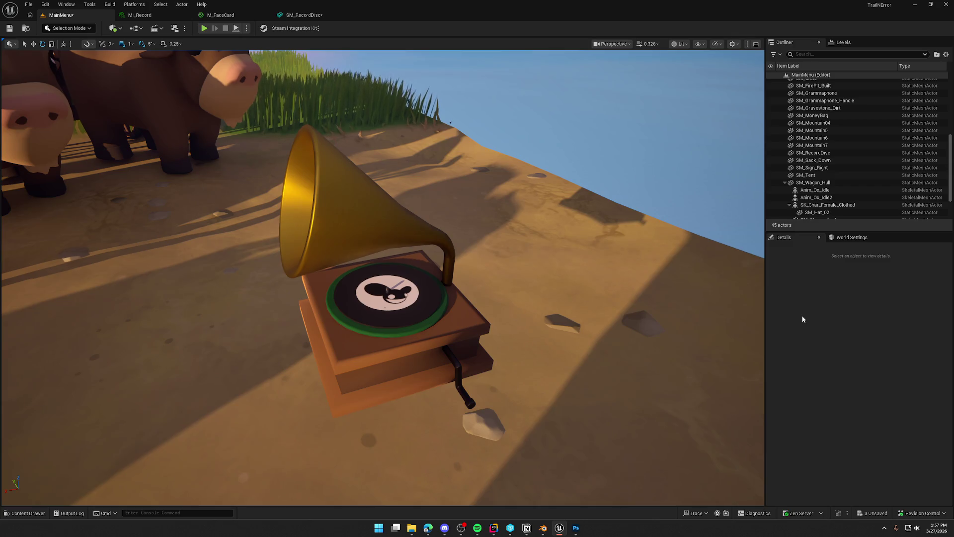
click(543, 527)
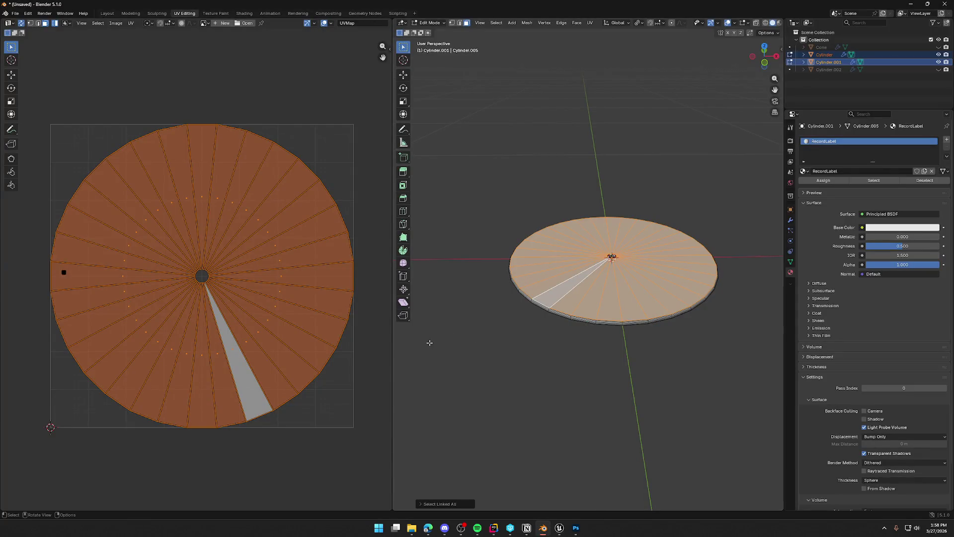
Step: Select the disc's linked rim UVs and move them onto a dark metallic palette swatch
click(531, 350)
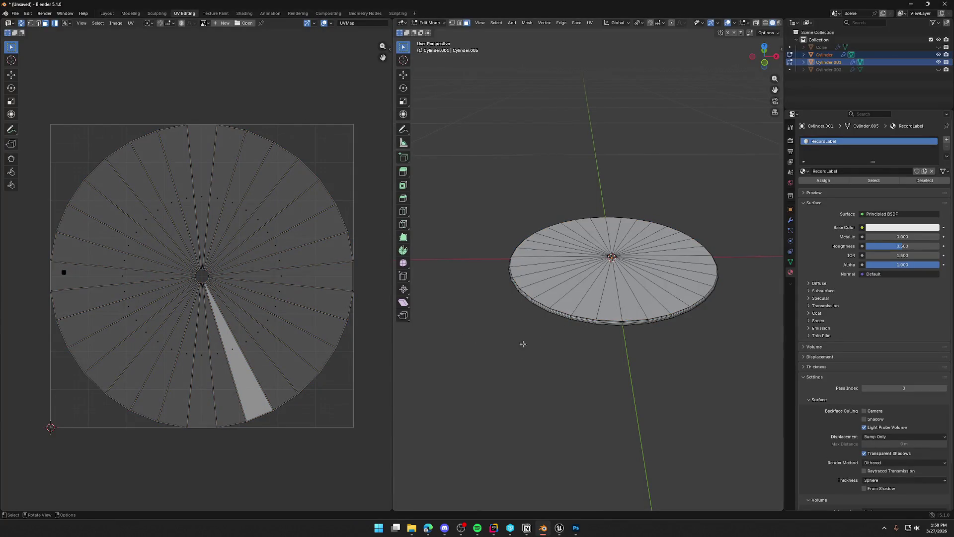
click(557, 313)
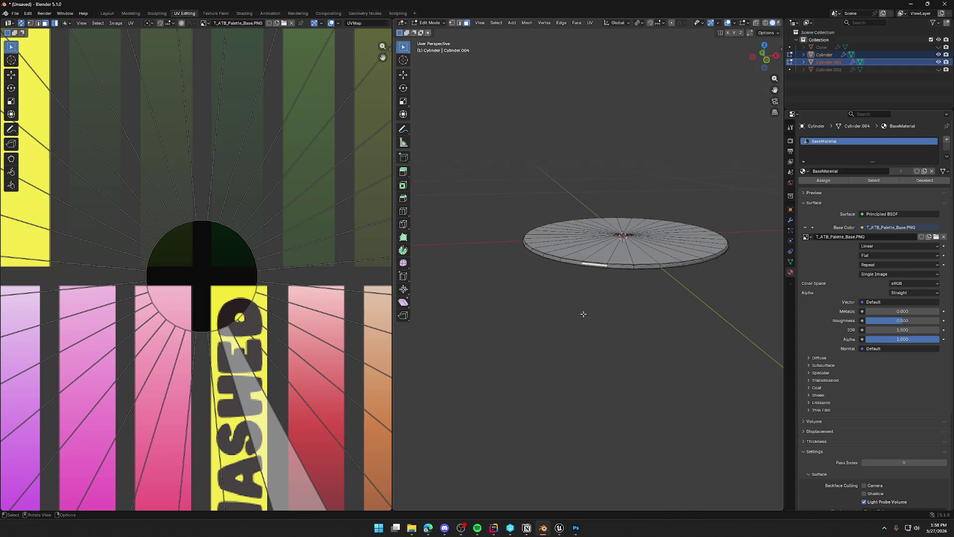
key(ctrl+l)
key(Home)
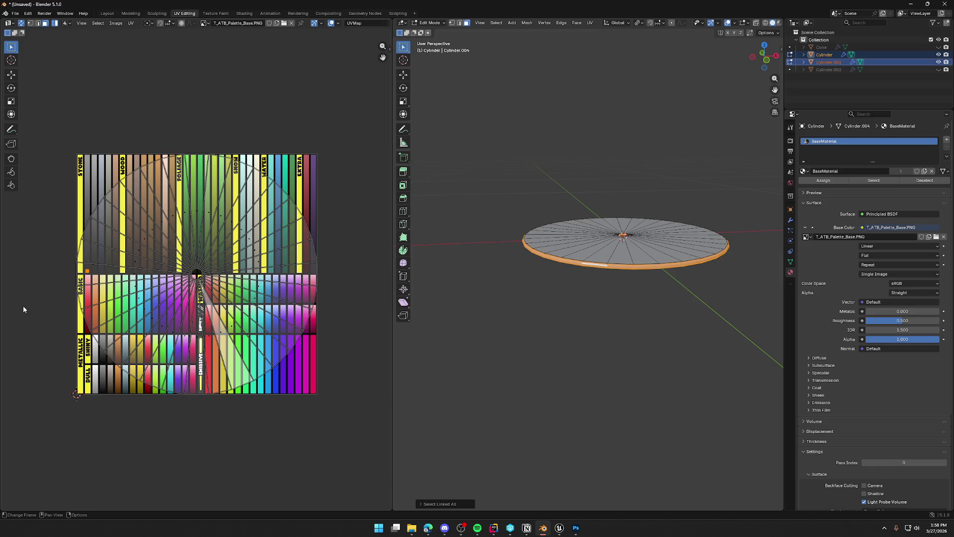
scroll(23, 309, up, 5)
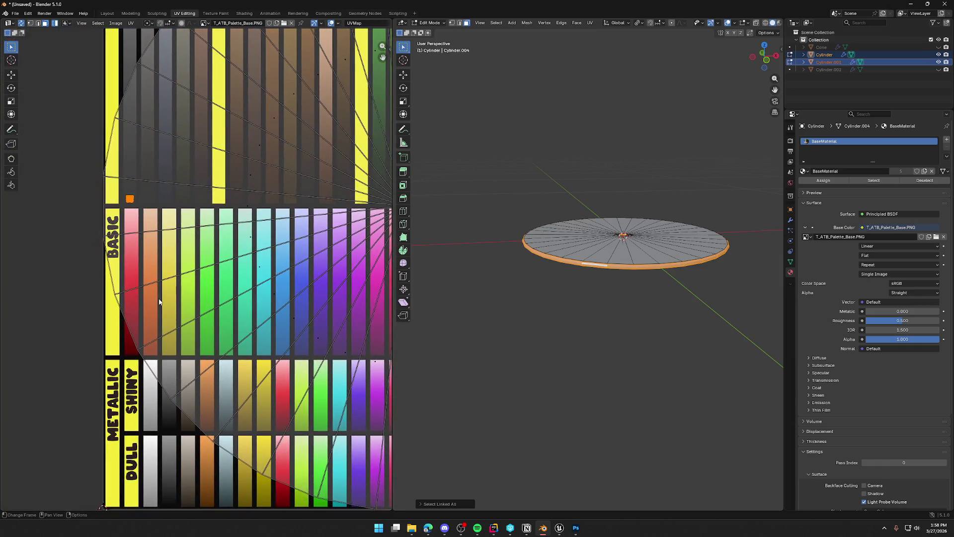
drag(159, 302, 174, 216)
key(g)
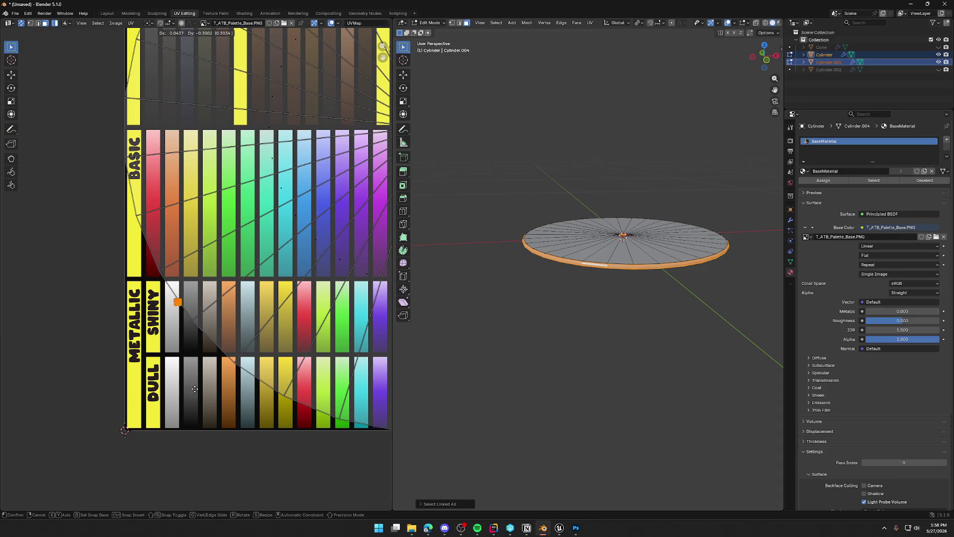
click(208, 432)
Step: Export the disc as FBX, overwriting SM_RecordDisc.fbx, and return to Unreal
click(17, 14)
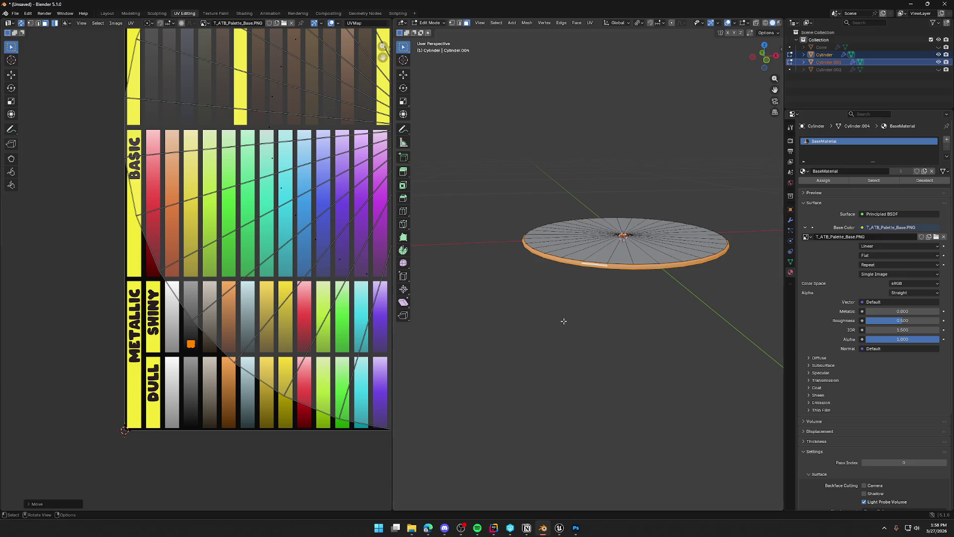
click(564, 321)
key(Tab)
click(15, 13)
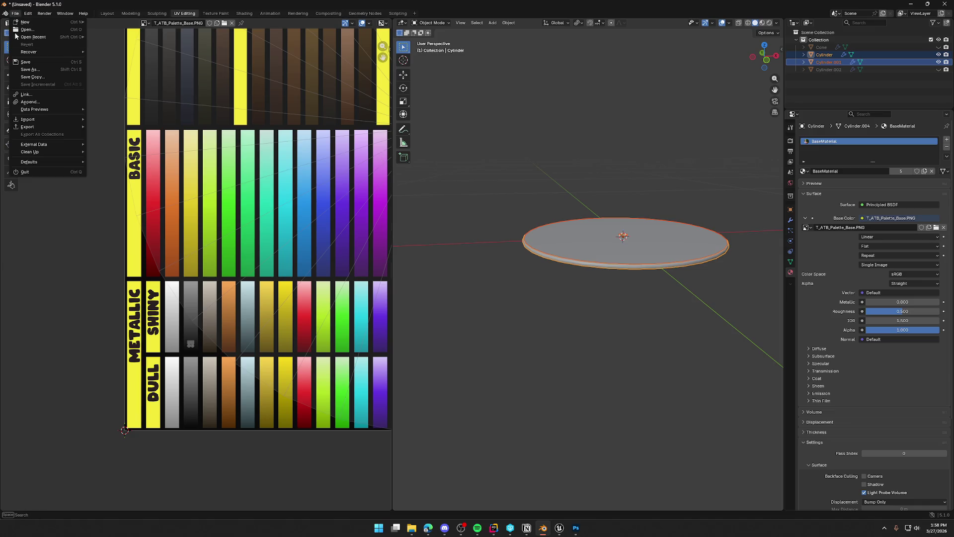
mouse_move(49, 126)
click(115, 186)
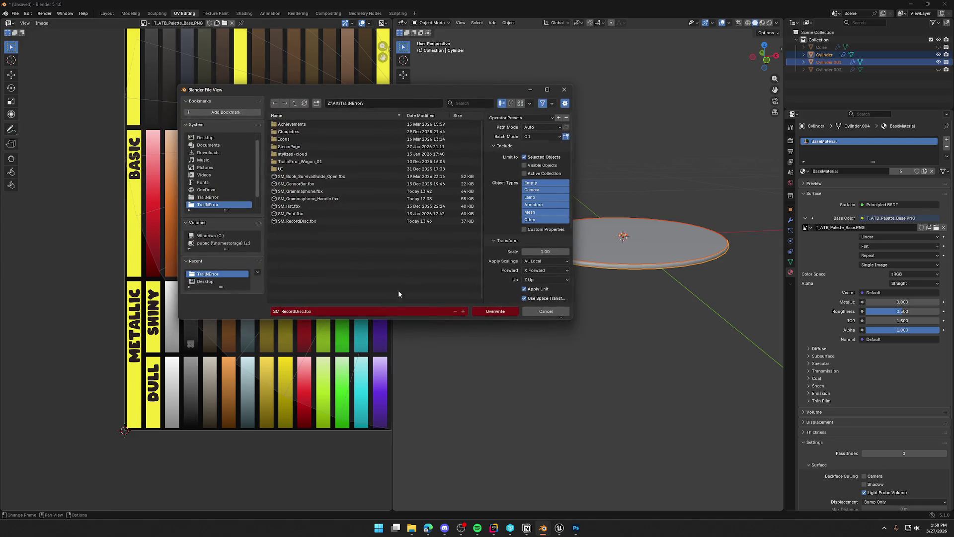
click(506, 314)
key(alt+Tab)
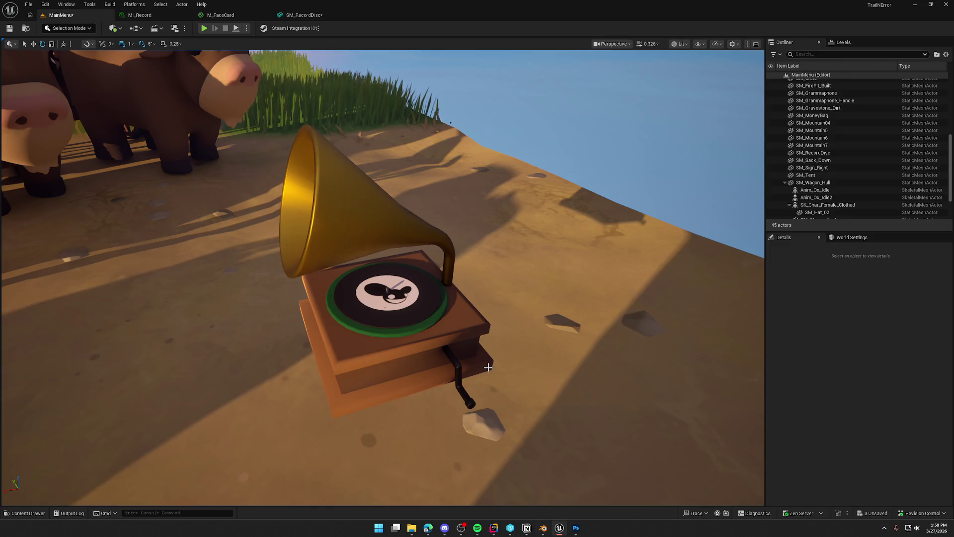
Step: Reimport SM_RecordDisc from the updated FBX, check the gramophone's new rim, and open MI_Record
key(ctrl+space)
click(406, 320)
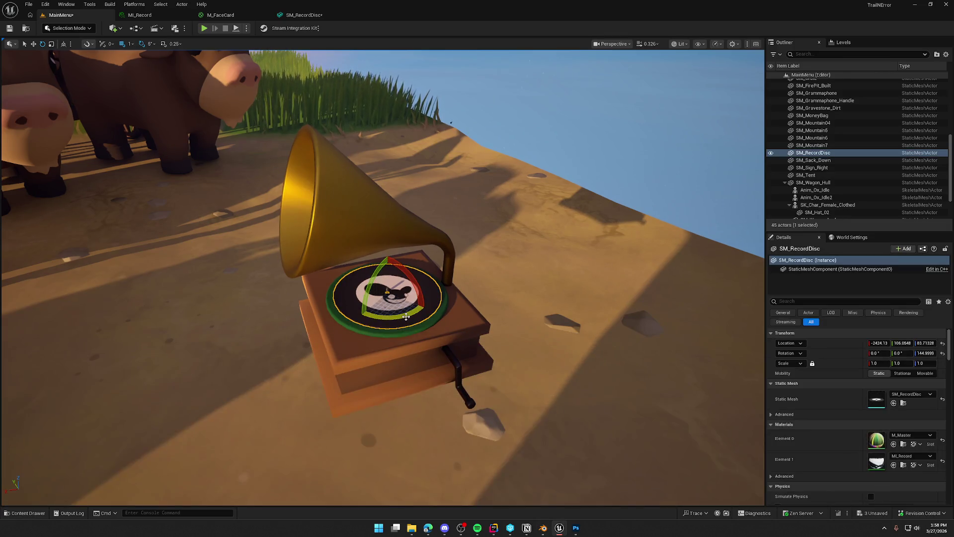
key(ctrl+b)
right_click(387, 453)
click(429, 215)
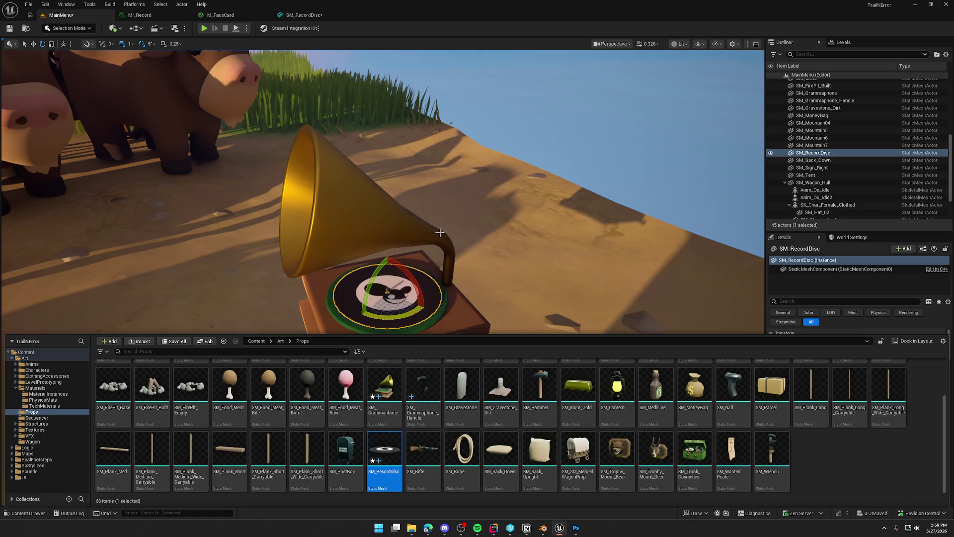
mouse_move(429, 218)
mouse_down()
mouse_move(428, 199)
mouse_move(417, 189)
mouse_move(407, 198)
mouse_move(422, 194)
mouse_up()
key(Escape)
mouse_move(634, 292)
mouse_down()
mouse_move(633, 318)
mouse_move(621, 328)
mouse_move(634, 292)
mouse_up()
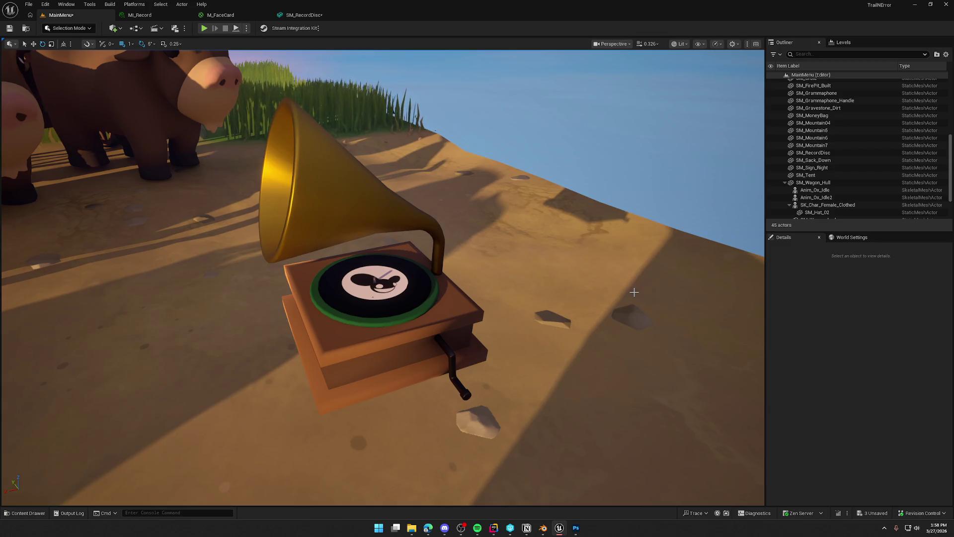
click(139, 15)
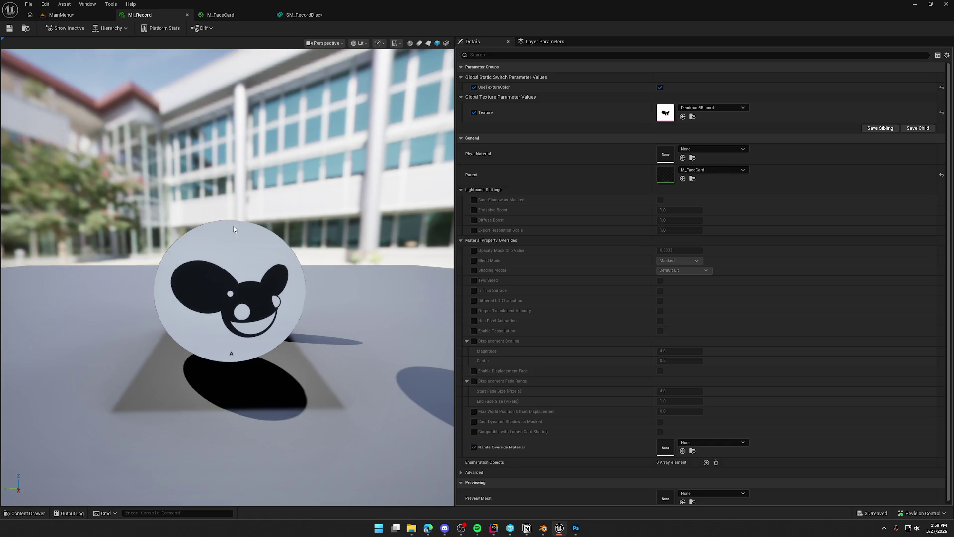
Step: In MainMenu, view the record's mouse-head label close up, then pull the camera back
click(60, 15)
mouse_move(329, 245)
mouse_down()
mouse_move(358, 239)
mouse_move(358, 208)
mouse_move(348, 278)
mouse_move(359, 232)
mouse_move(348, 268)
mouse_move(355, 238)
mouse_move(388, 279)
mouse_up()
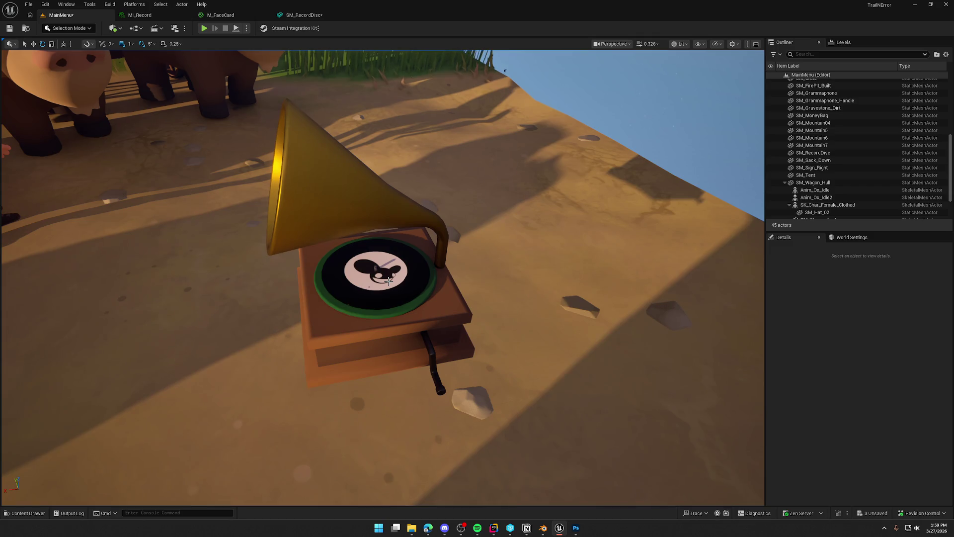
scroll(419, 256, down, 5)
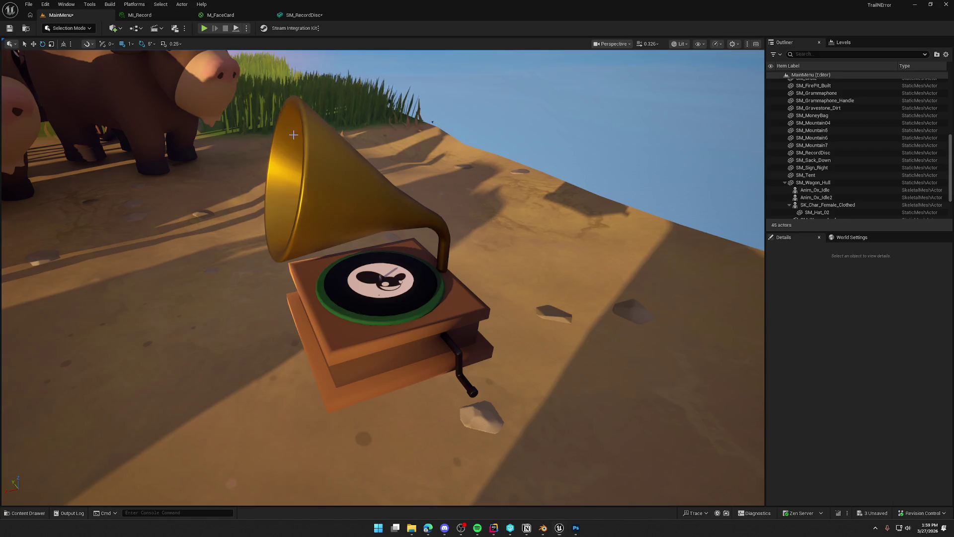
key(super+shift+s)
drag(234, 90, 537, 425)
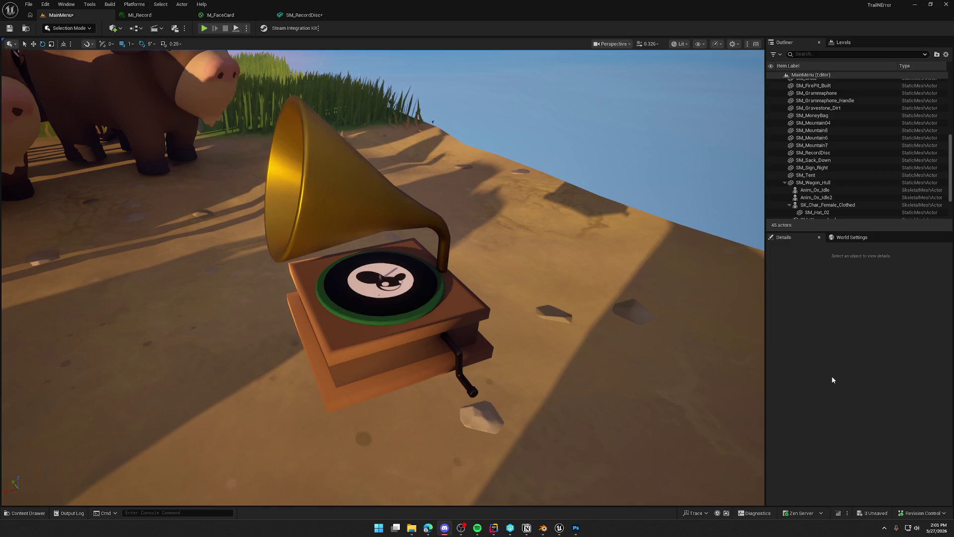
click(526, 528)
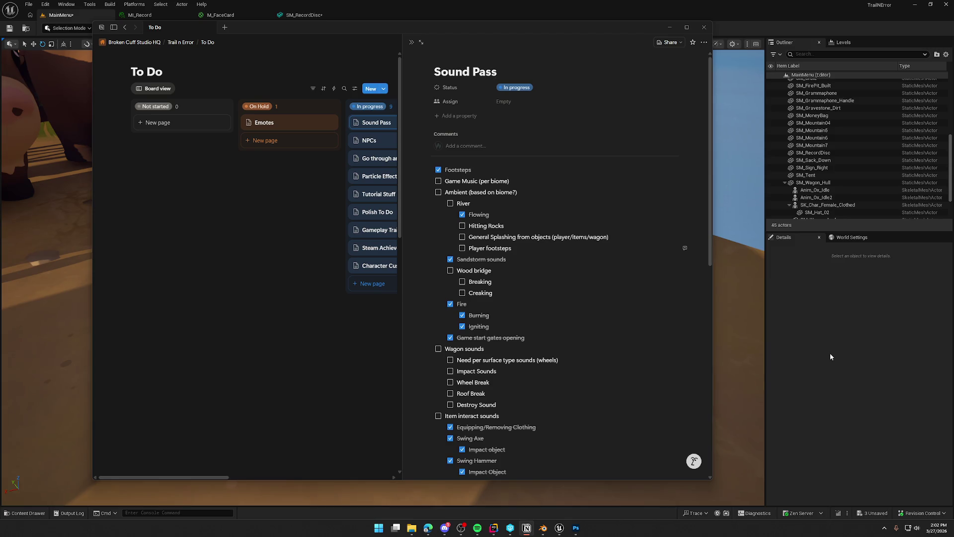
Step: Switch away from the Notion Sound Pass page to another window
key(alt+Tab)
click(800, 328)
click(351, 311)
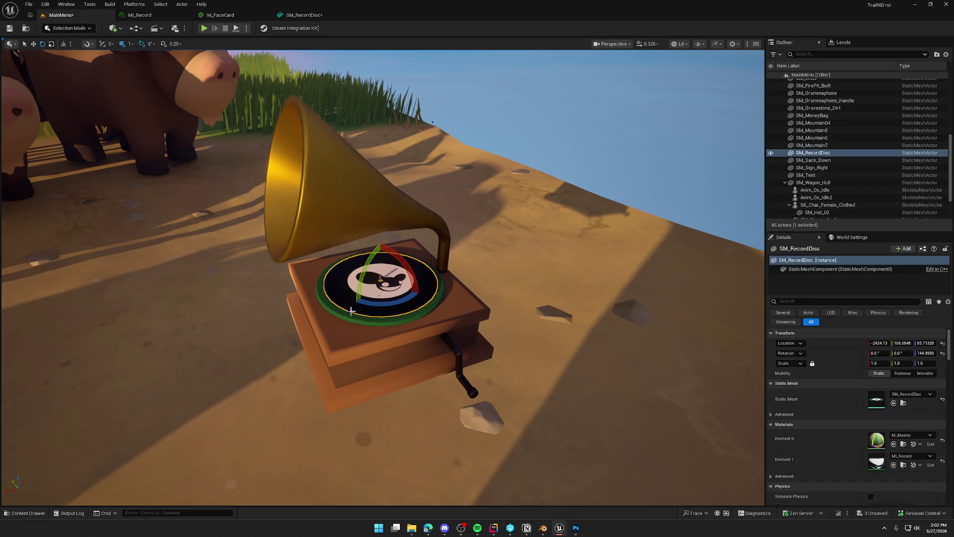
key(Escape)
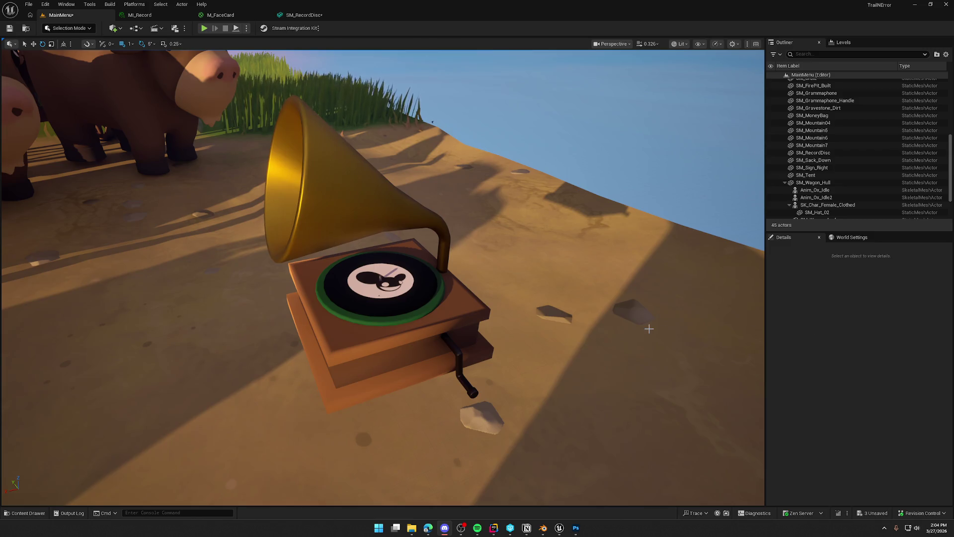
mouse_move(614, 306)
mouse_down()
mouse_move(596, 313)
mouse_move(597, 281)
mouse_up()
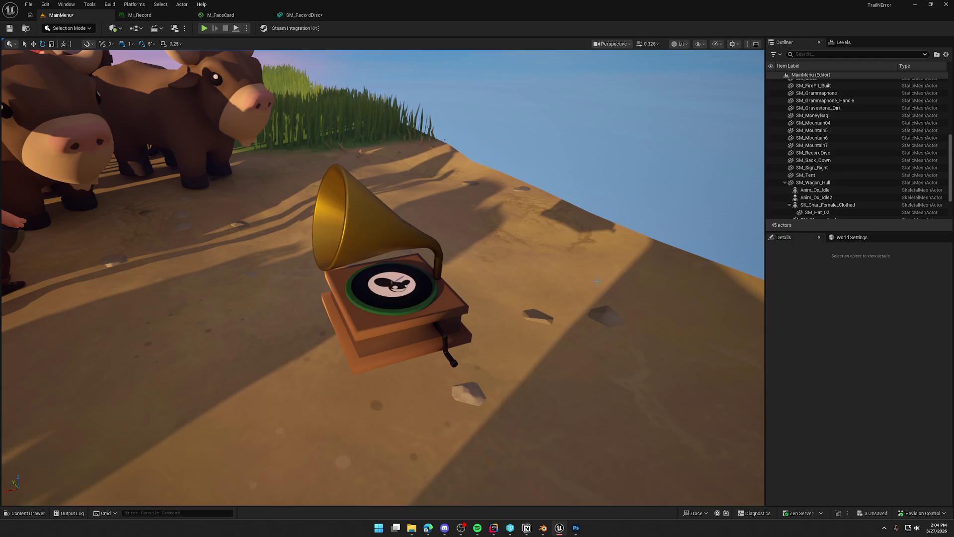
click(343, 236)
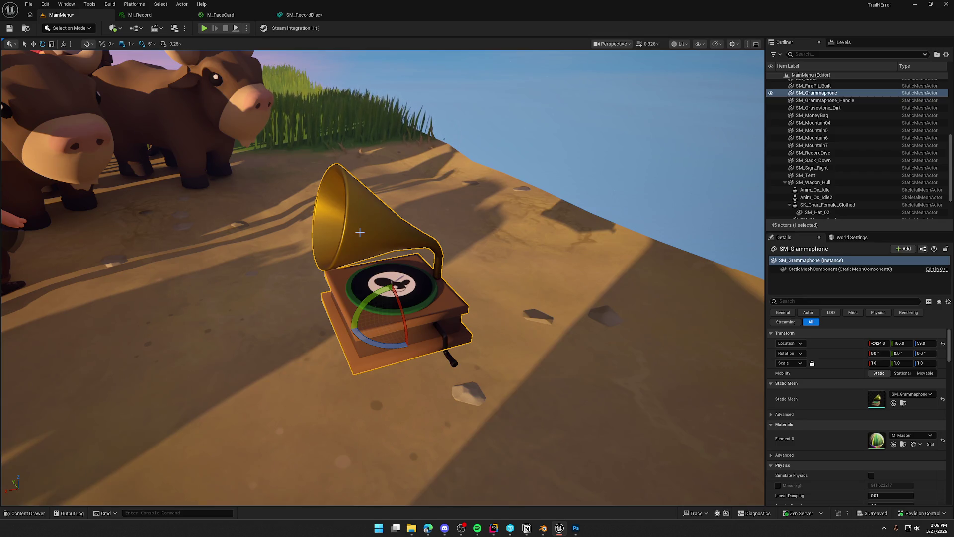
Step: Quit Photoshop without saving the record-label image, then deselect the gramophone in Unreal
click(576, 528)
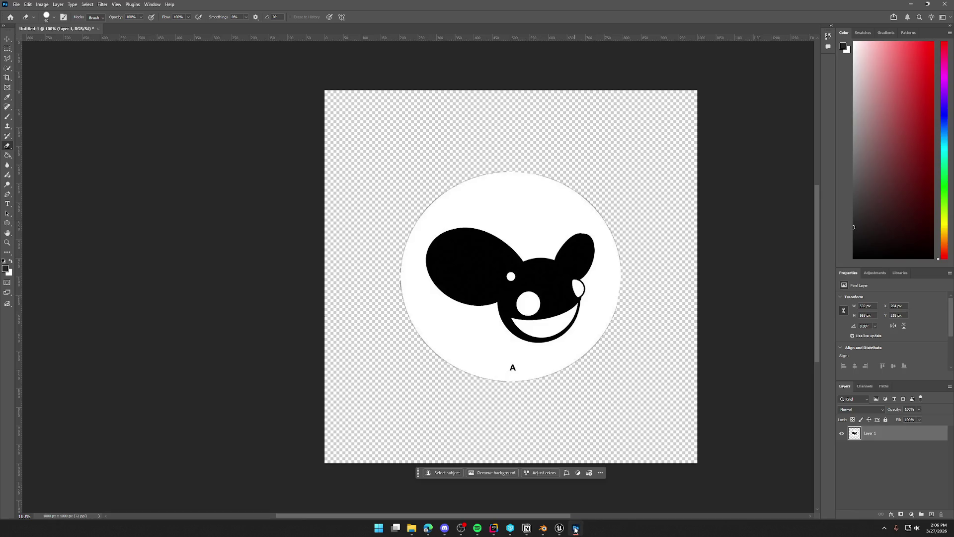
click(944, 3)
click(469, 191)
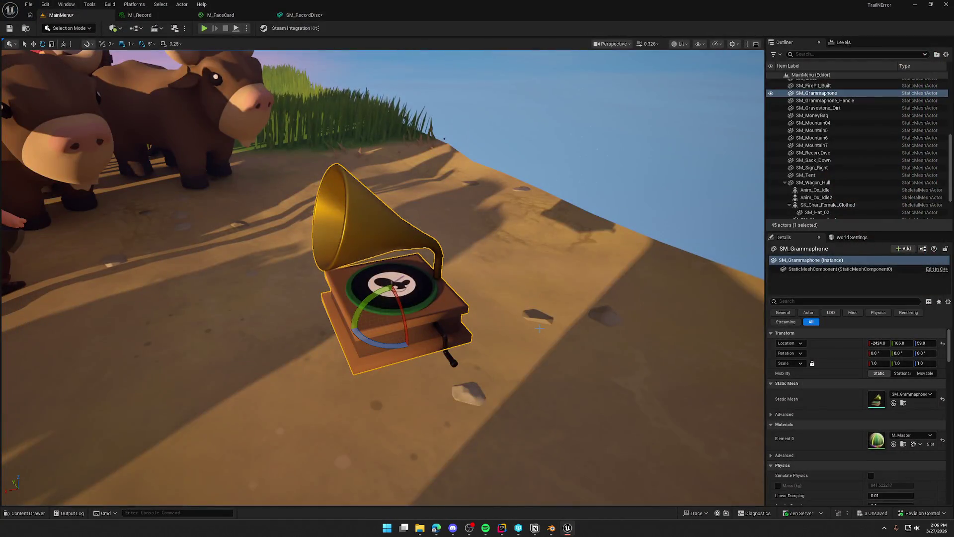
scroll(528, 312, up, 3)
key(Escape)
drag(528, 312, 759, 340)
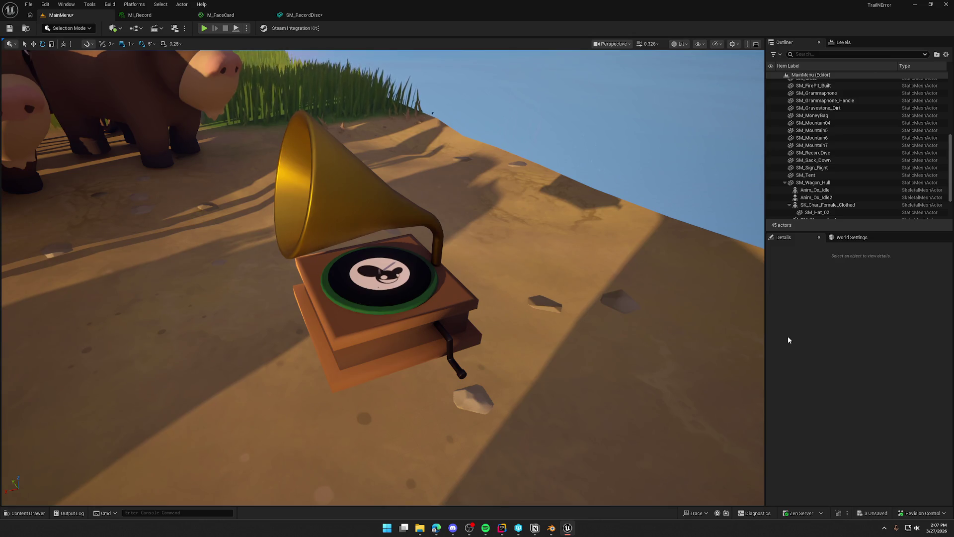
drag(497, 298, 130, 305)
drag(468, 275, 468, 274)
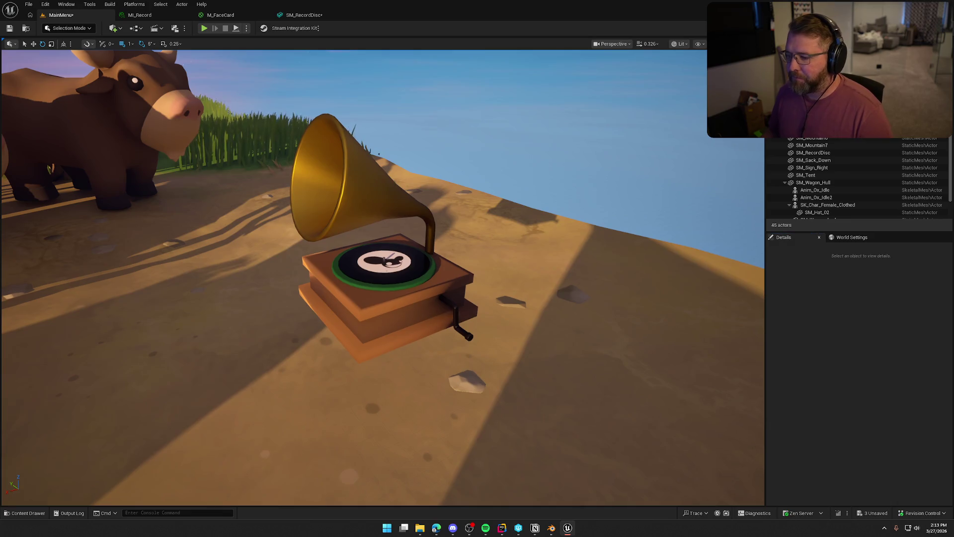
Step: Delete the gramophone, crank and record disc from the MainMenu level
click(447, 329)
ctrl+click(458, 315)
ctrl+click(400, 294)
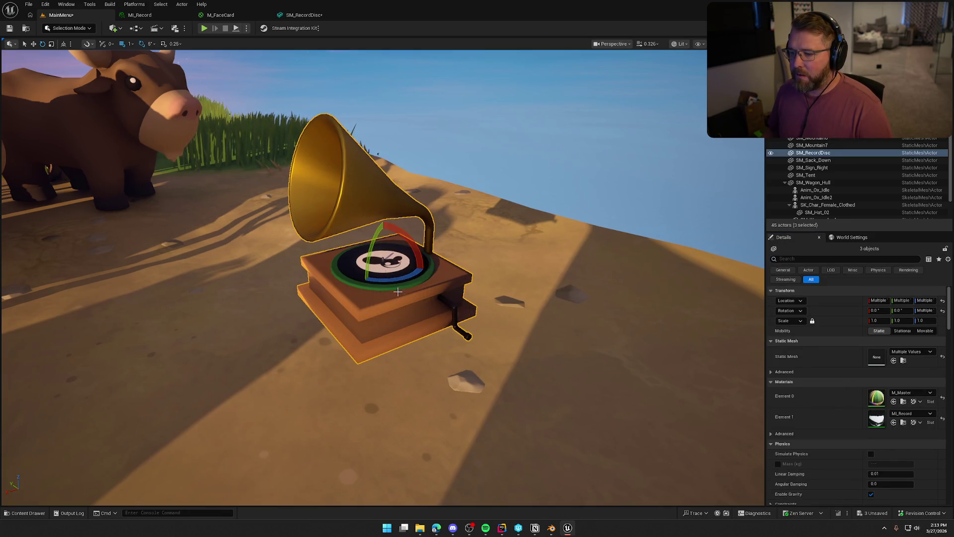
key(Delete)
Step: Open the GameWorld map from the Maps folder, answering the save prompt
key(ctrl+space)
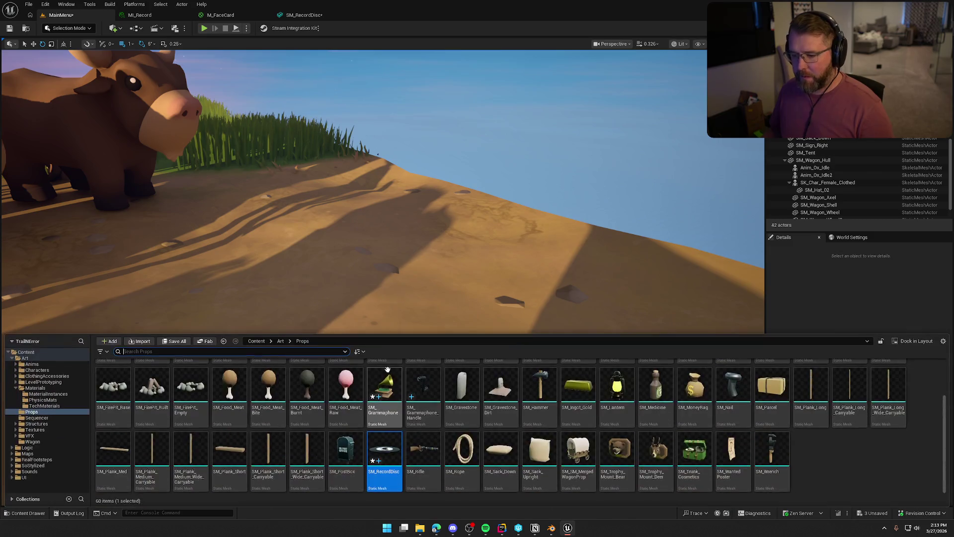
click(45, 453)
double_click(190, 385)
click(497, 347)
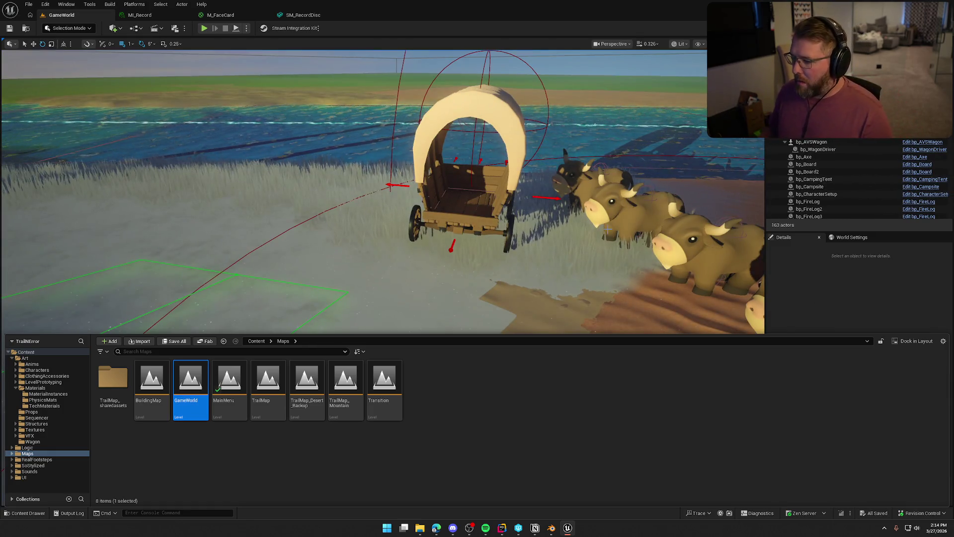
Step: Fly to the camp props, select the hammer and browse to bp_Hammer in Logic/Interactables/Items
key(ctrl+space)
scroll(607, 229, down, 10)
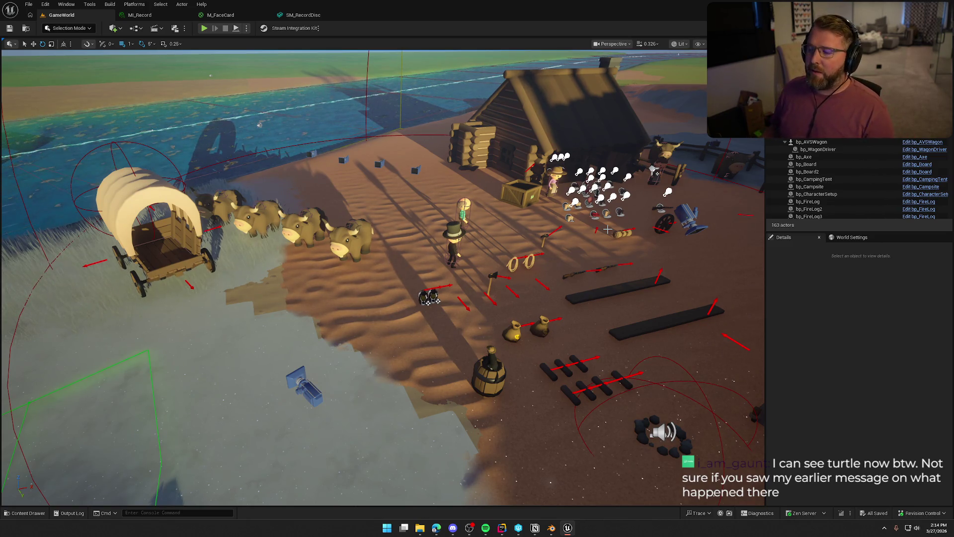
mouse_move(607, 229)
mouse_down()
mouse_move(514, 280)
mouse_move(504, 258)
mouse_move(515, 280)
mouse_move(495, 277)
mouse_up()
key(g)
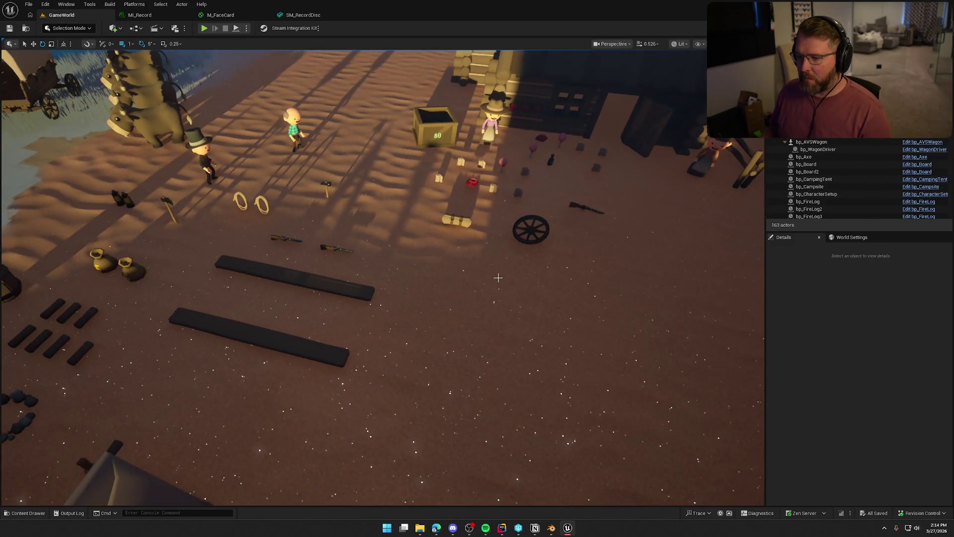
click(326, 186)
key(ctrl+b)
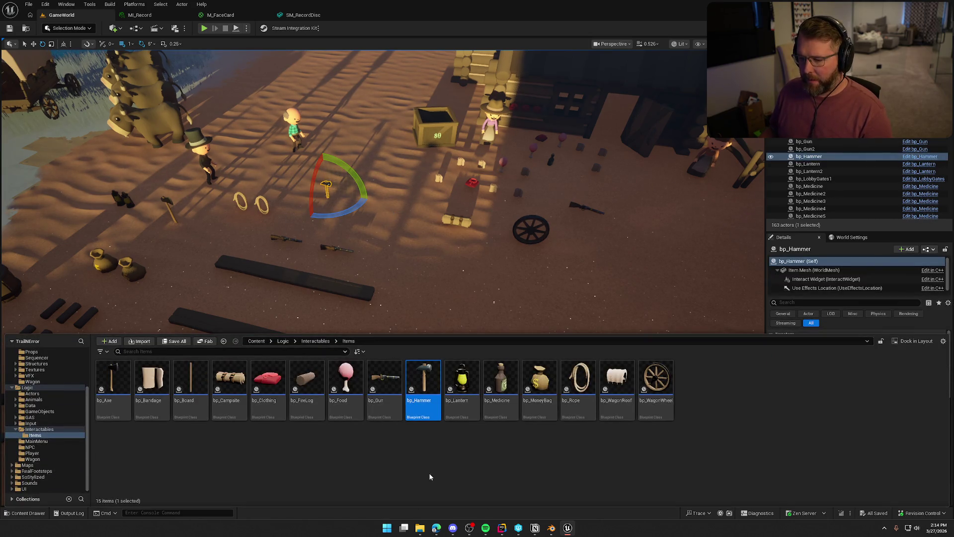
click(463, 436)
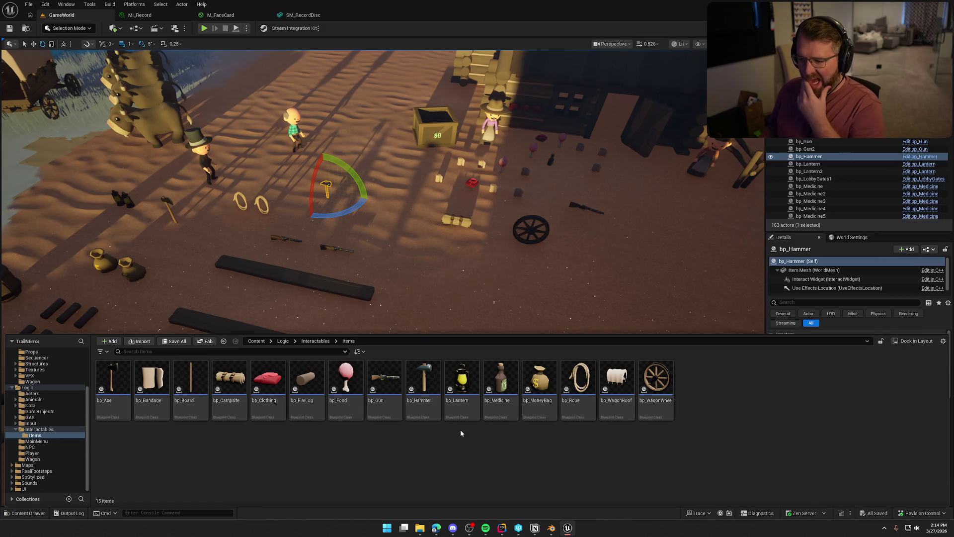
Step: Duplicate bp_Clothing as bp_Grammaphone and open it in the blueprint editor's 3D viewport
click(467, 384)
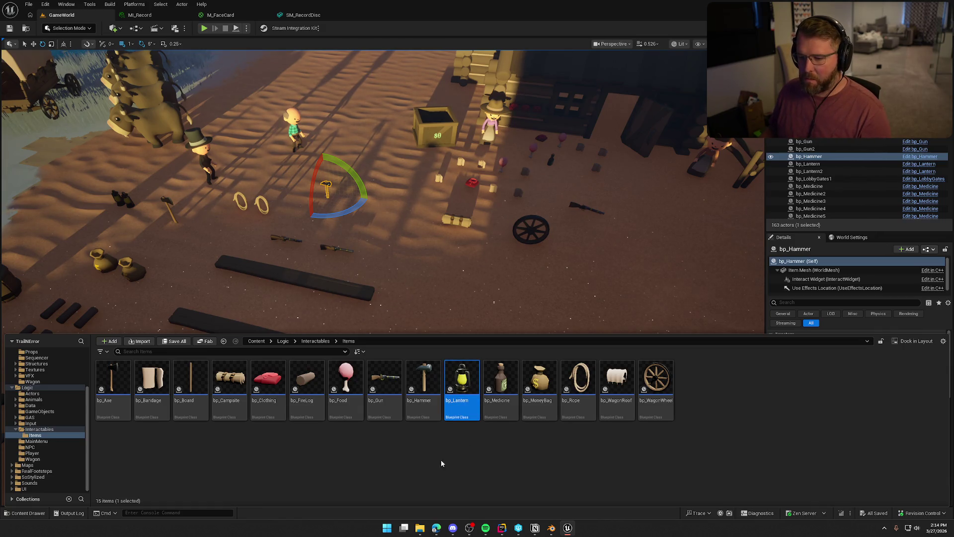
click(268, 380)
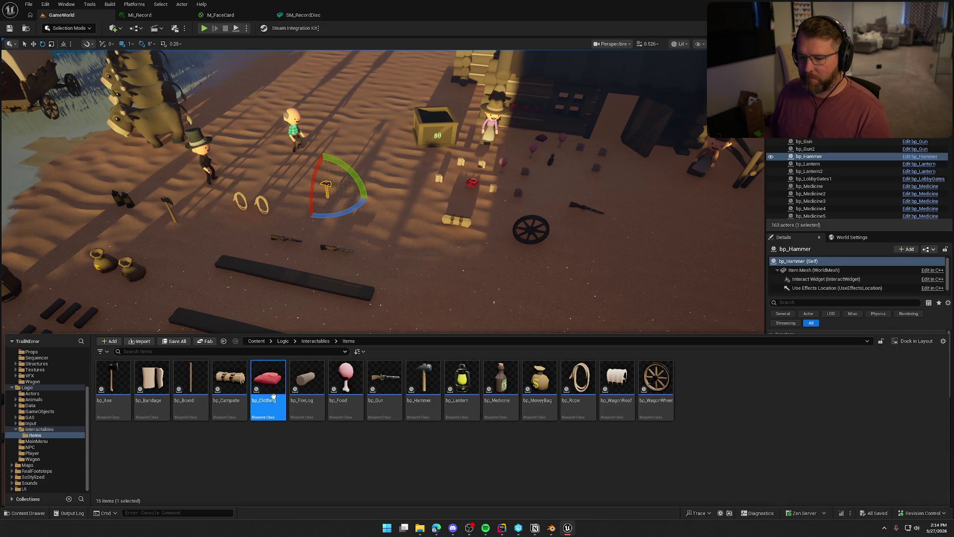
key(ctrl+d)
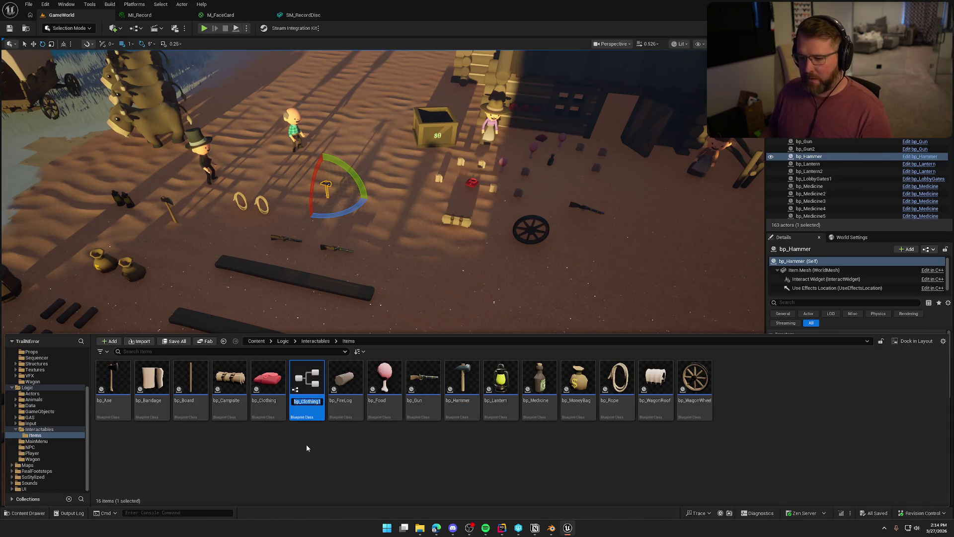
text(bp_G)
text(ammaphone)
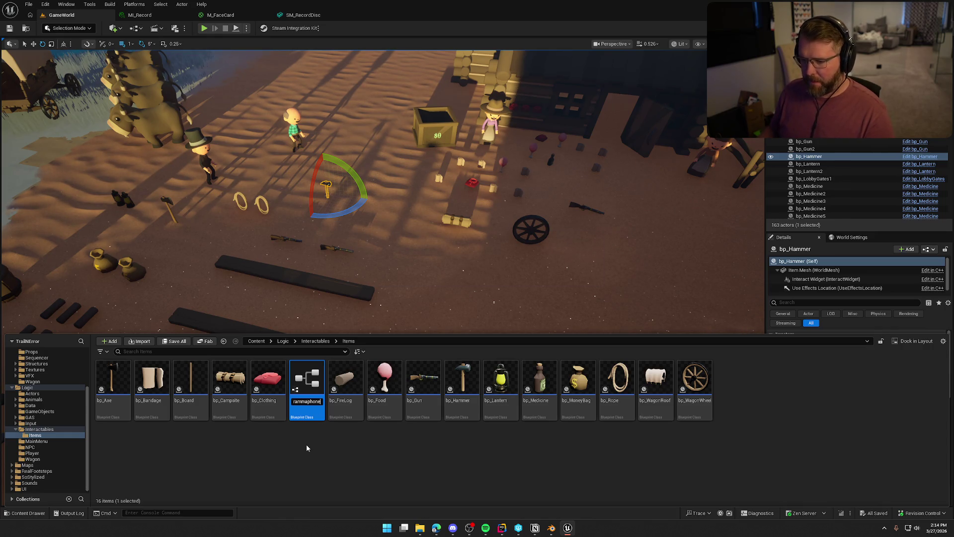
key(Return)
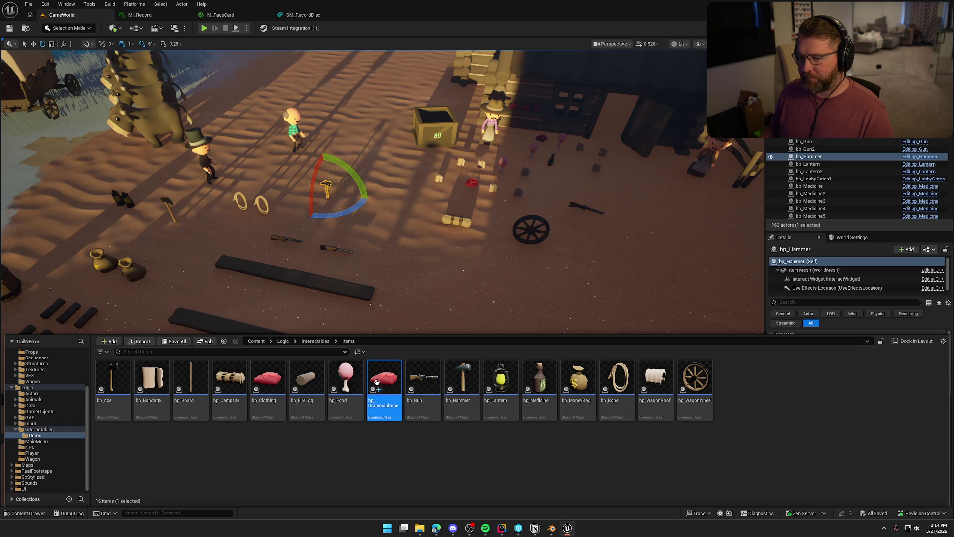
double_click(384, 383)
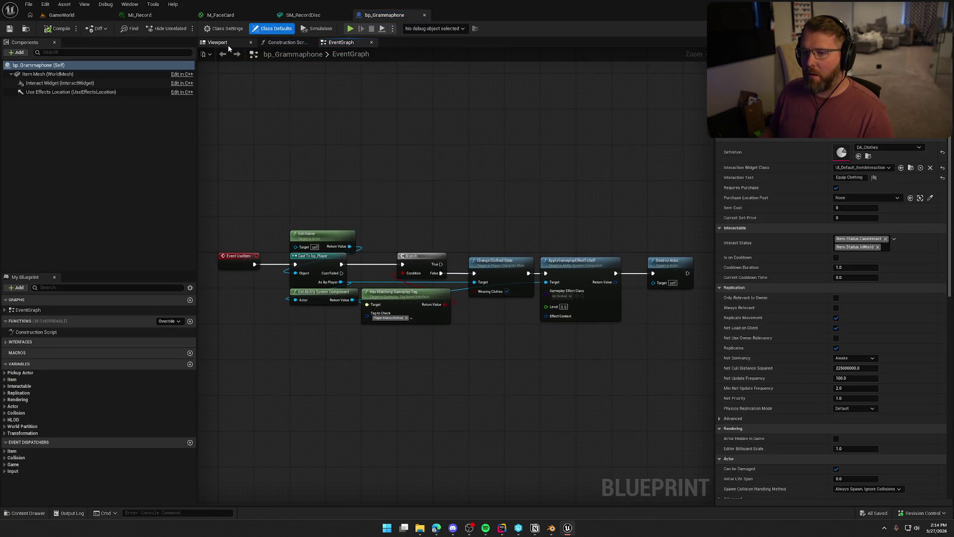
click(228, 45)
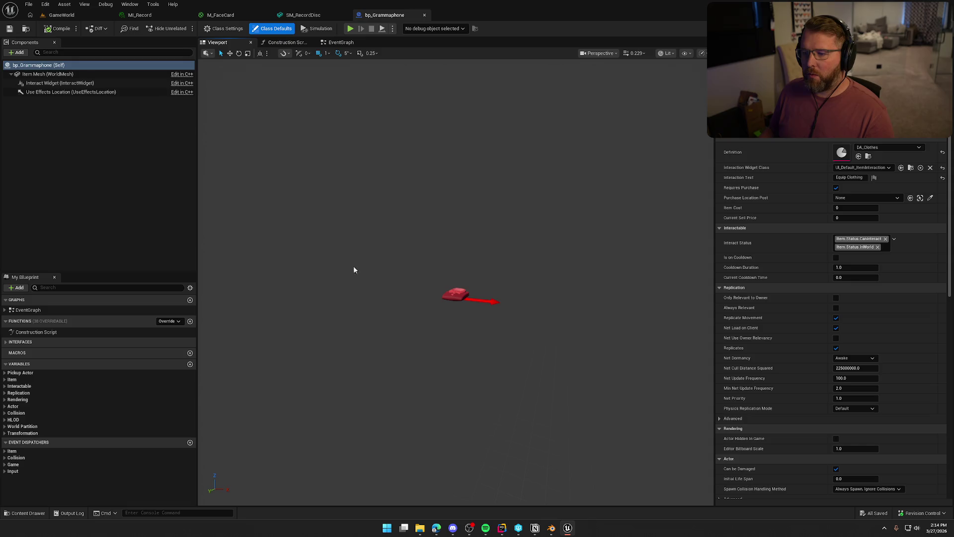
Step: Find the Definition's DA_Clothes asset, duplicate it as DA_Grammaphone and open it
click(12, 380)
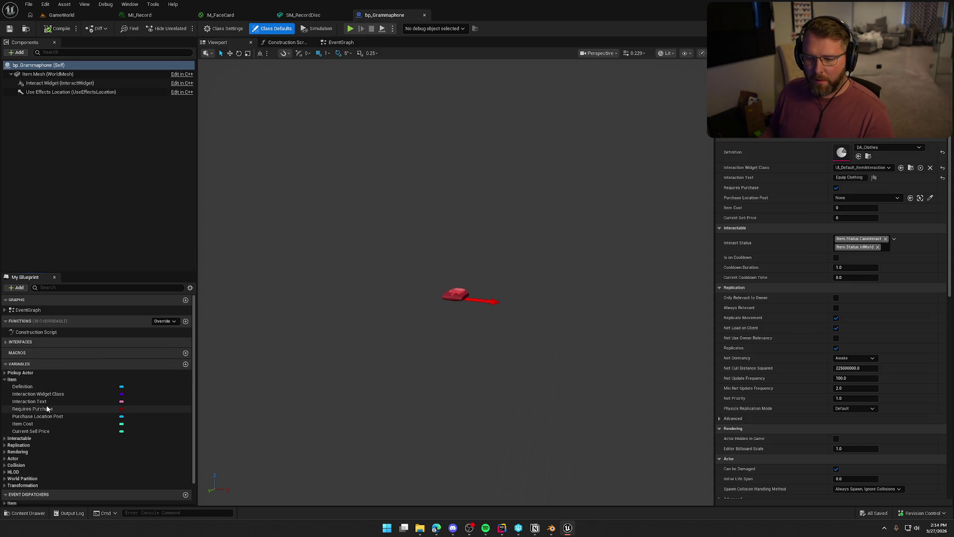
click(22, 387)
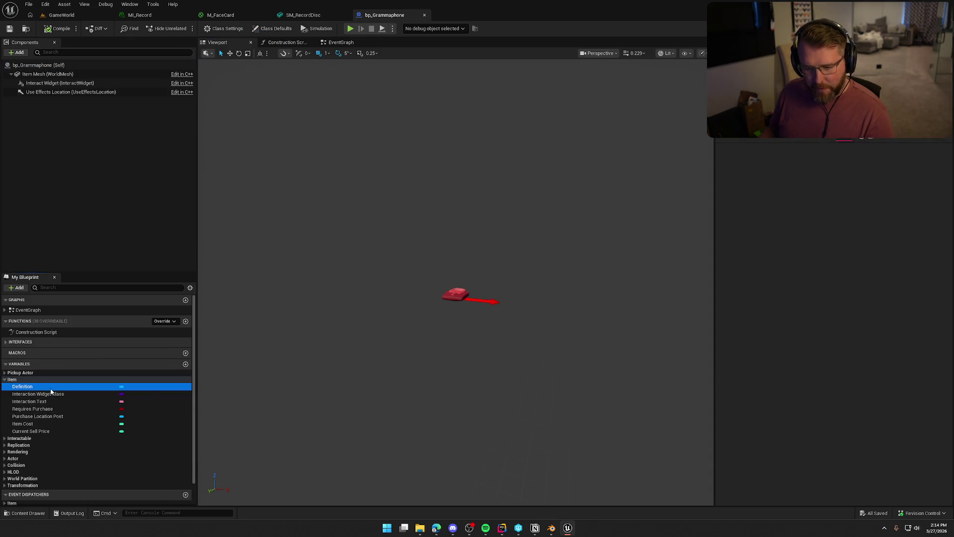
click(869, 140)
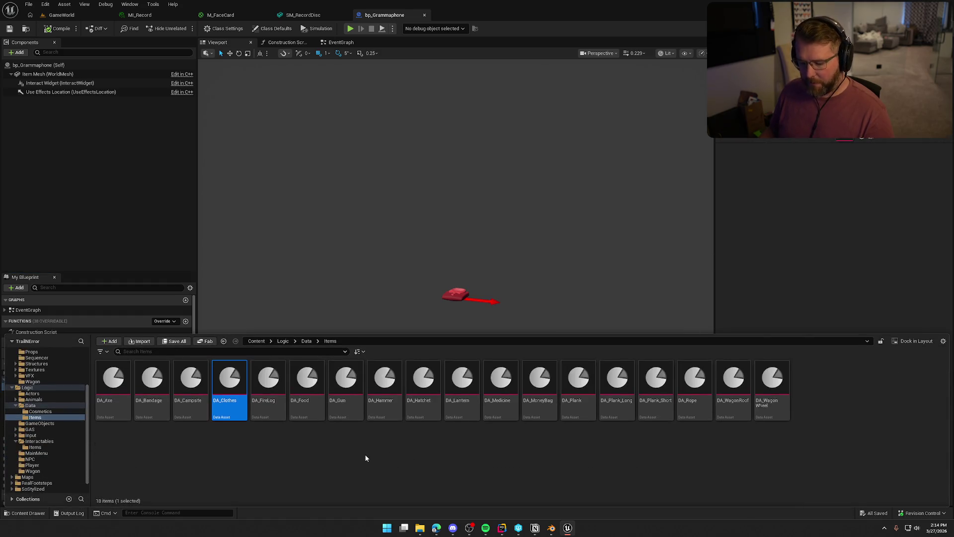
key(ctrl+d)
text(DA_)
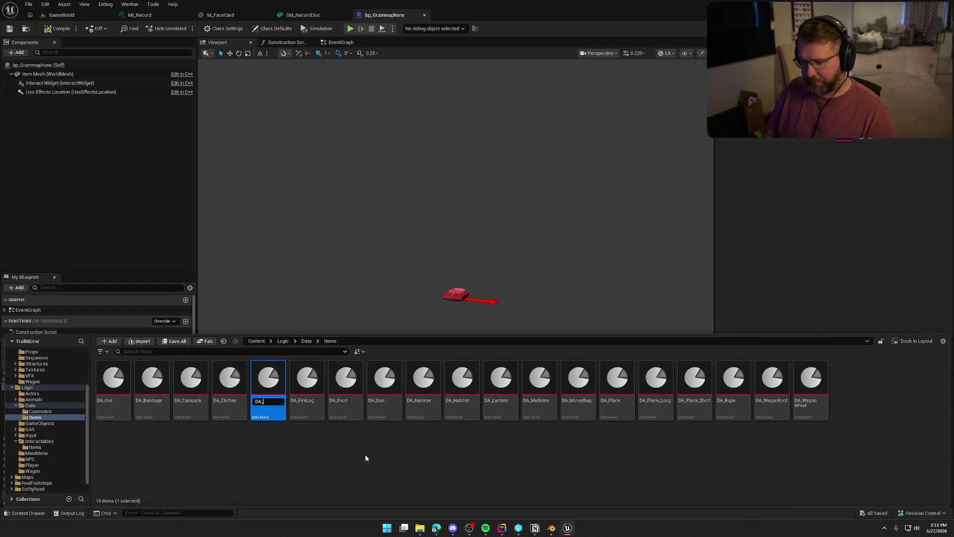
text(Grammaphone)
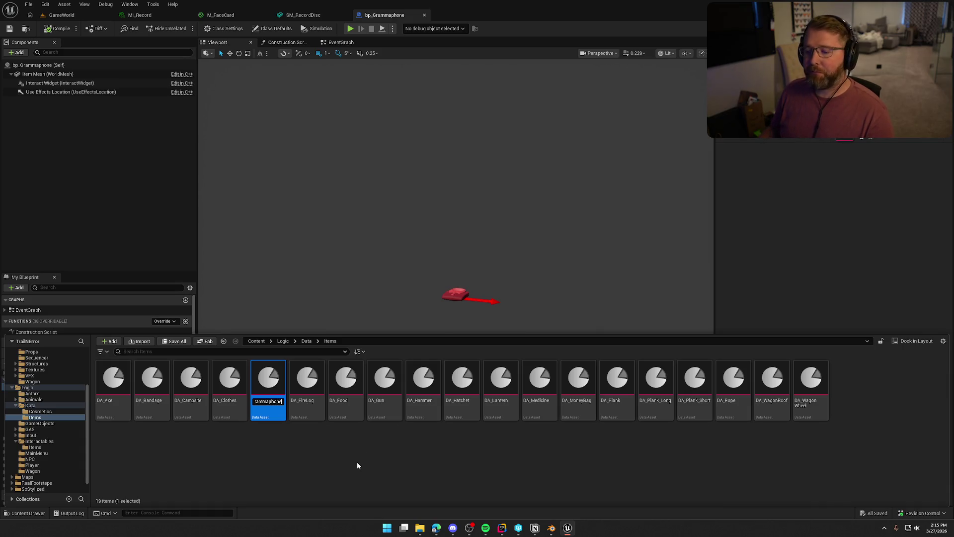
key(Return)
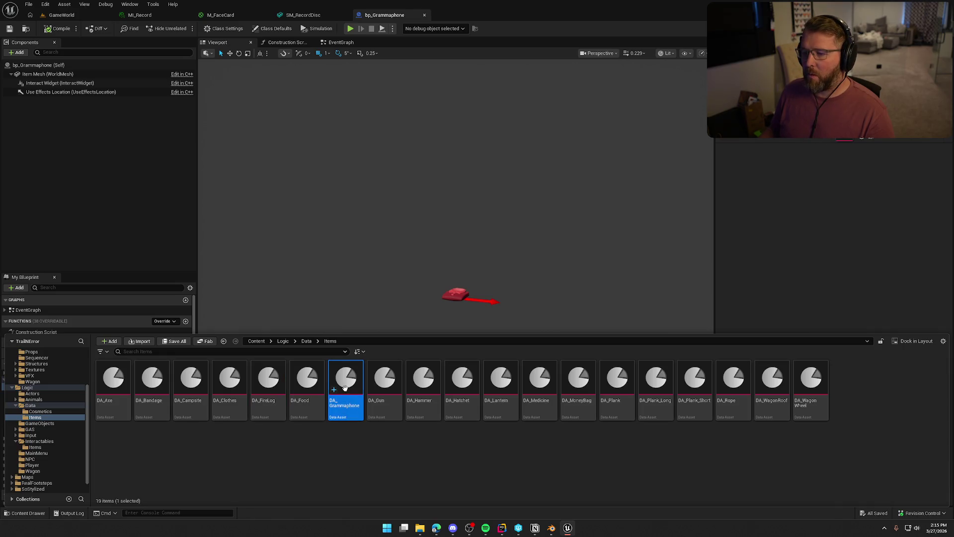
double_click(345, 387)
click(398, 75)
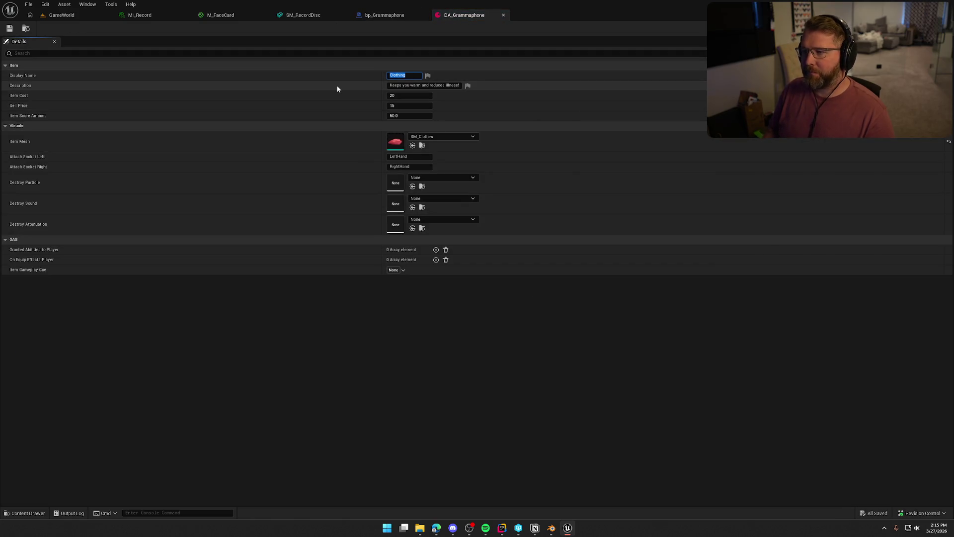
Step: Set the data asset's display name to 'Gramophone' with a capital G
text(Grammaphone)
key(Return)
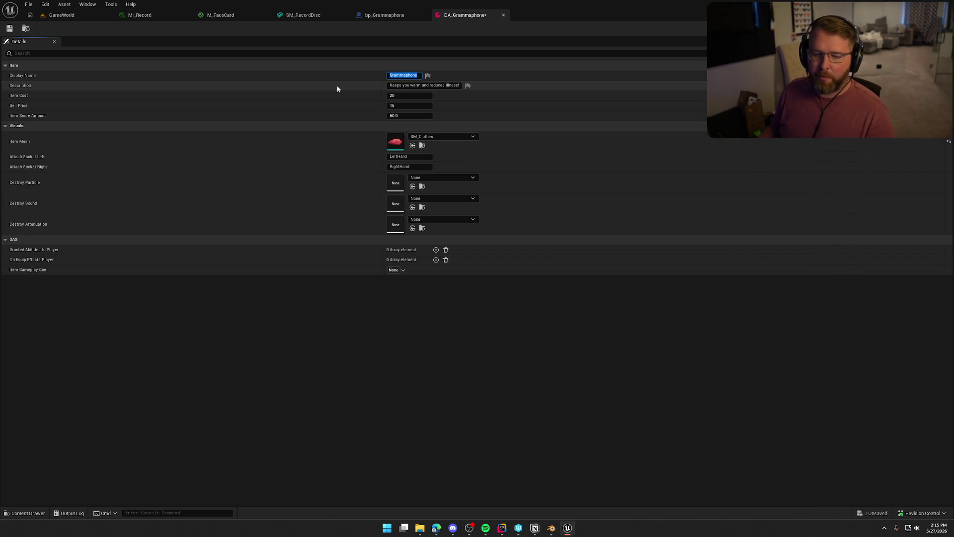
key(alt+Tab)
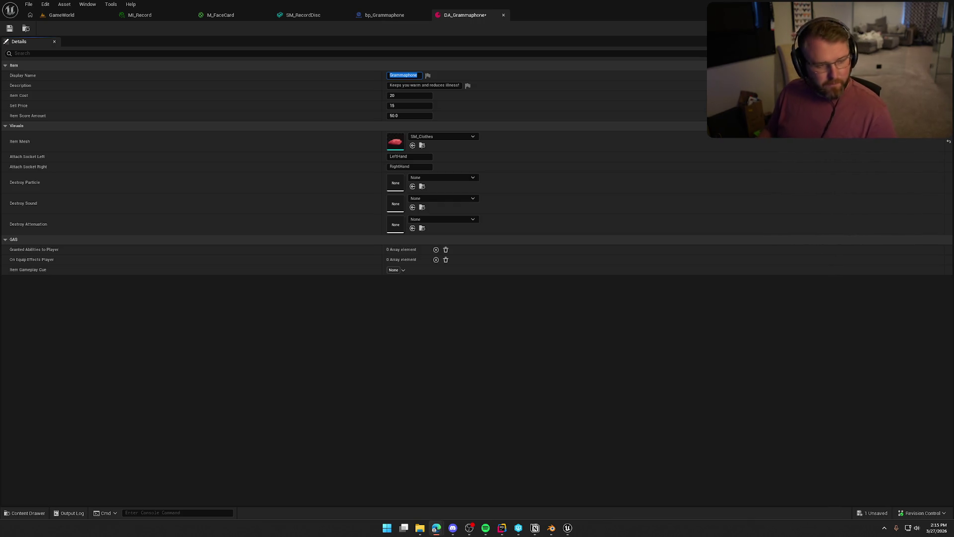
click(399, 66)
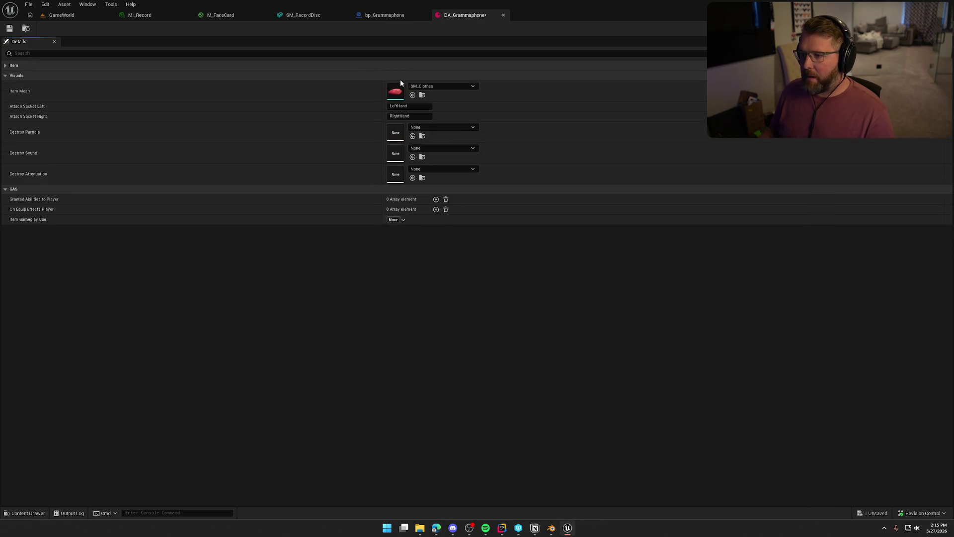
click(353, 68)
click(403, 75)
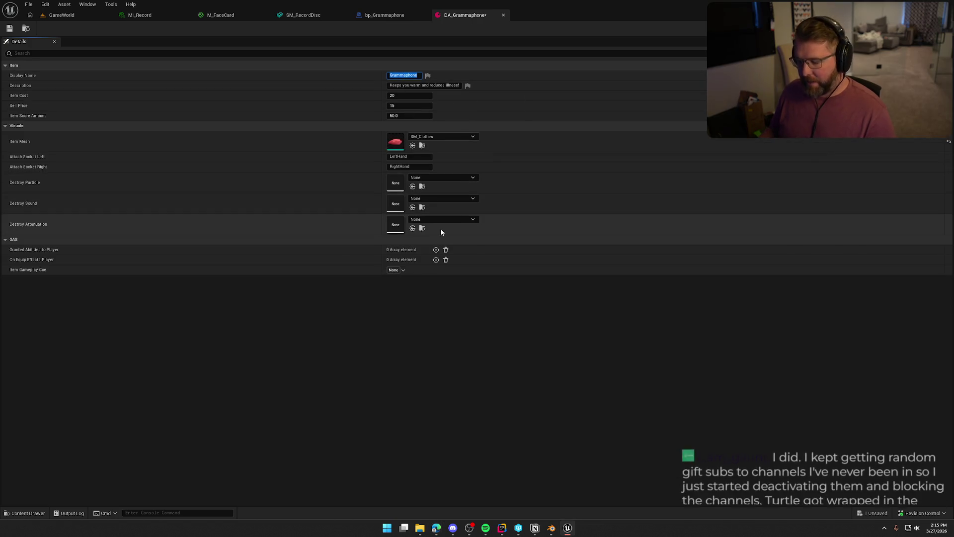
key(Home)
key(Delete)
text(G)
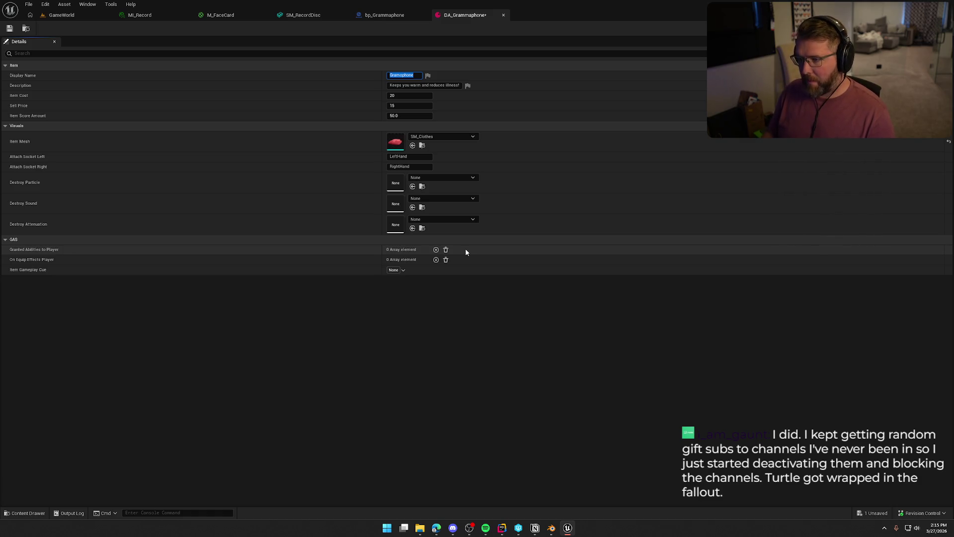
click(452, 428)
Step: Rename the asset to DA_Gramophone and return to the bp_Grammaphone blueprint
key(ctrl+space)
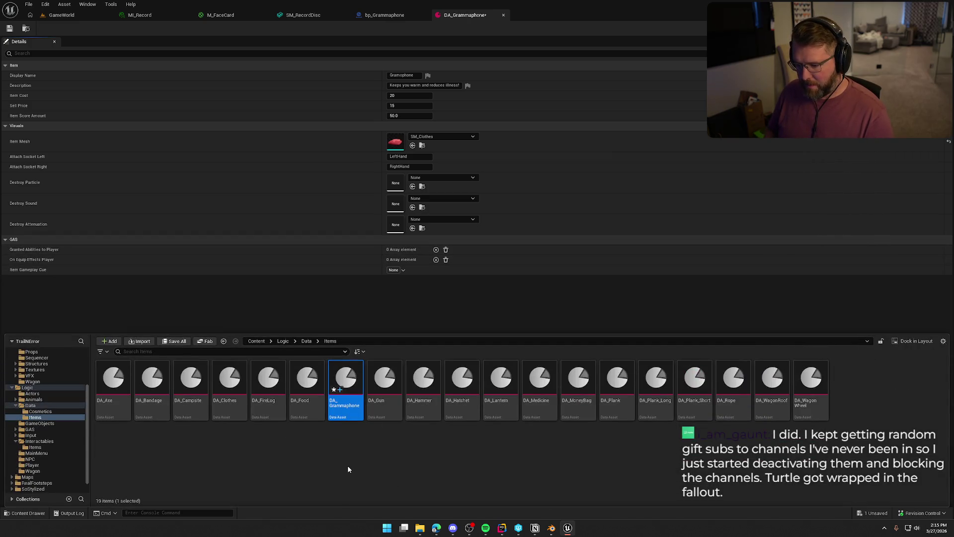
key(F2)
key(BackSpace)
key(BackSpace)
key(BackSpace)
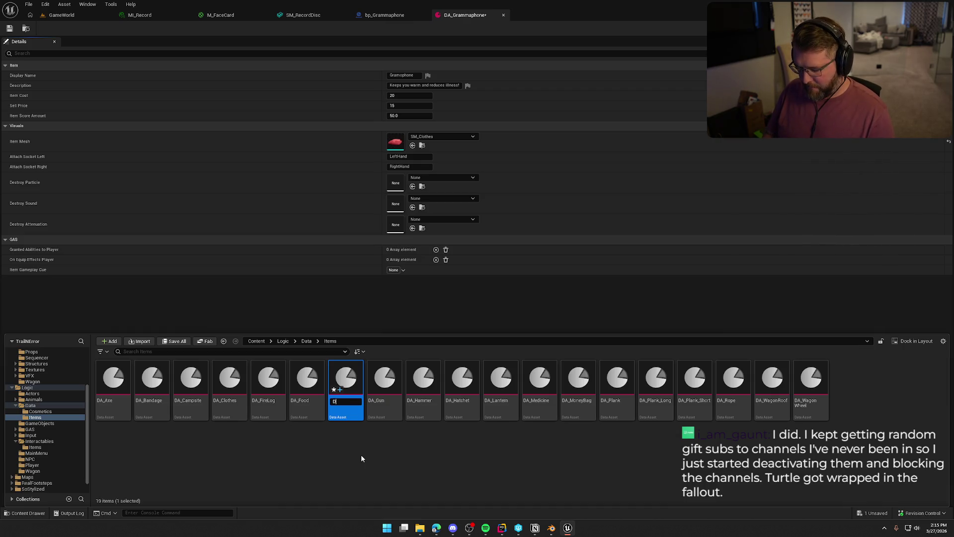
text(Gramophone)
key(Return)
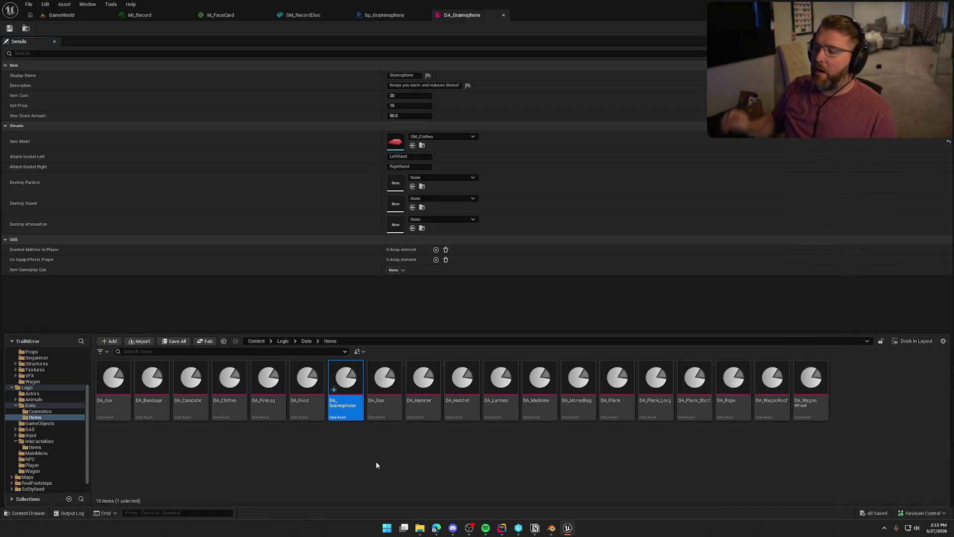
click(395, 466)
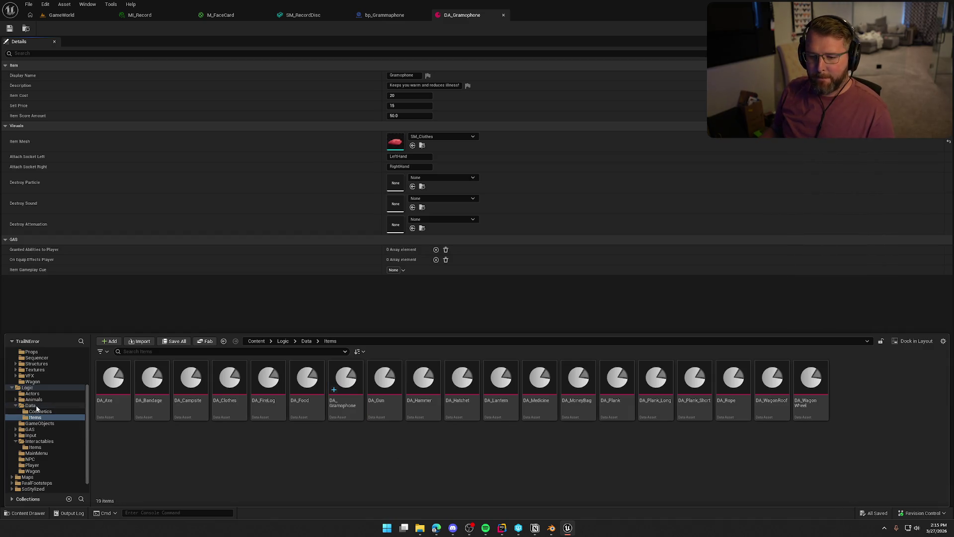
click(31, 405)
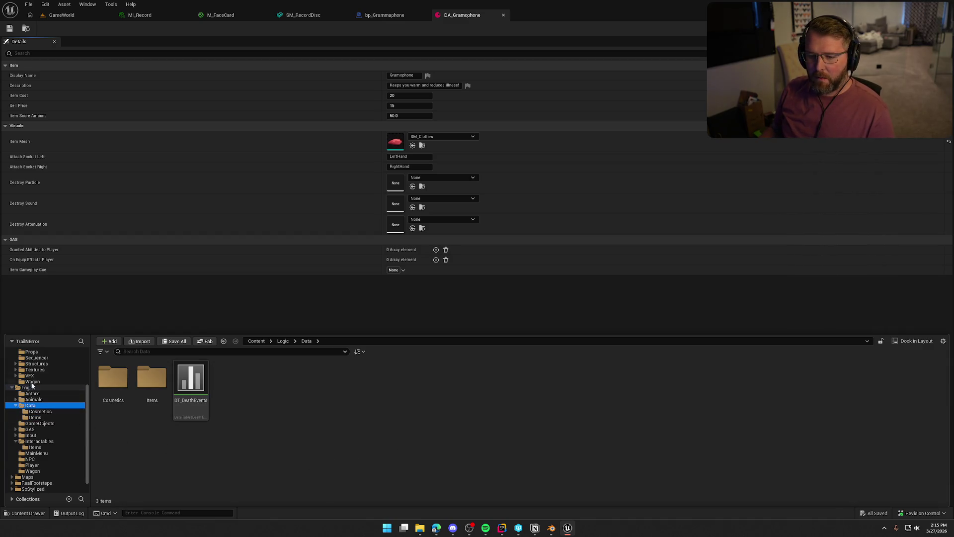
click(392, 19)
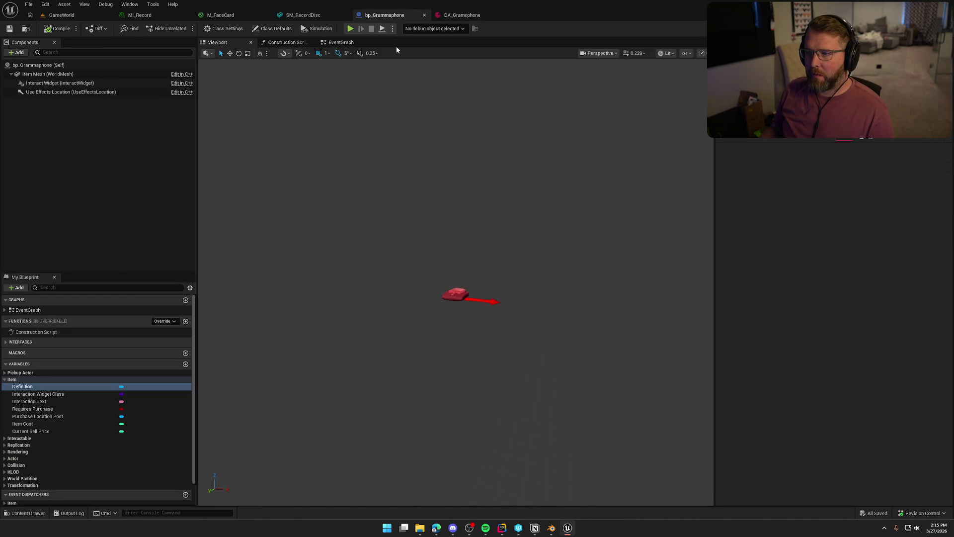
Step: Rename the blueprint asset to bp_Gramophone
key(ctrl+b)
key(F2)
text(bp_Gra)
text(ramophone)
key(Return)
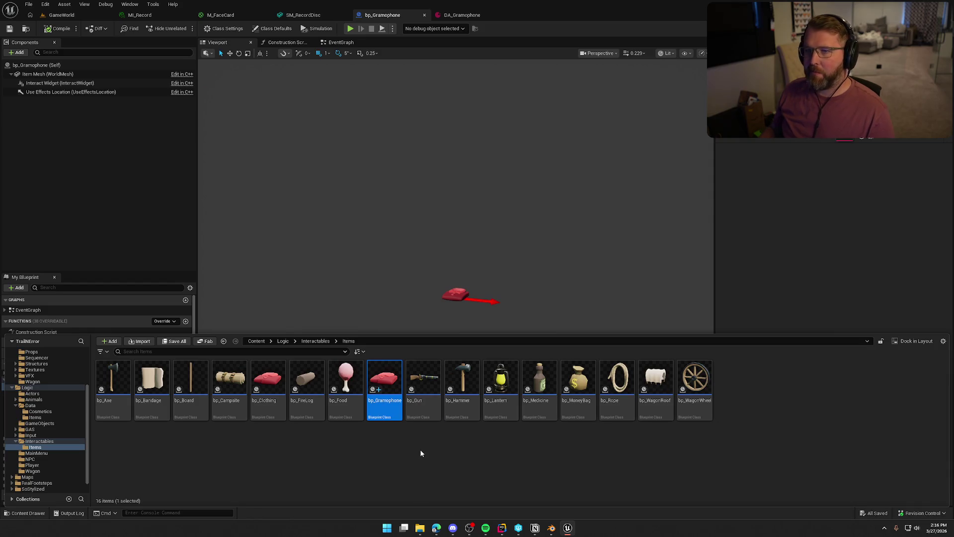
Step: Close the SM_RecordDisc and M_FaceCard editors, applying the material changes
click(345, 14)
click(266, 14)
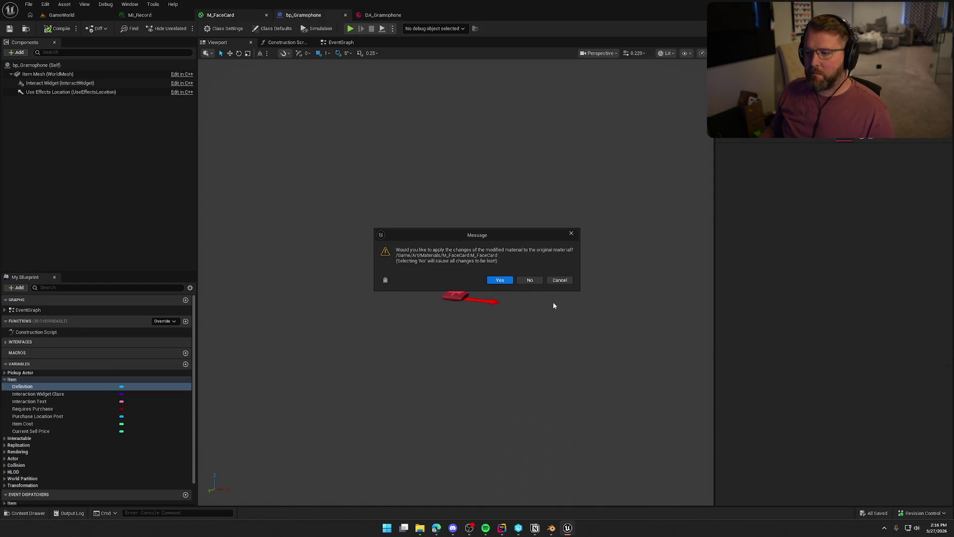
click(499, 280)
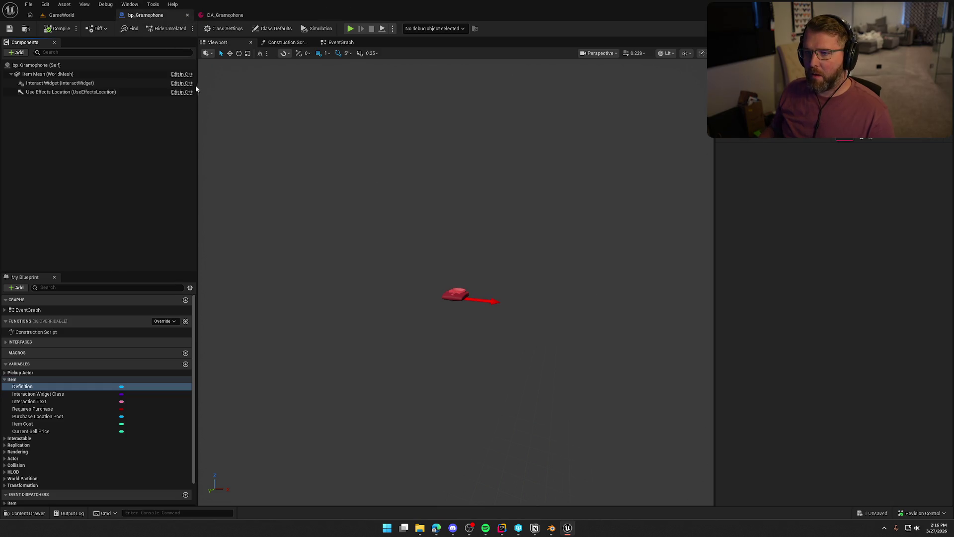
Step: In DA_Gramophone, set description 'Makes sound and stuff' and item mesh SM_Grammaphone
click(221, 15)
click(423, 84)
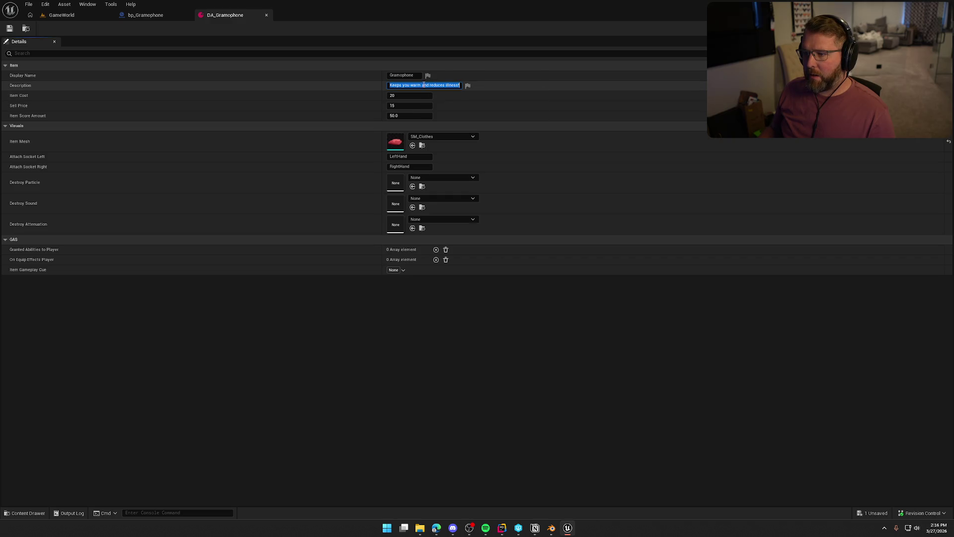
text(Makes)
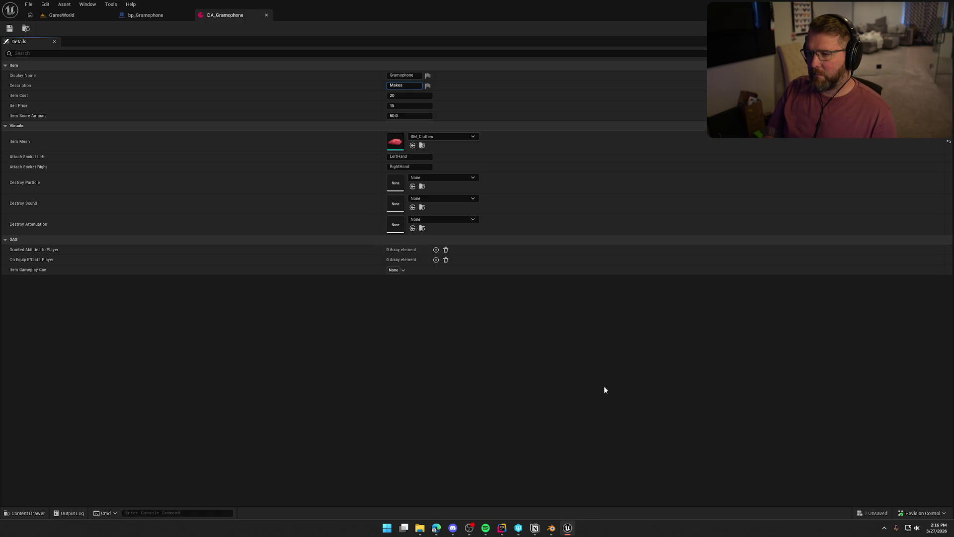
text( sound and stuff)
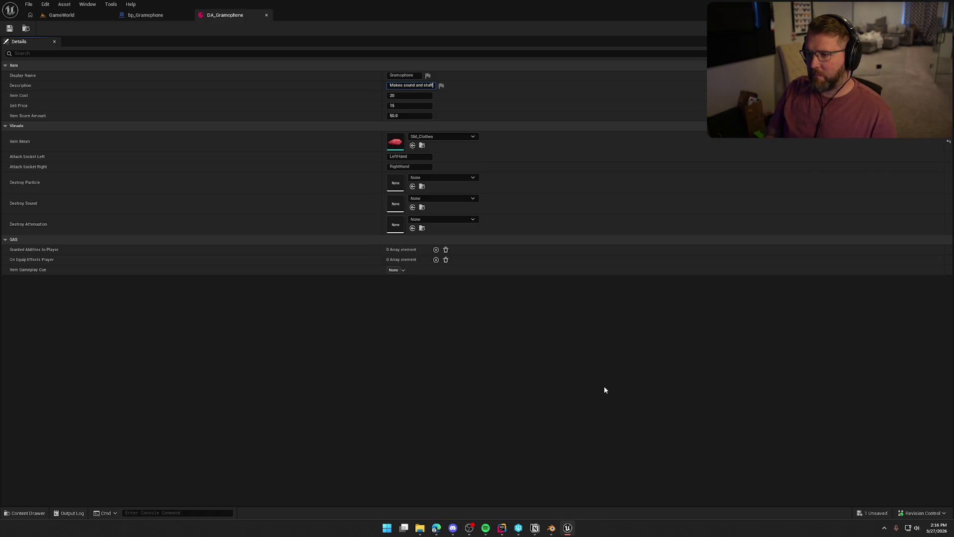
key(Tab)
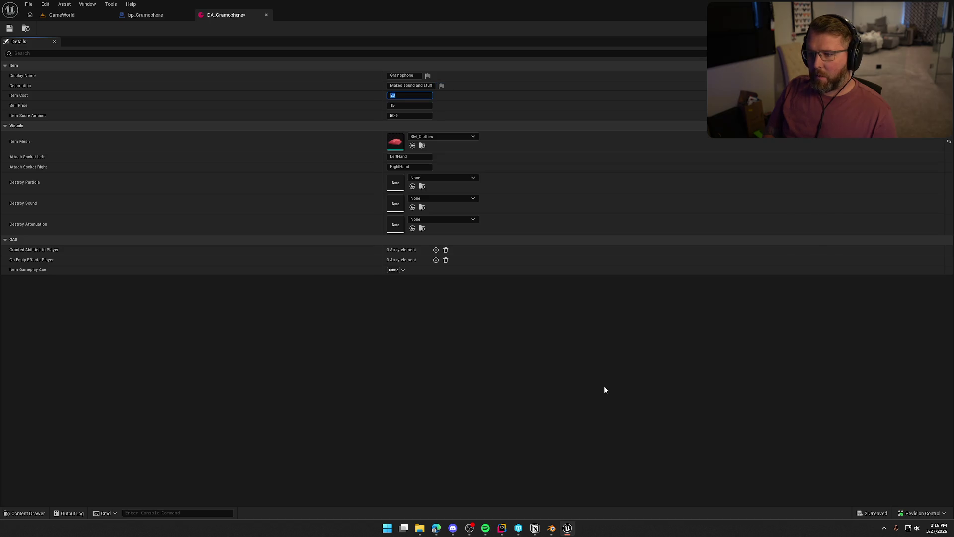
key(Tab)
key(Tab)
text(100)
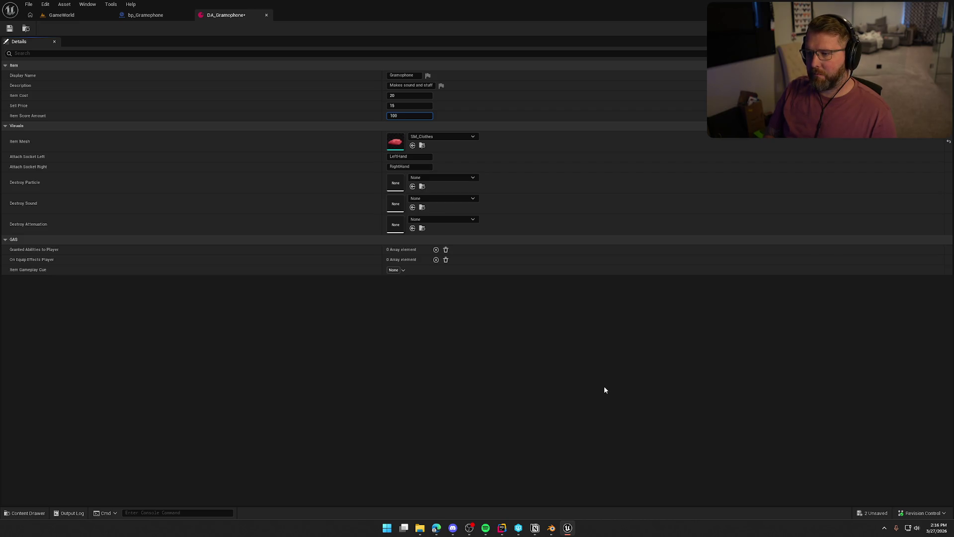
click(452, 138)
text(gram)
click(477, 220)
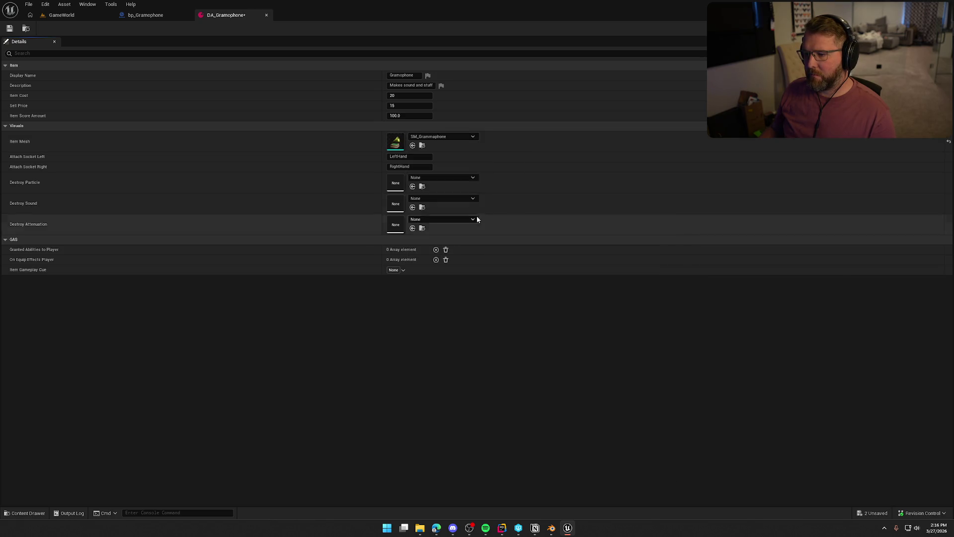